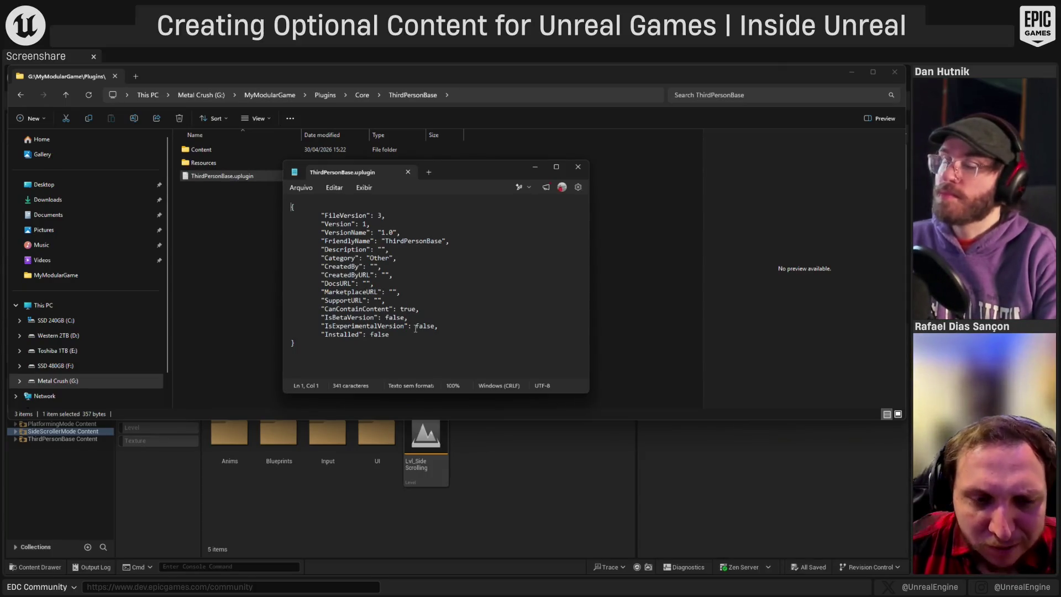
- Close the ThirdPersonBase descriptor, then read and close PlatformingMode.uplugin from the DLCs folder
left_click(577, 165)
key("alt+Left")
key("alt+Left")
double_click(223, 161)
double_click(223, 162)
double_click(223, 176)
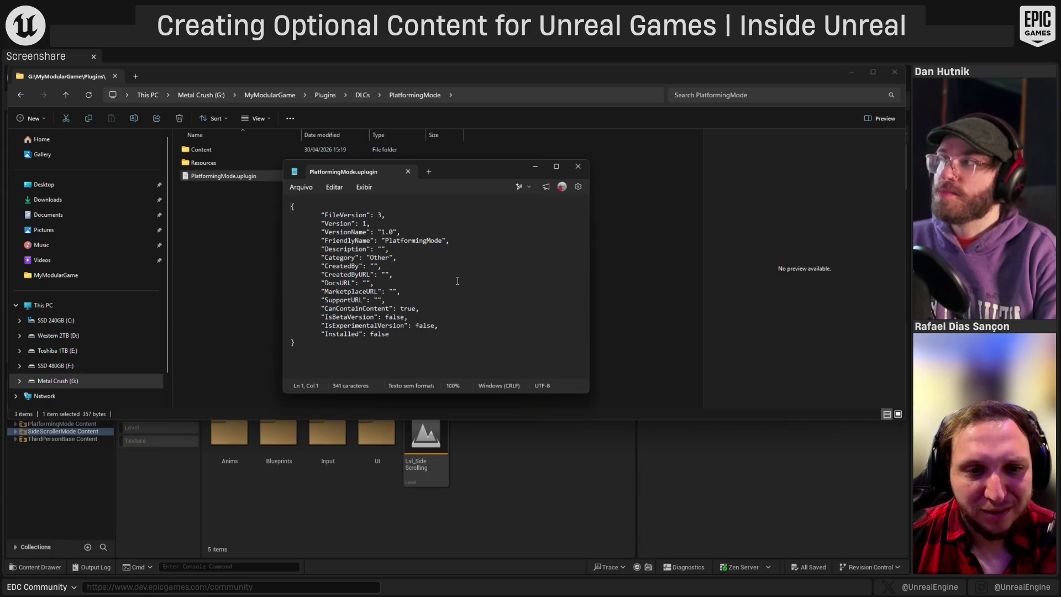
left_click(577, 166)
key("alt+Left")
key("alt+Left")
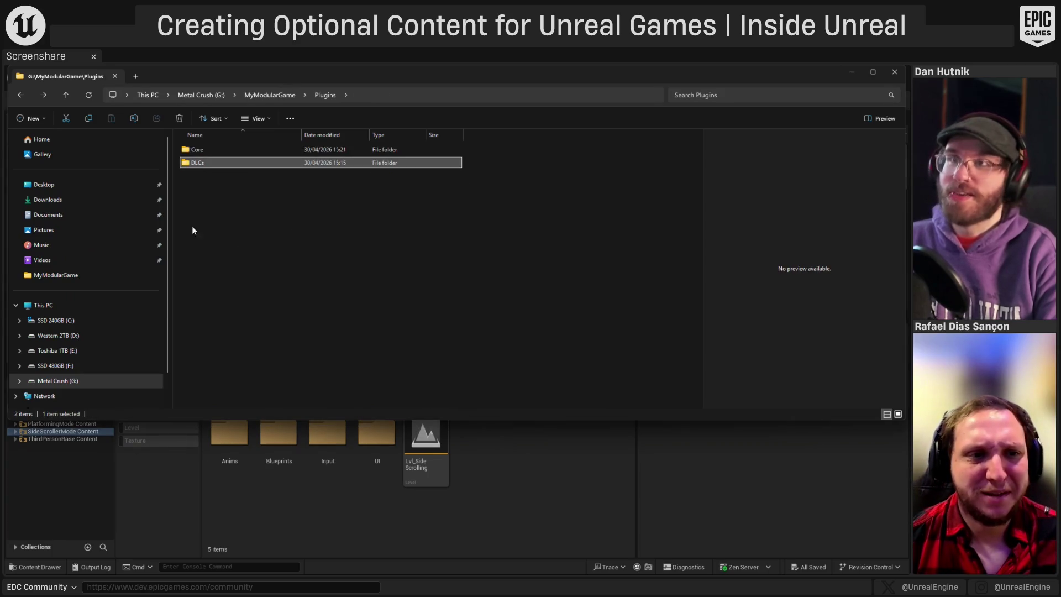
key("alt+Left")
- Read through SideScrollerMode.uplugin in the DLCs folder, then close it
double_click(207, 202)
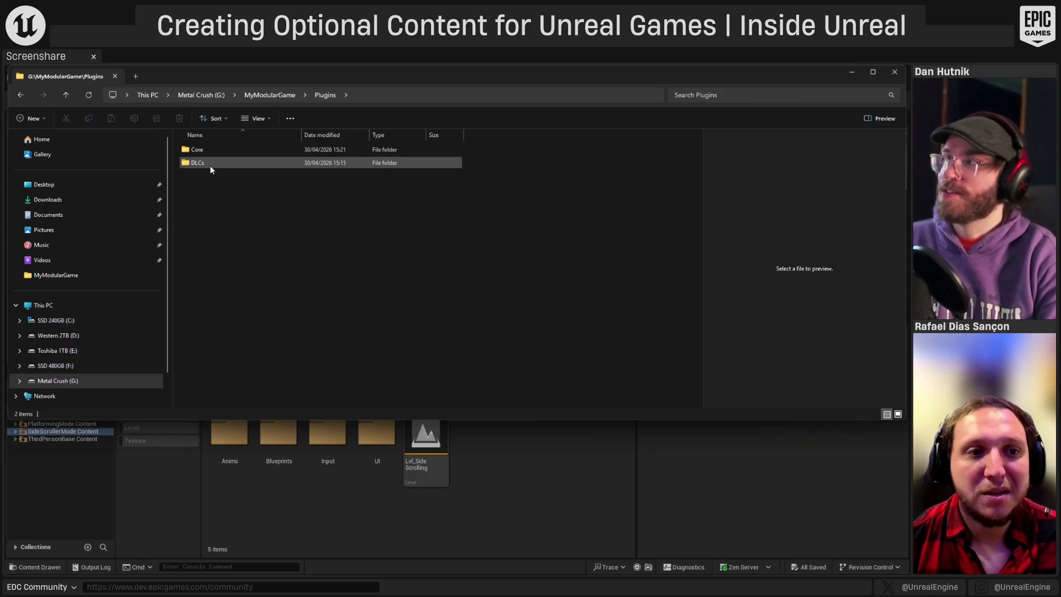
mouse_move(211, 151)
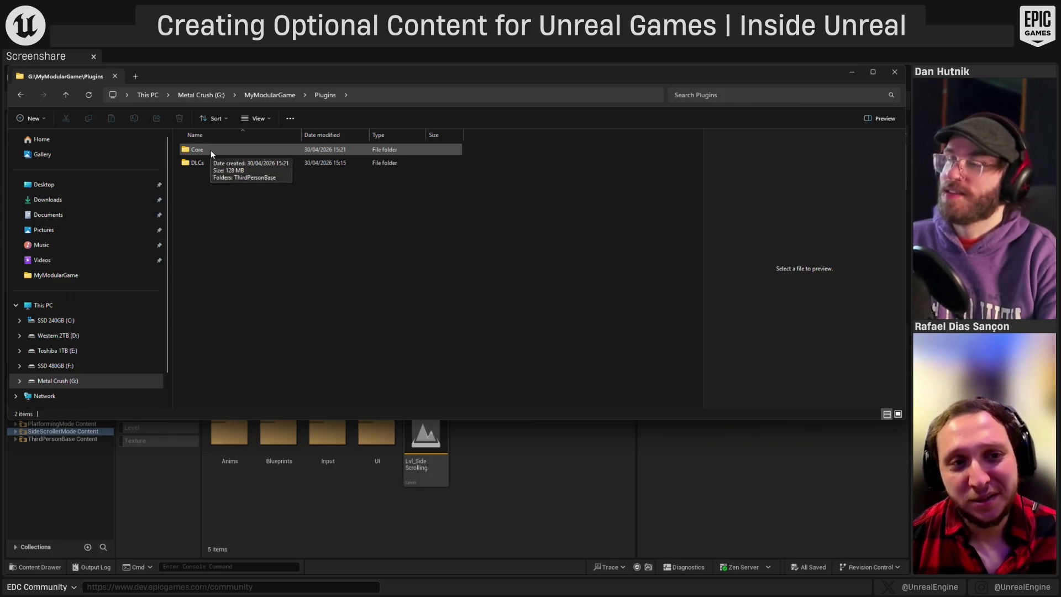
left_click(207, 161)
double_click(207, 160)
double_click(193, 180)
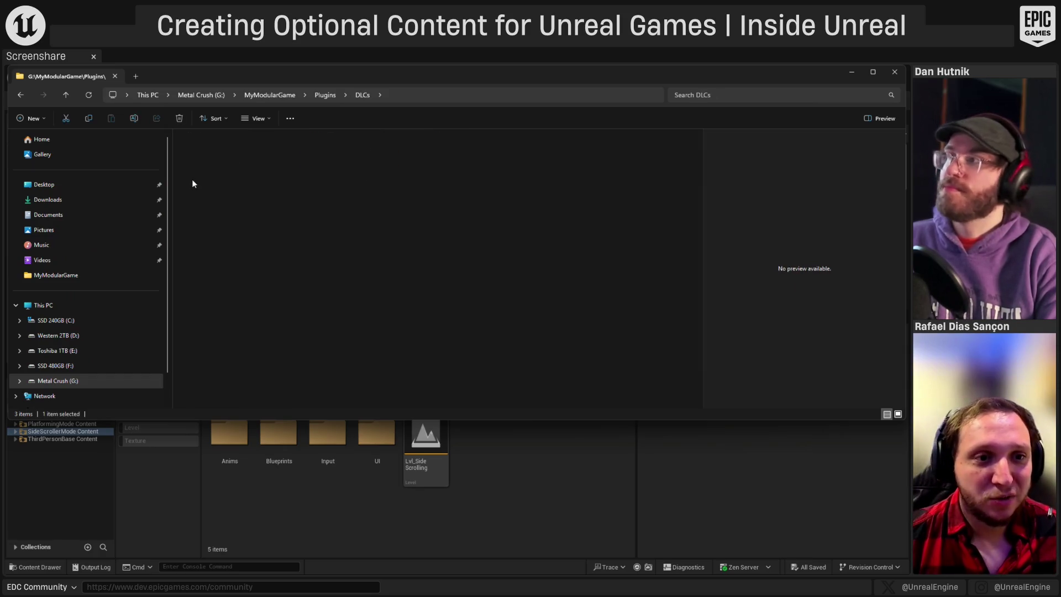
double_click(192, 178)
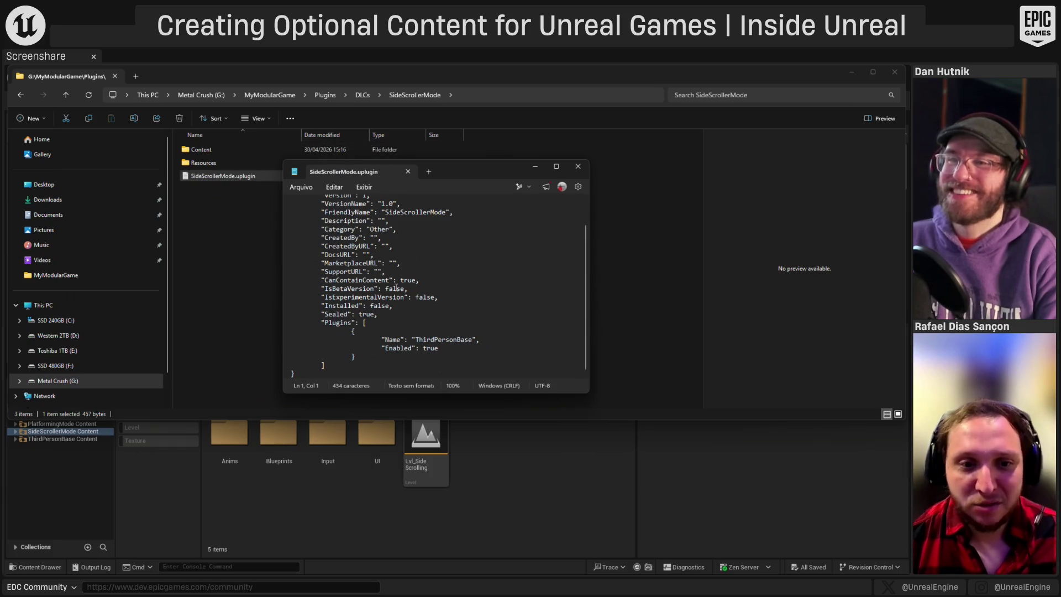
scroll(340, 330, "up", 2)
scroll(332, 326, "down", 2)
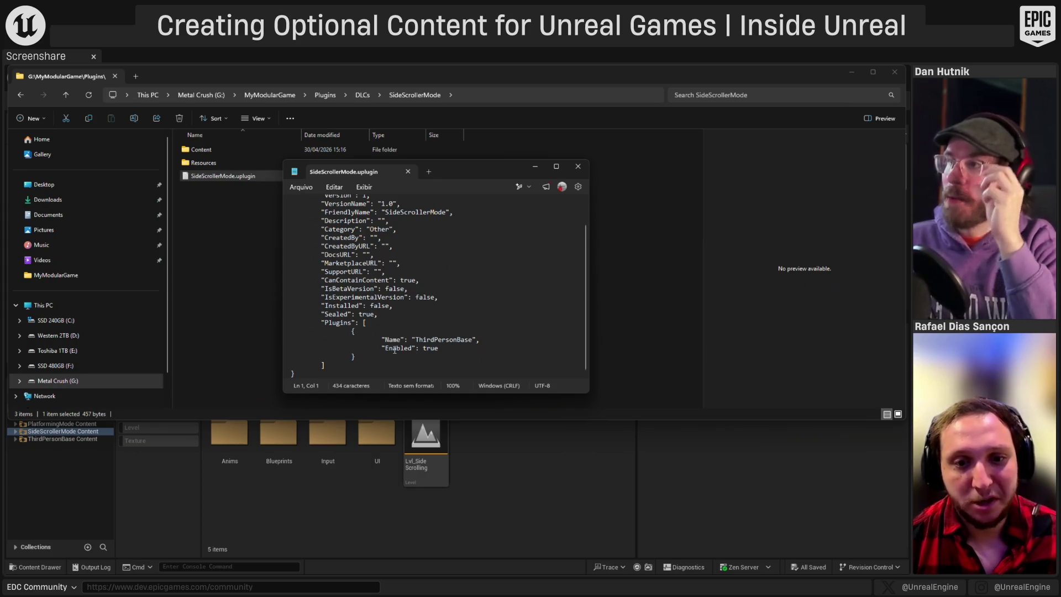
left_click(578, 166)
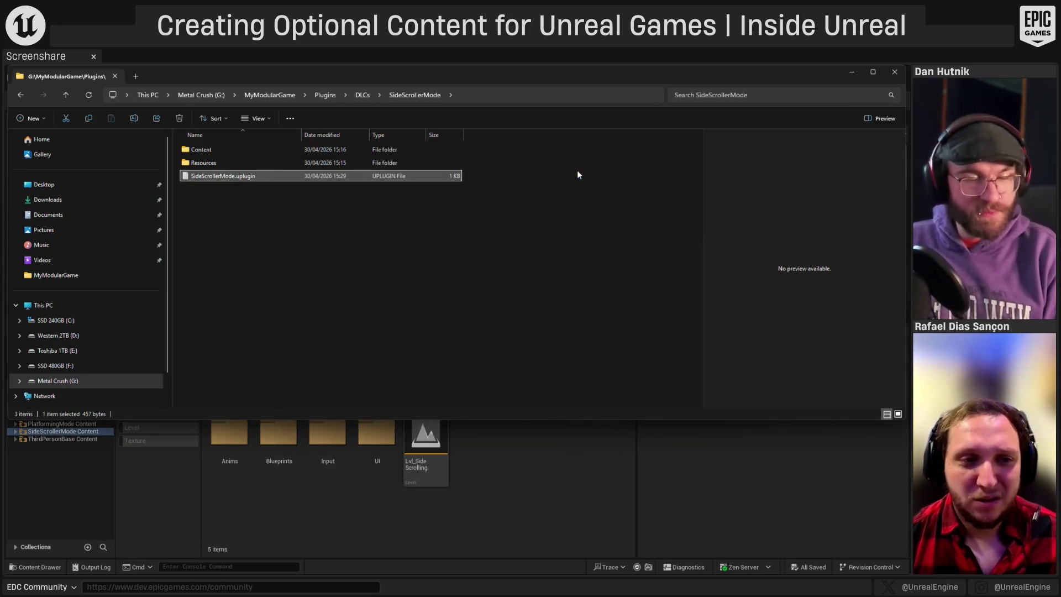
- Go up to the MyModularGame folder and launch MyModularGame.uproject
key("BackSpace")
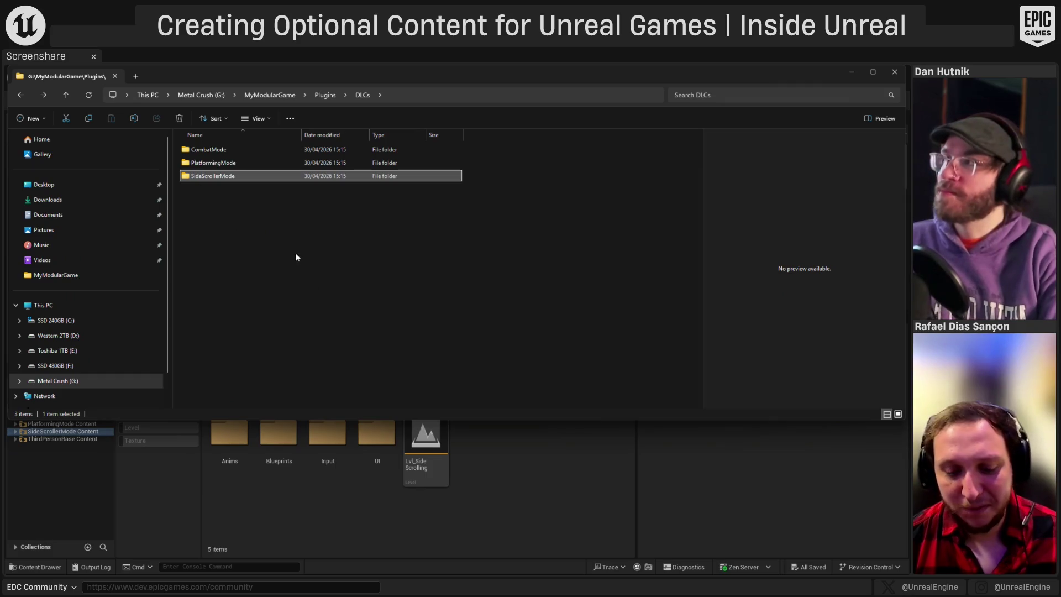
left_click(326, 95)
left_click(289, 95)
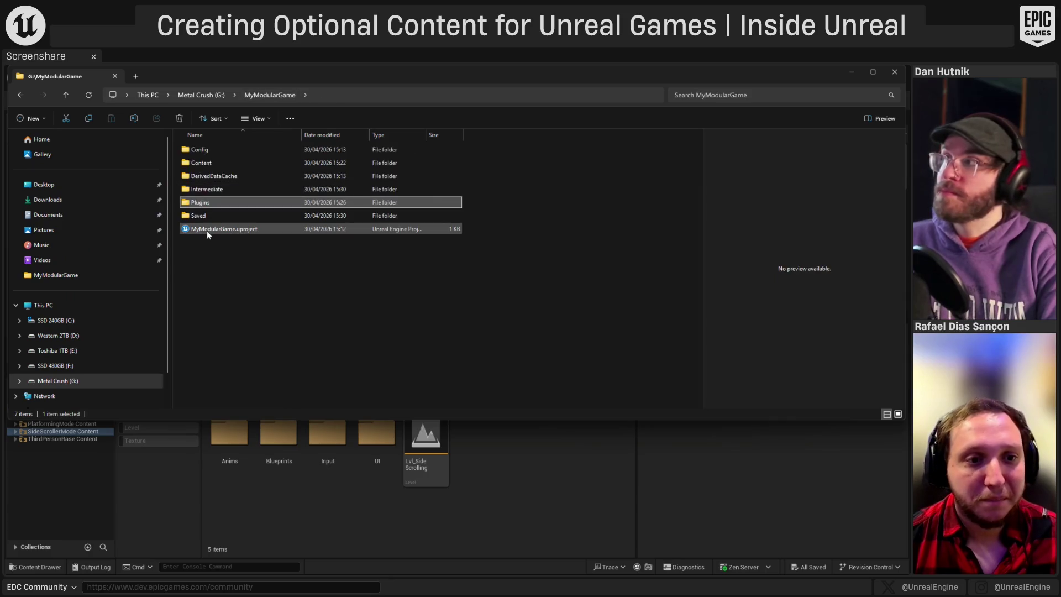
double_click(207, 231)
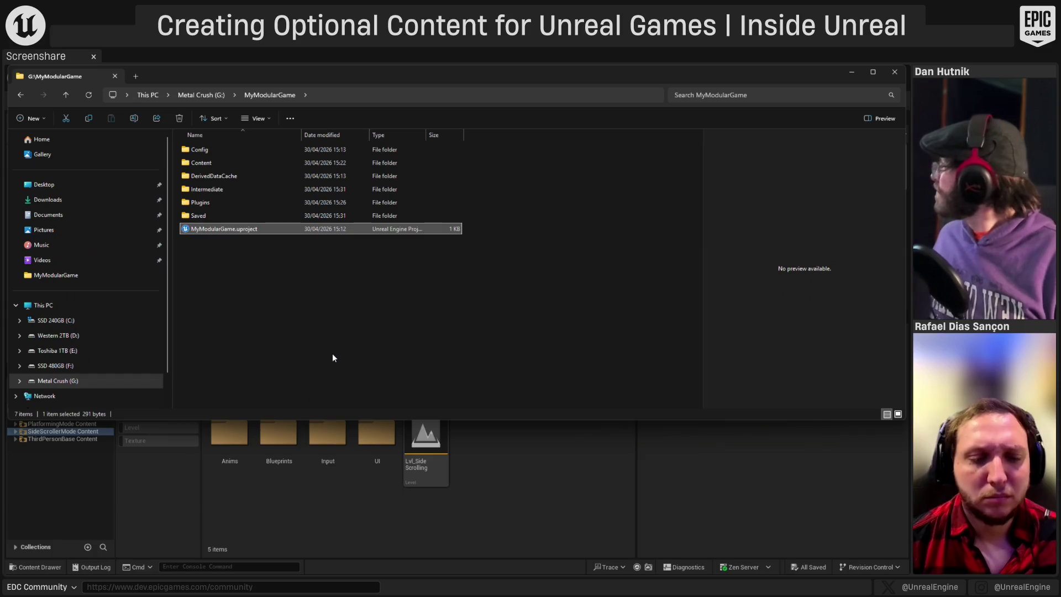
- In Unreal, open the PlatformingMode plugin's Edit properties from its Content folder
key("alt+Tab")
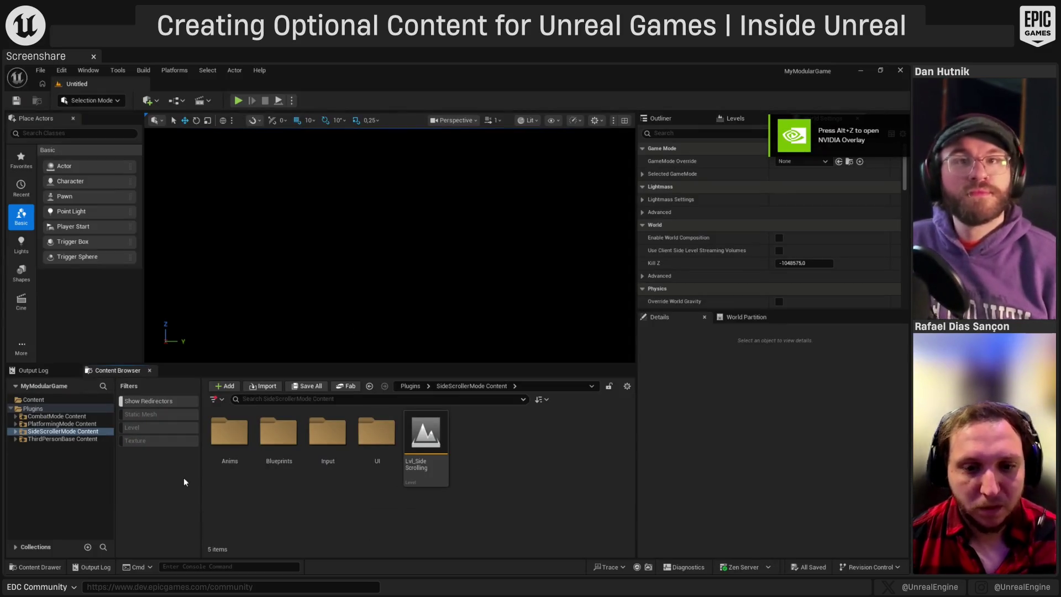
left_click(55, 424)
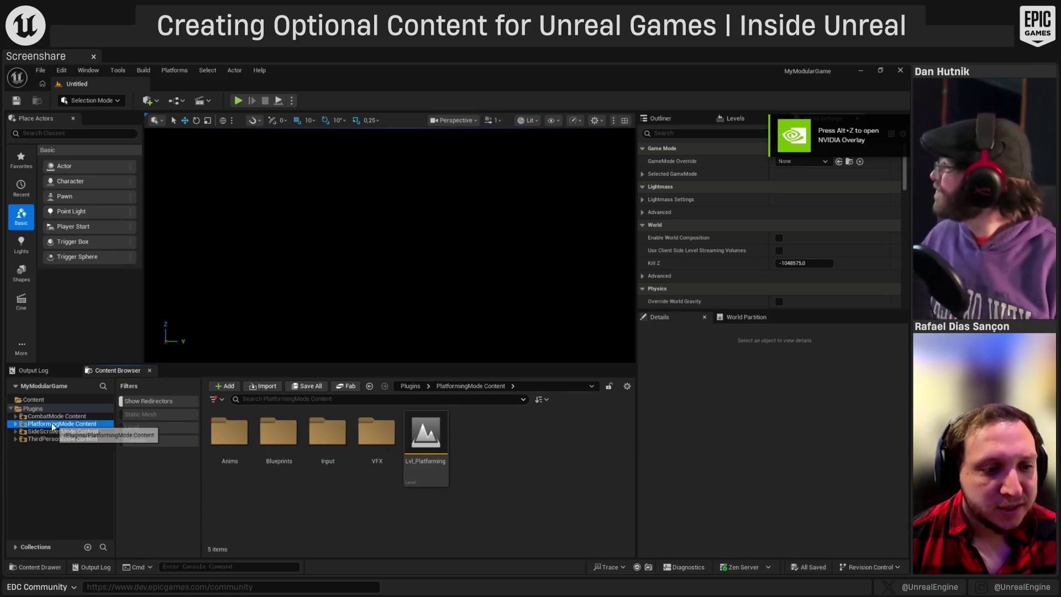
right_click(55, 424)
mouse_move(92, 210)
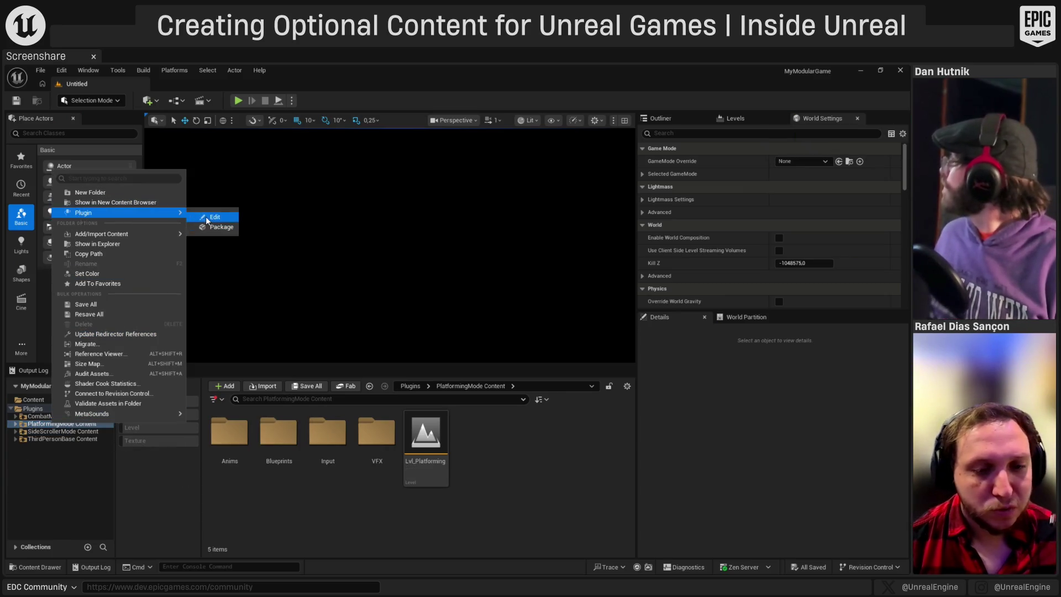
left_click(205, 216)
- Add ThirdPersonBase as a plugin dependency and apply the changes with OK
scroll(429, 437, "down", 2)
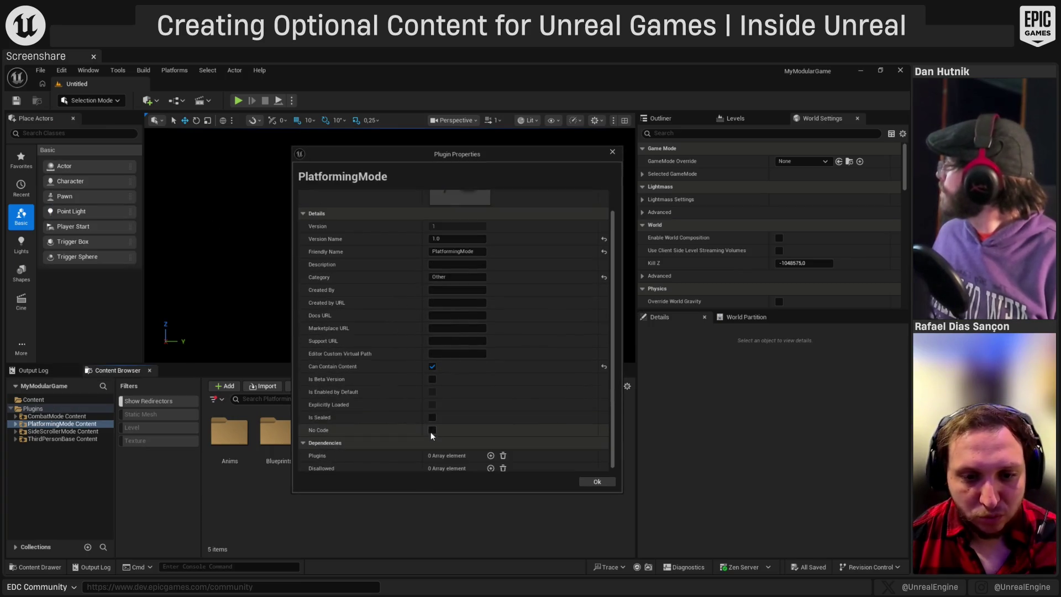
left_click(490, 456)
scroll(322, 443, "down", 1)
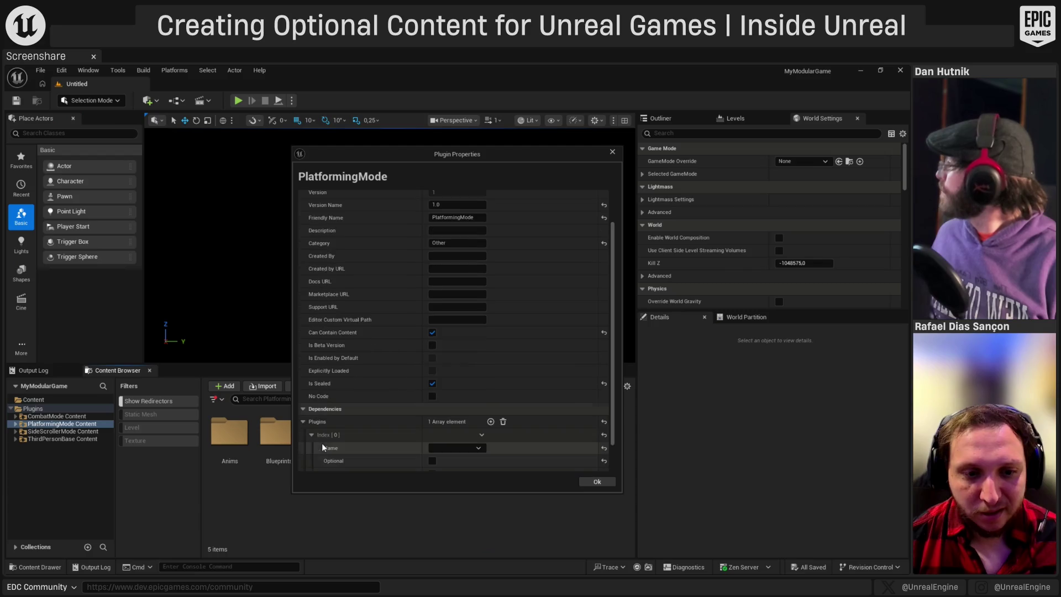
left_click(455, 449)
type("Third")
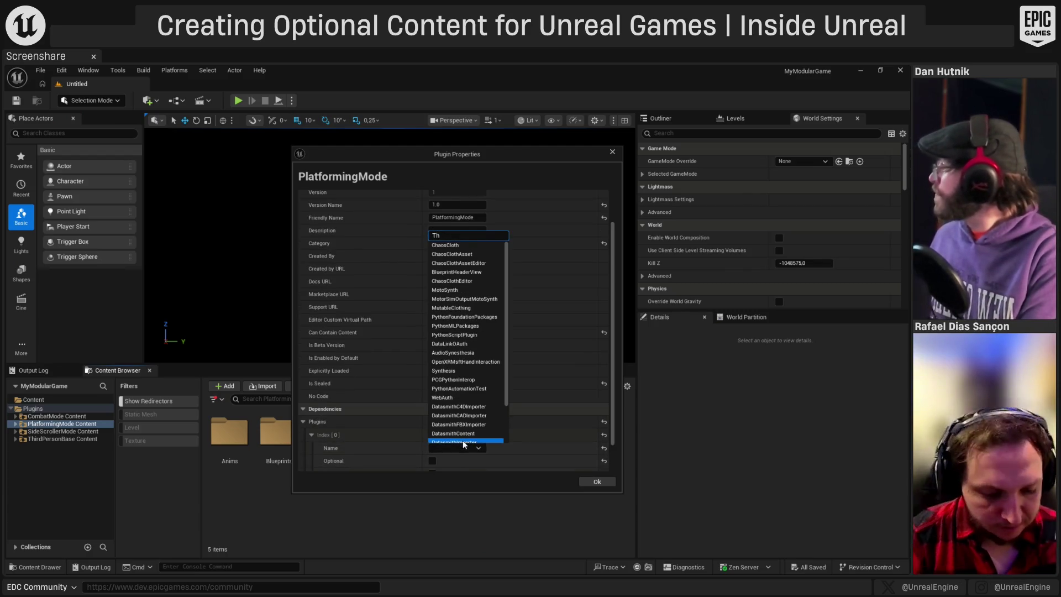
key("Return")
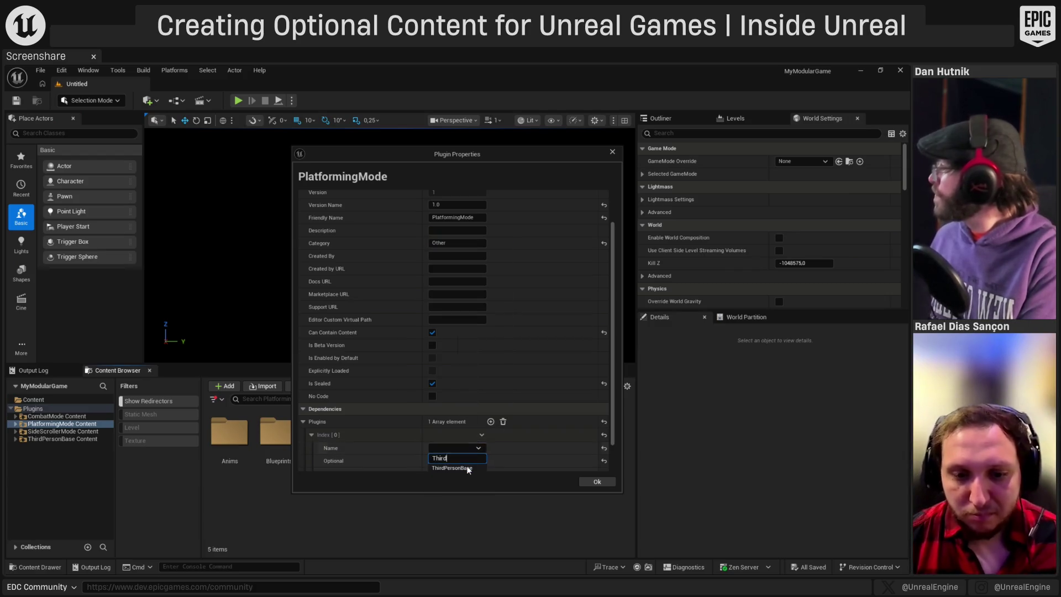
left_click(591, 482)
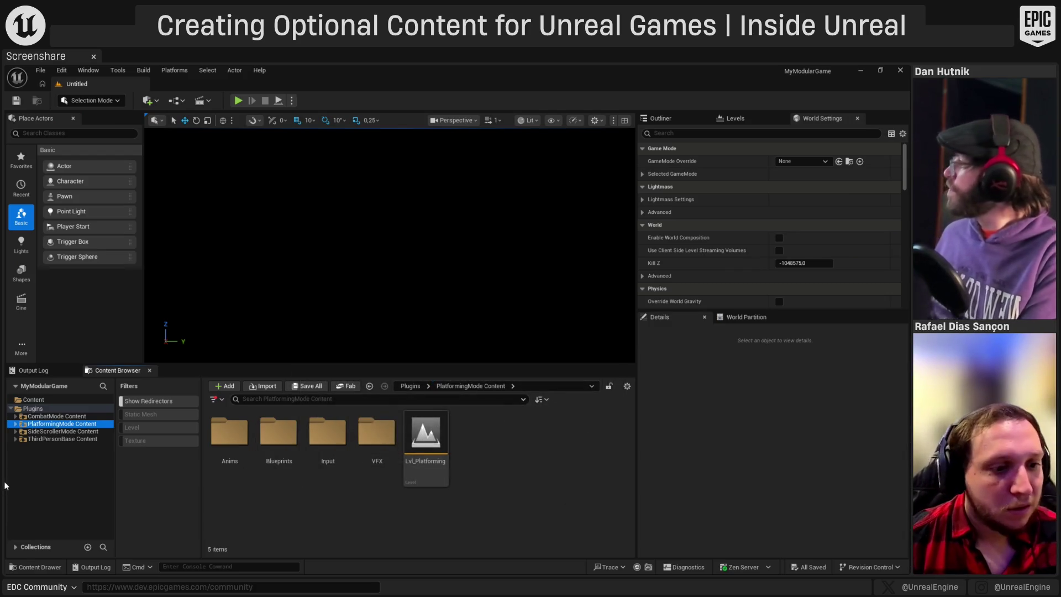
left_click(63, 431)
- Open the CombatMode plugin's Edit properties from the CombatMode Content folder
right_click(62, 434)
left_click(62, 441)
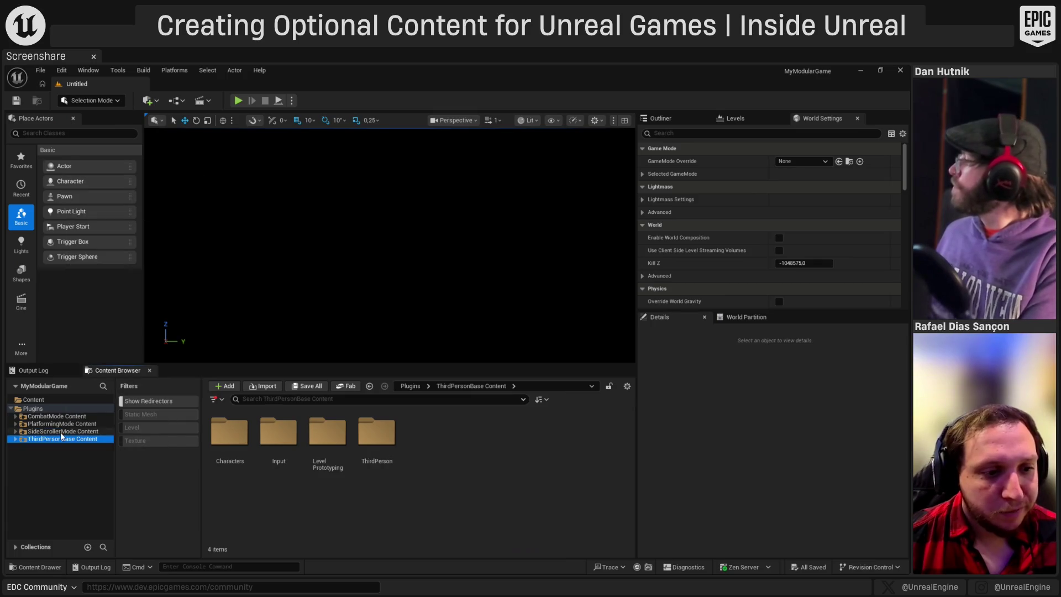
left_click(53, 416)
right_click(52, 416)
mouse_move(113, 204)
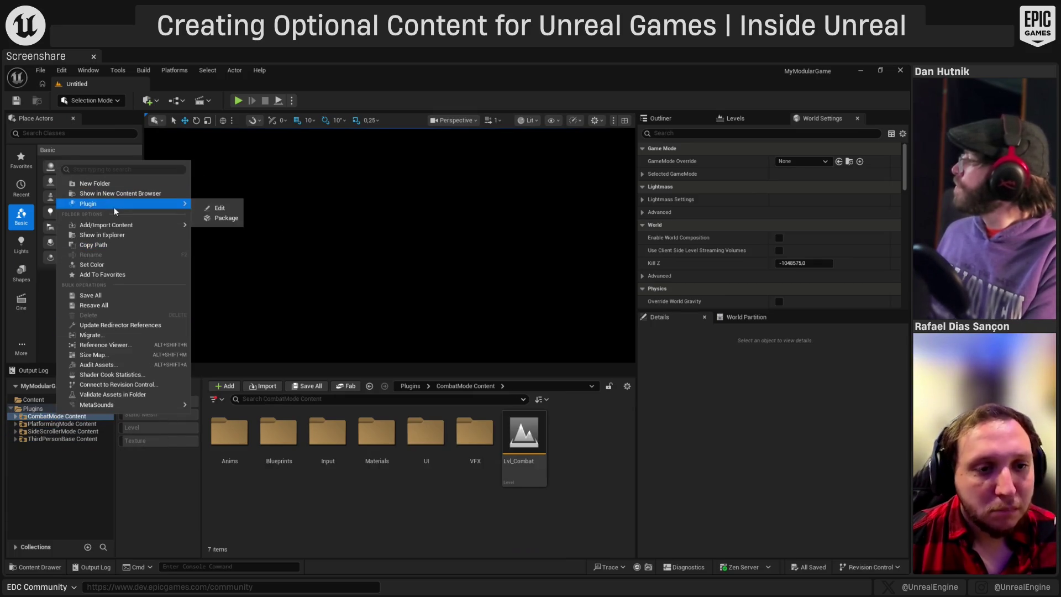
left_click(217, 205)
- Tick Is Sealed, add a ThirdPersonBase plugin dependency, and apply with OK
scroll(412, 430, "down", 2)
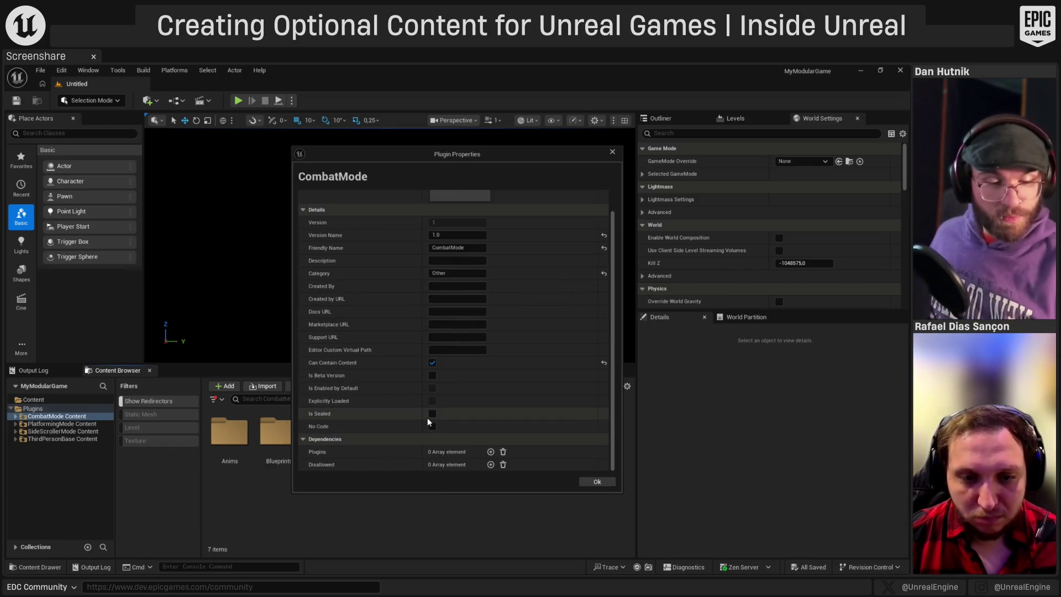
left_click(432, 415)
left_click(490, 452)
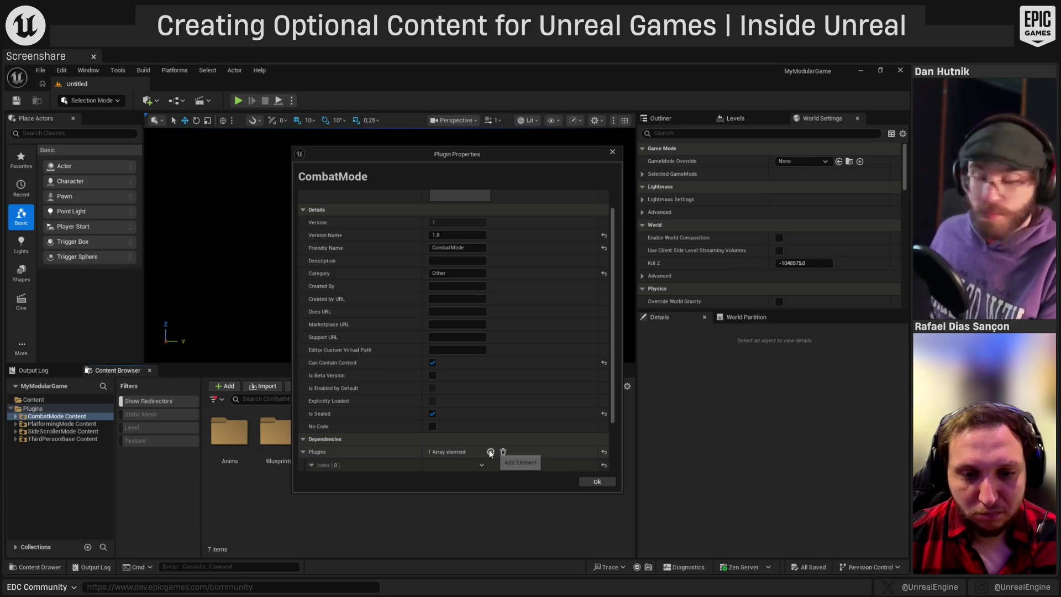
scroll(444, 465, "down", 2)
left_click(481, 433)
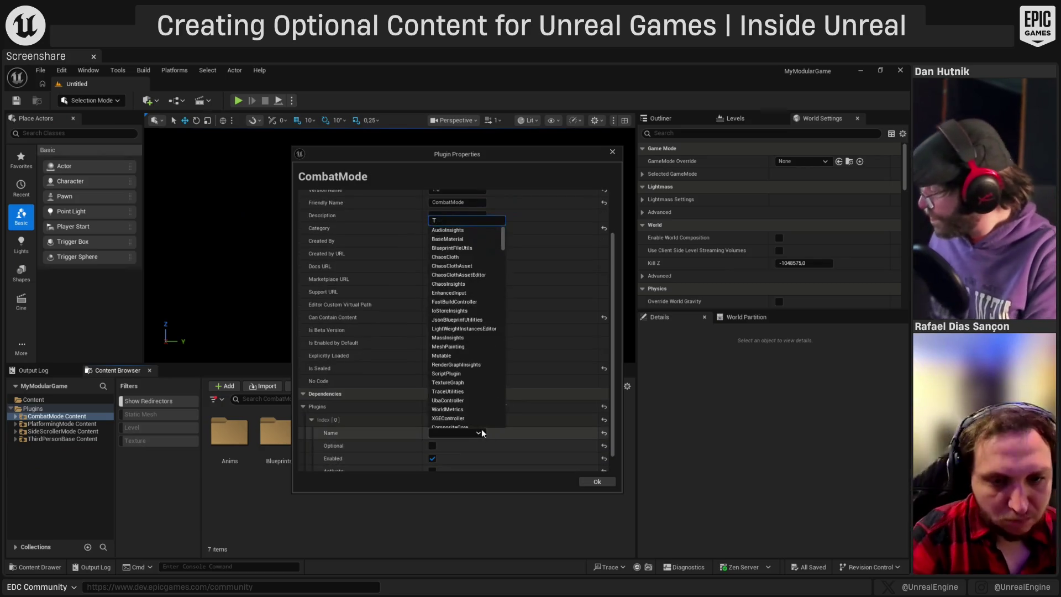
type("Third")
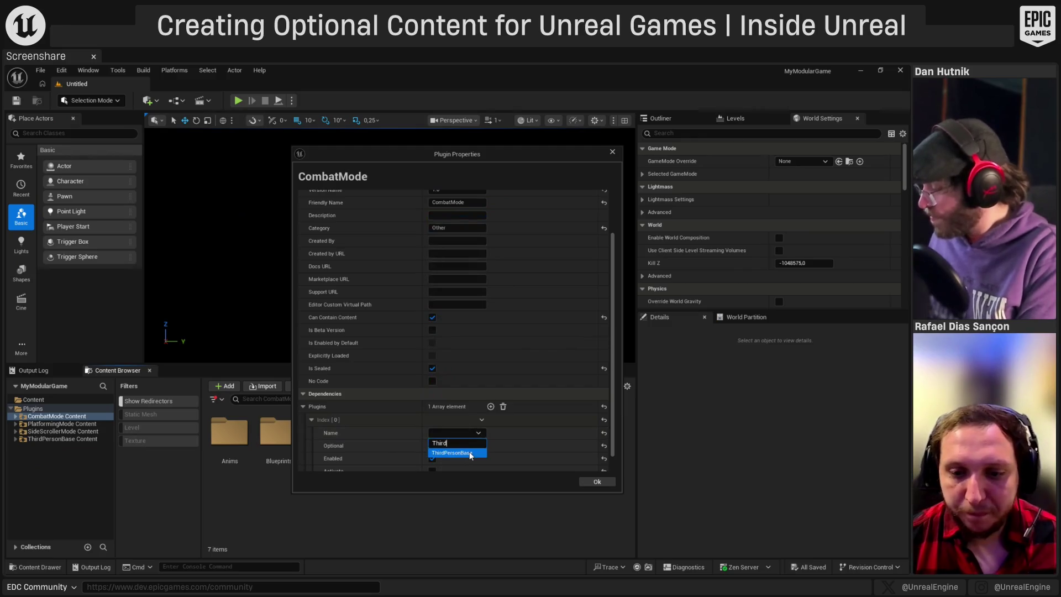
left_click(452, 452)
left_click(597, 481)
left_click(320, 524)
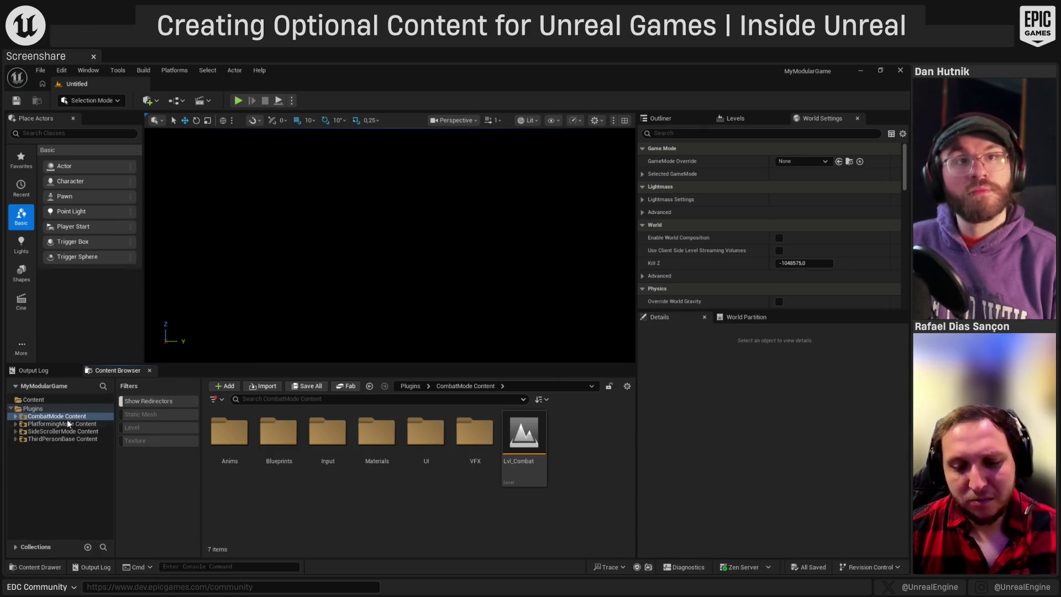
- Browse to the main Content folder, then to ThirdPersonBase Content
left_click(36, 399)
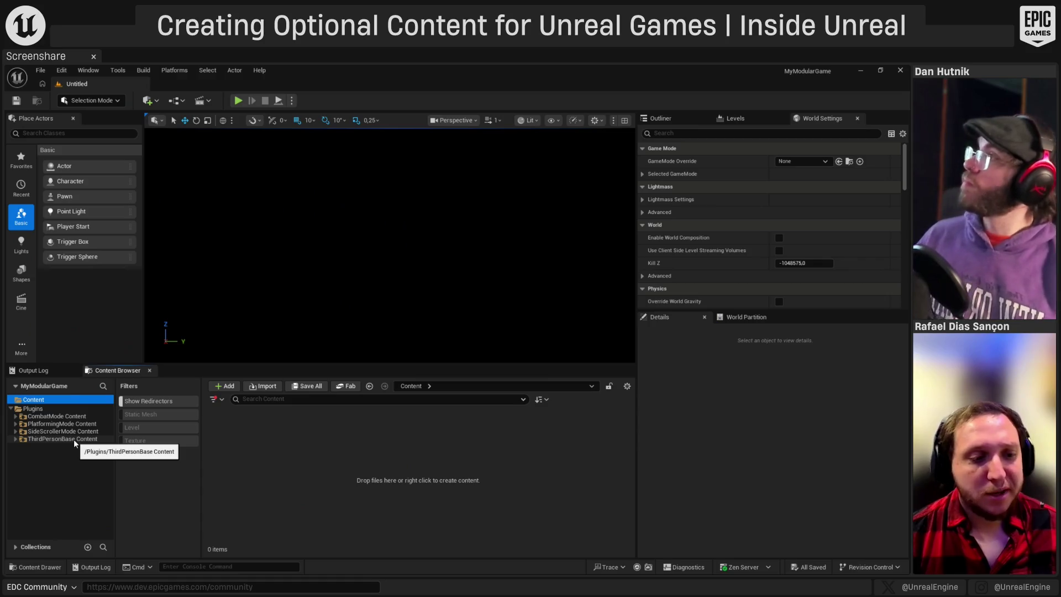
left_click(74, 440)
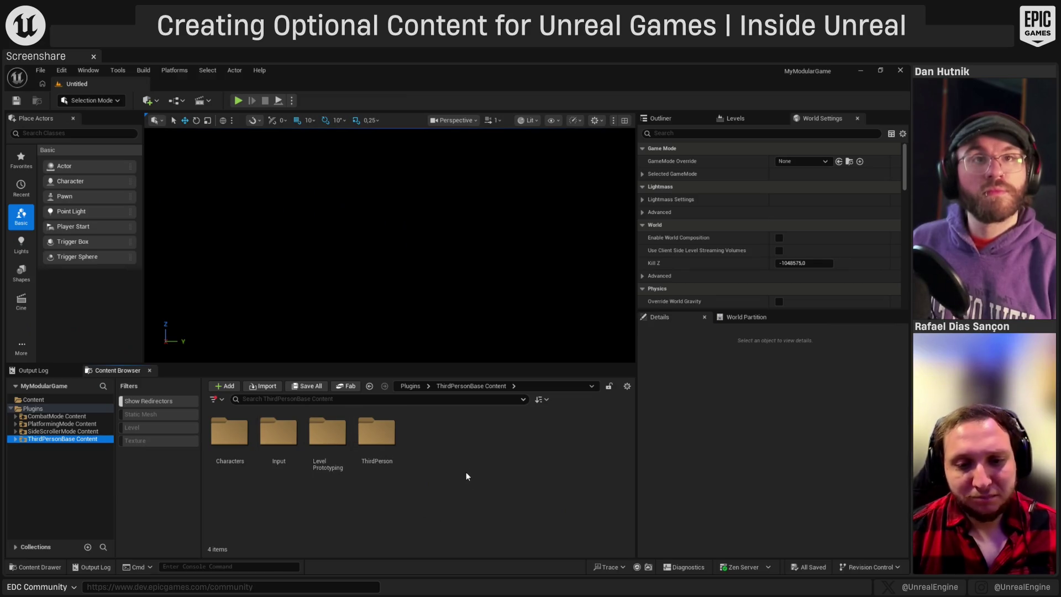
- Create a new Blueprint class in ThirdPersonBase Content with PrimaryDataAsset as its parent
right_click(486, 445)
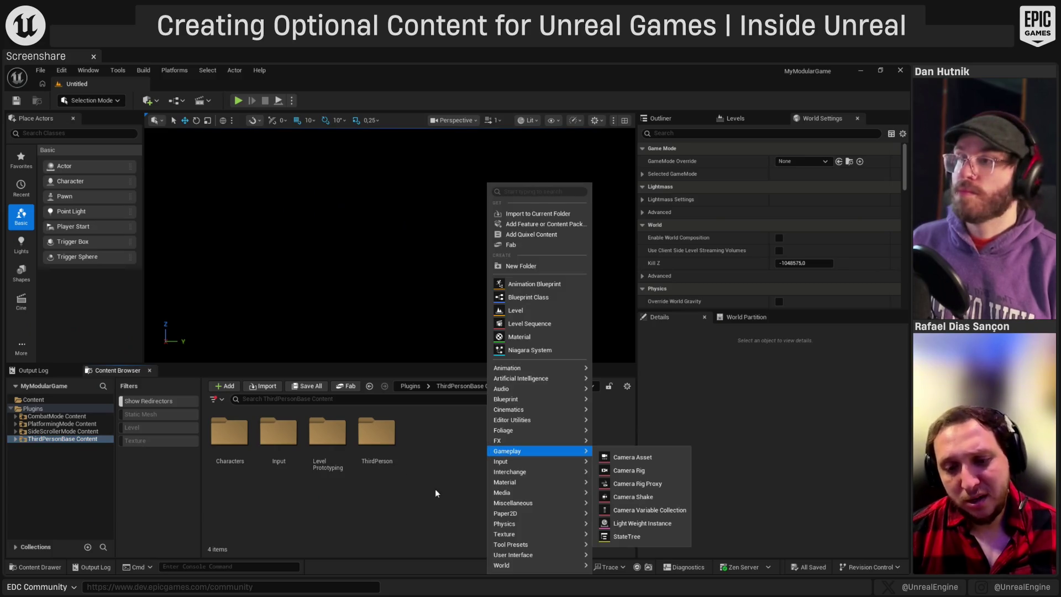
mouse_move(533, 421)
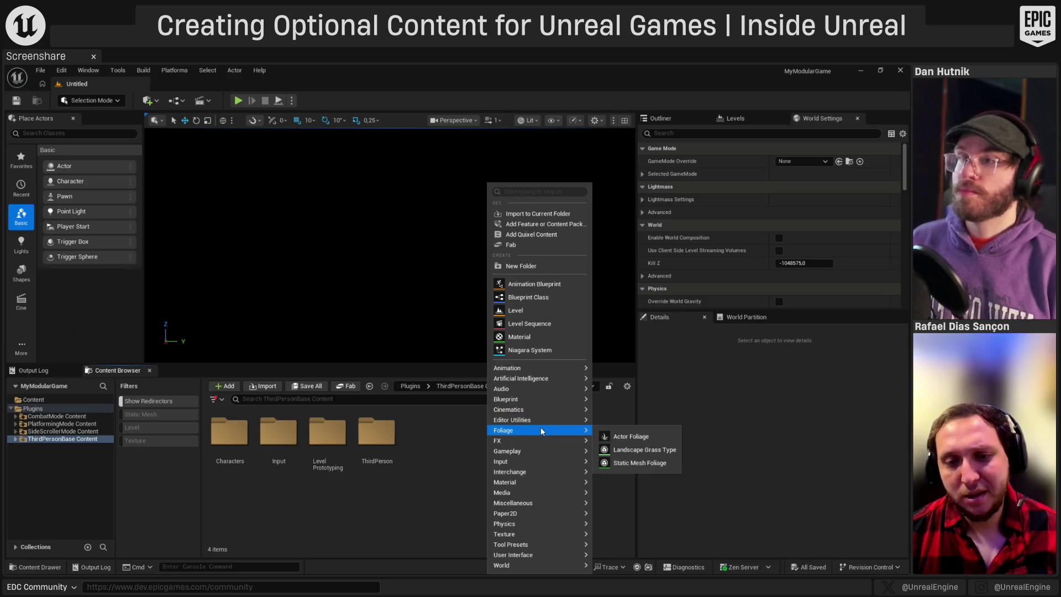
left_click(531, 297)
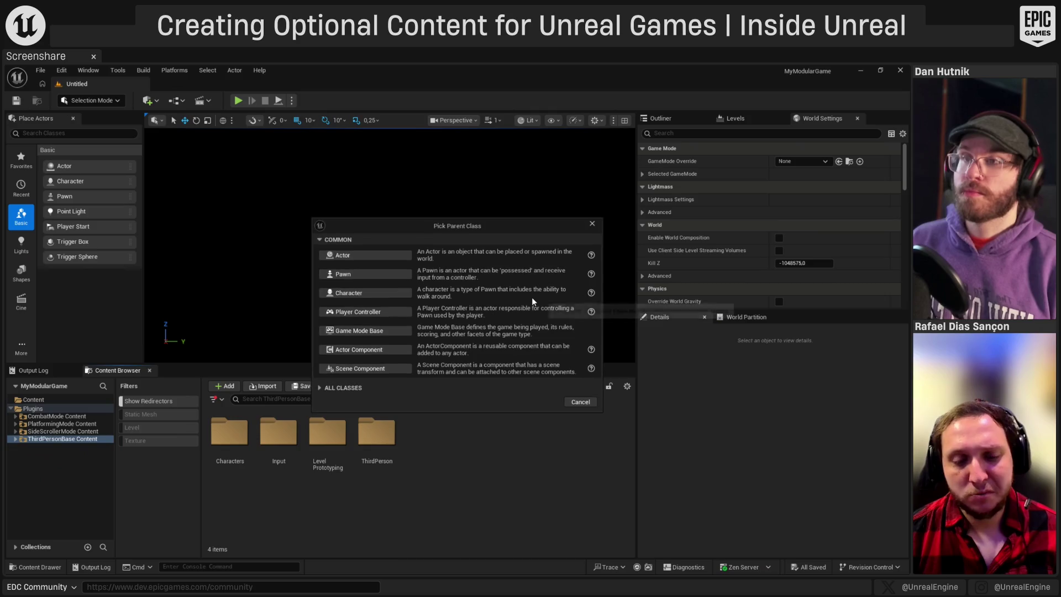
left_click(349, 388)
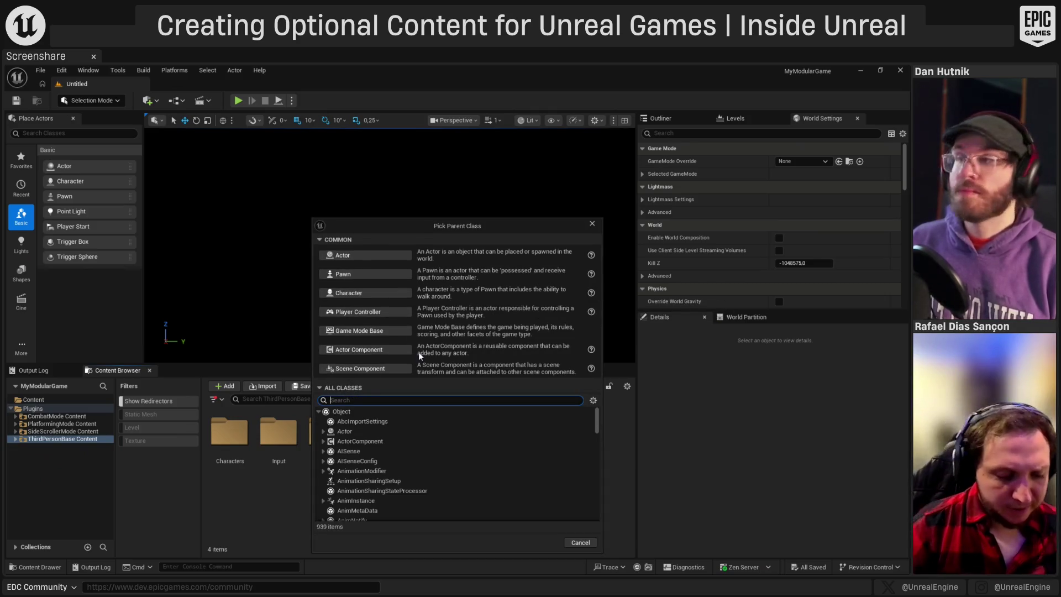
type("data ss")
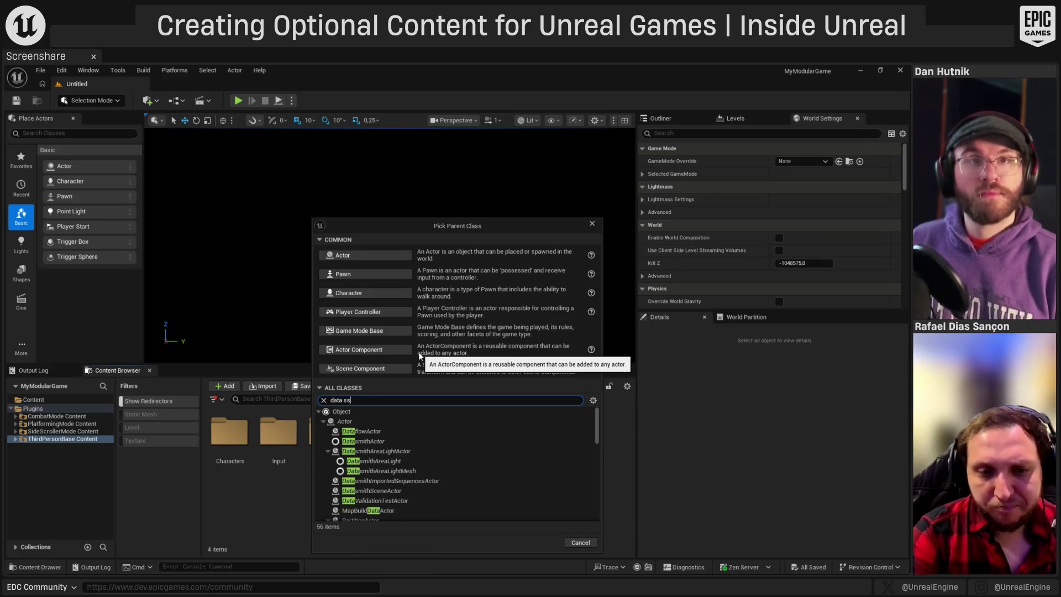
type("et")
left_click(428, 430)
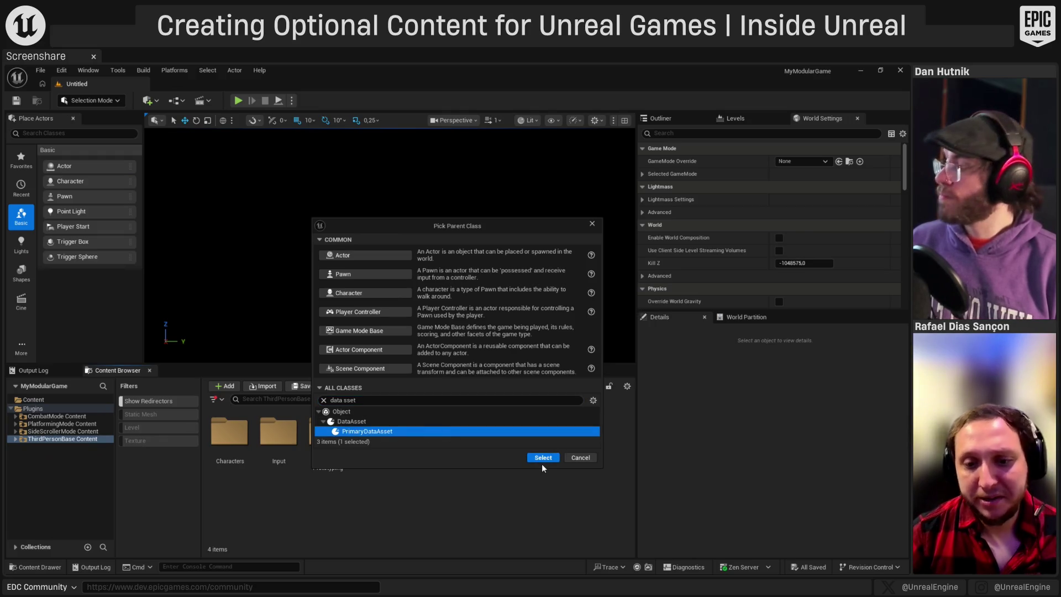
left_click(549, 459)
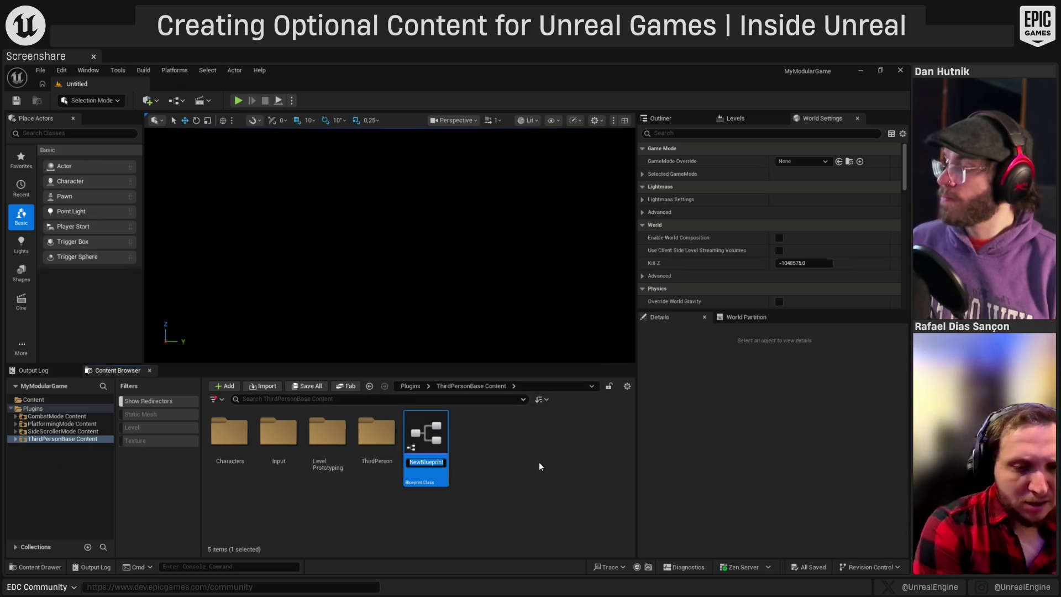
- Name the blueprint BP_GameModeVariantDataAsset and open it for editing
type("BP_")
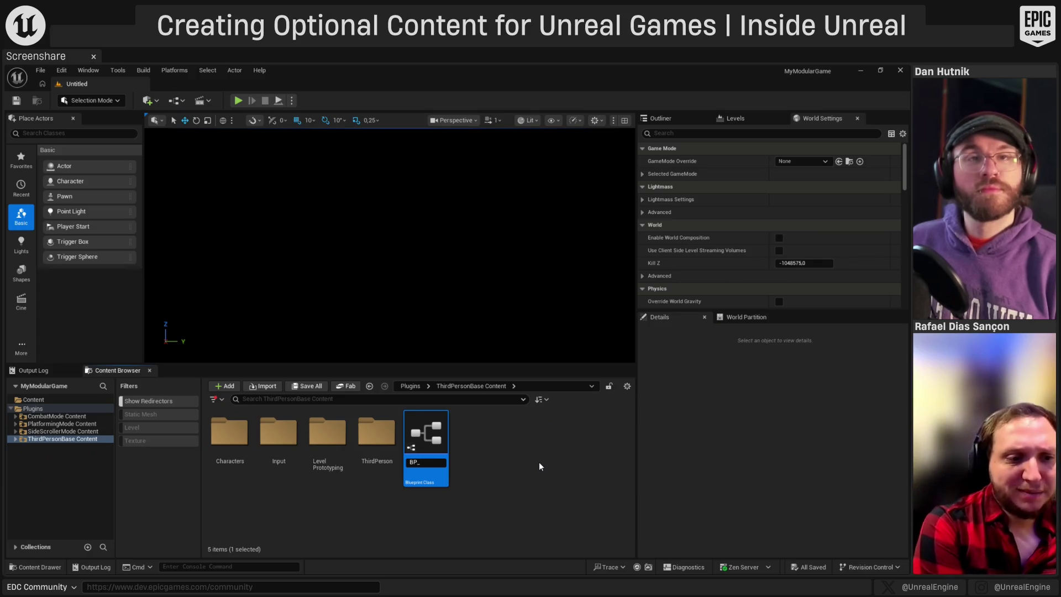
type("Gam")
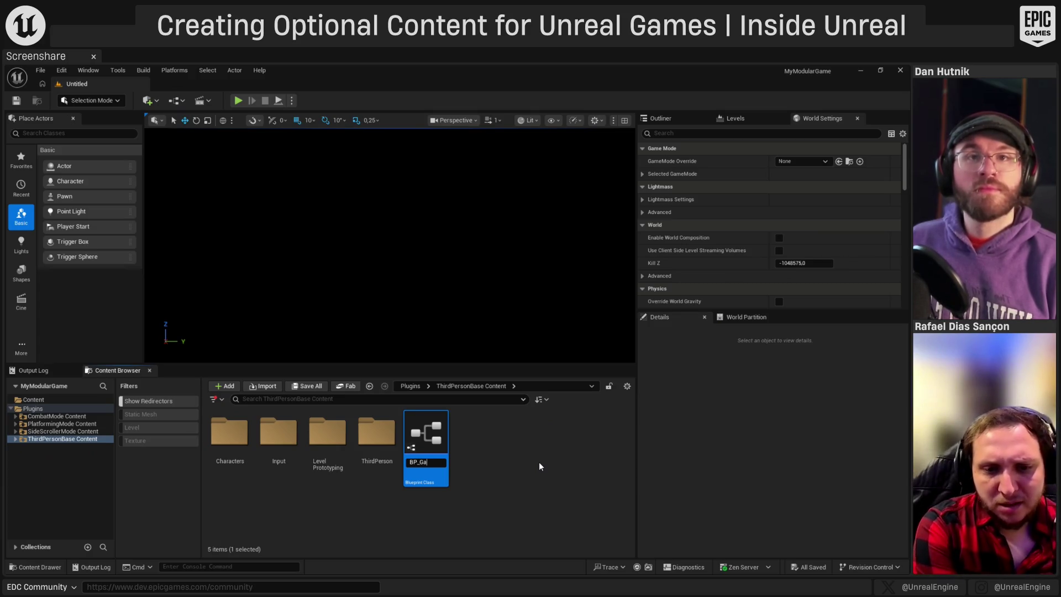
key("BackSpace")
key("BackSpace")
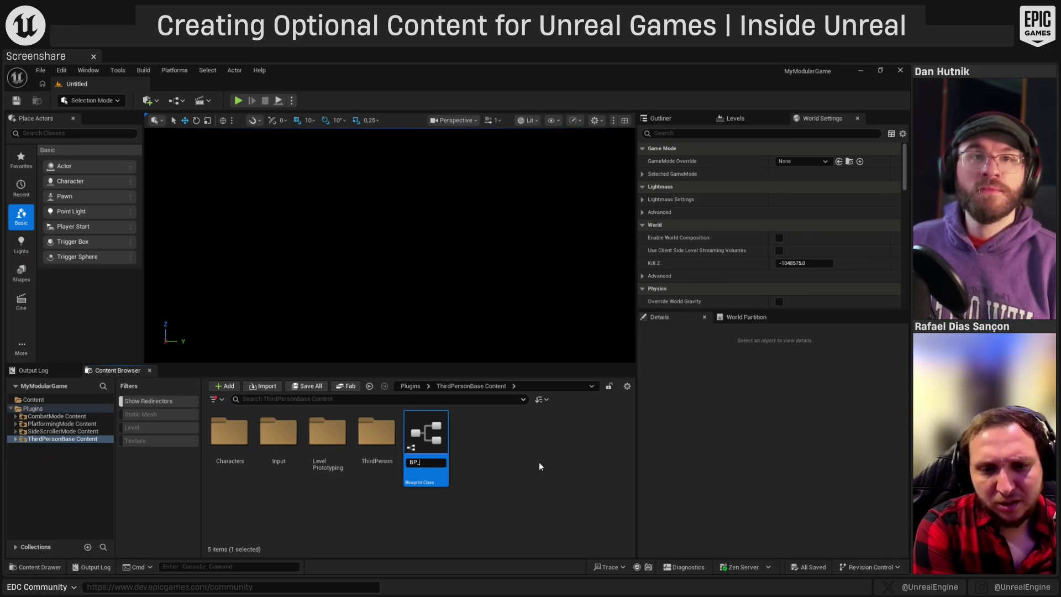
type("GameM")
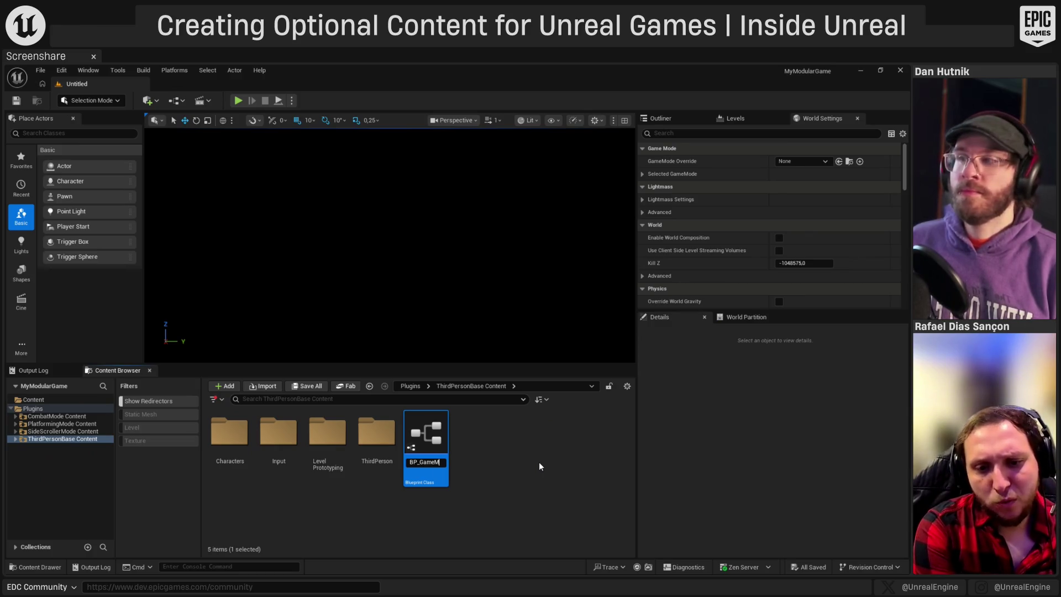
type("odeVariant")
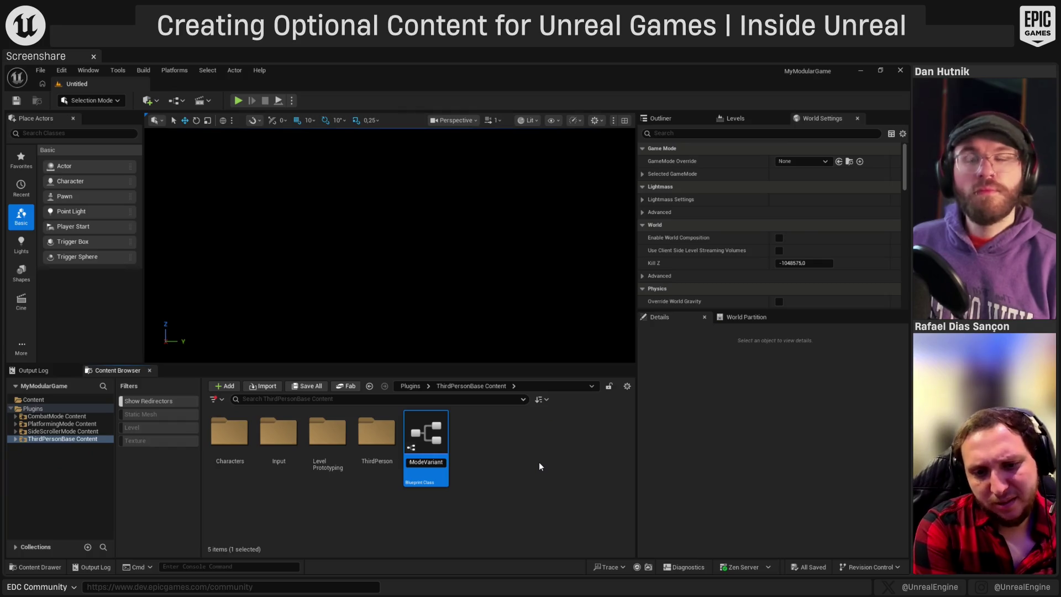
type("DataAsset")
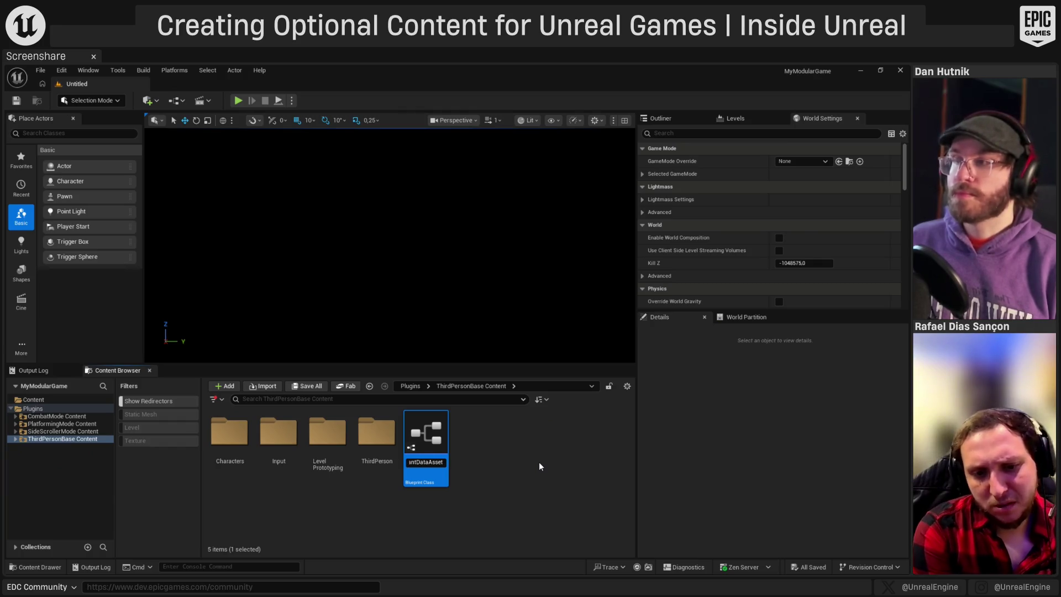
key("Return")
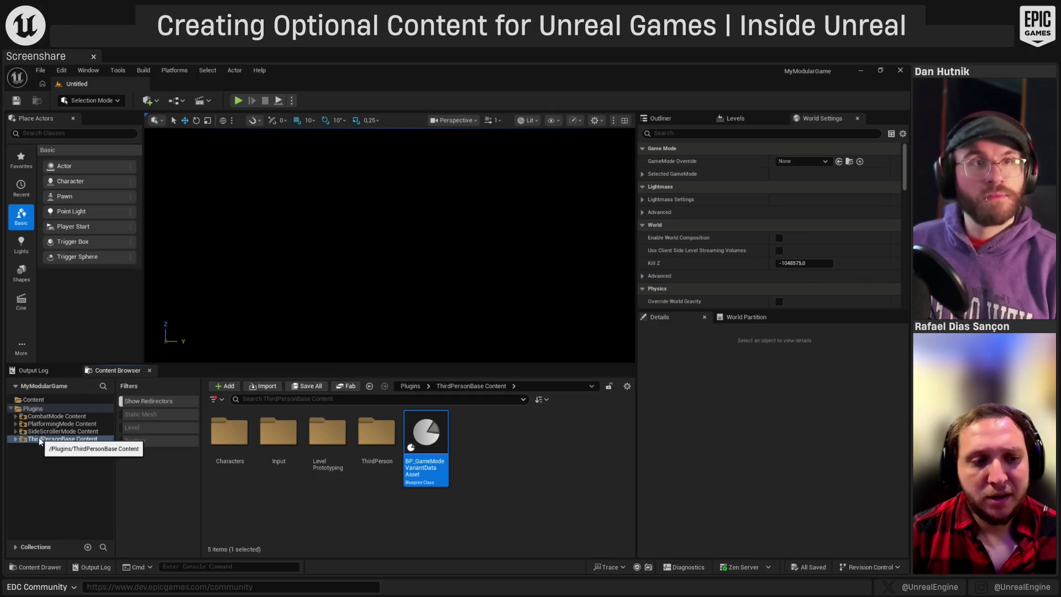
double_click(440, 447)
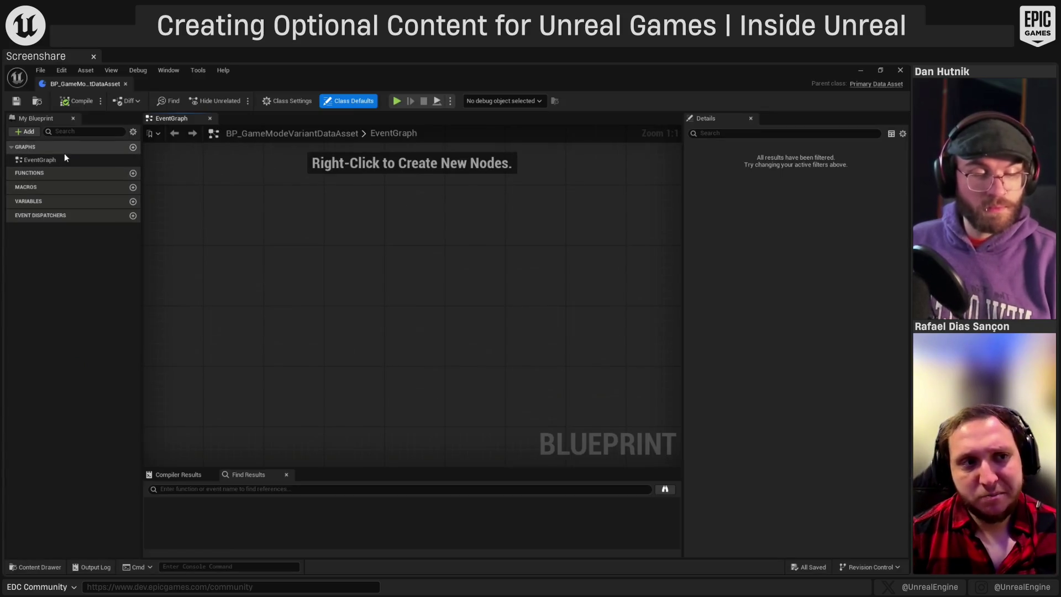
- Add a Text variable renamed Name, plus a second Text variable left as NewVar
left_click(25, 132)
left_click(48, 168)
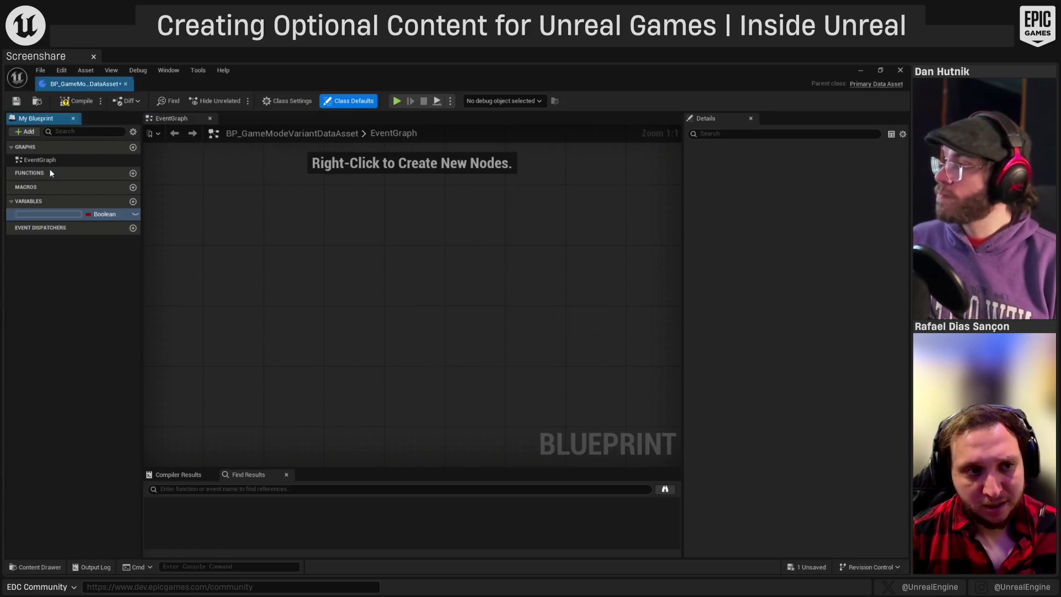
left_click(99, 214)
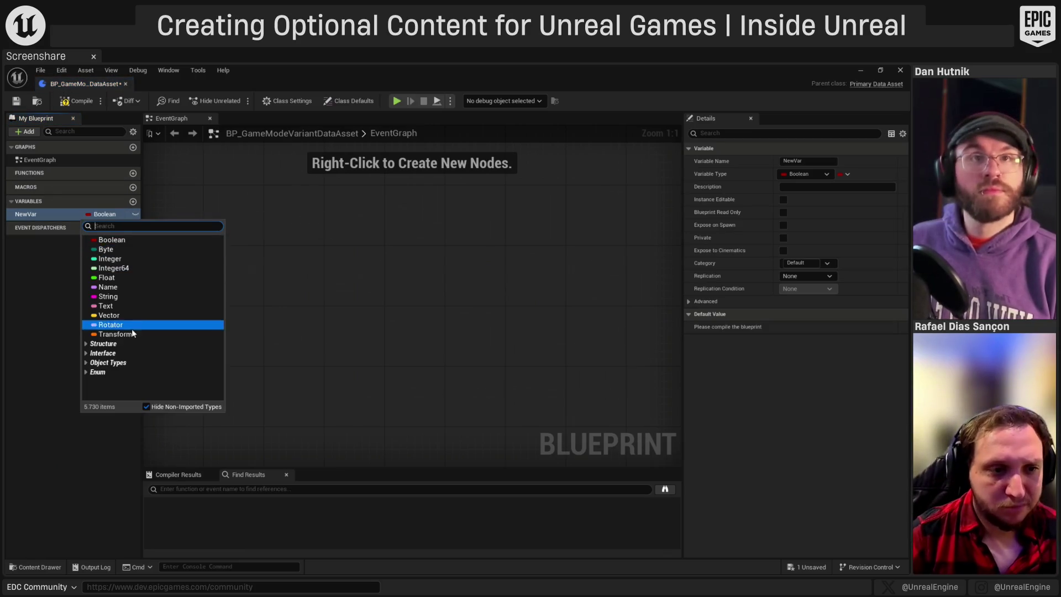
left_click(107, 305)
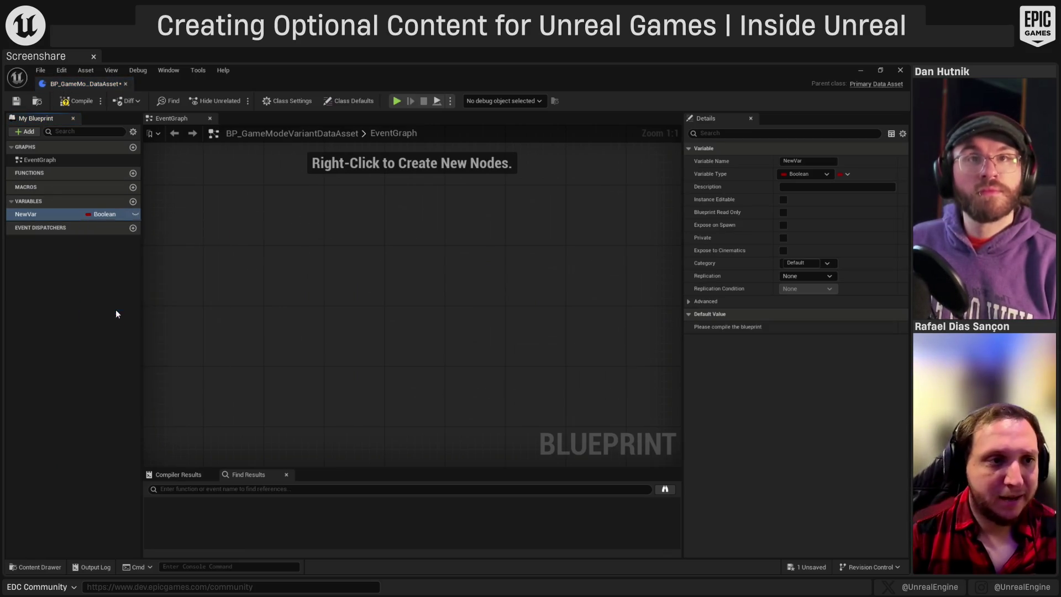
left_click(37, 214)
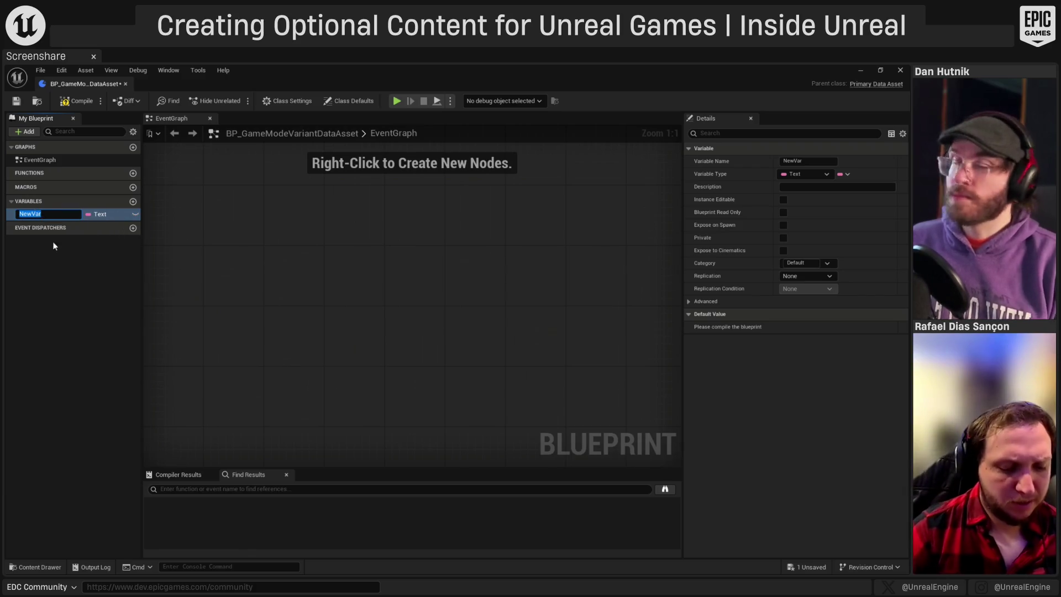
key("BackSpace")
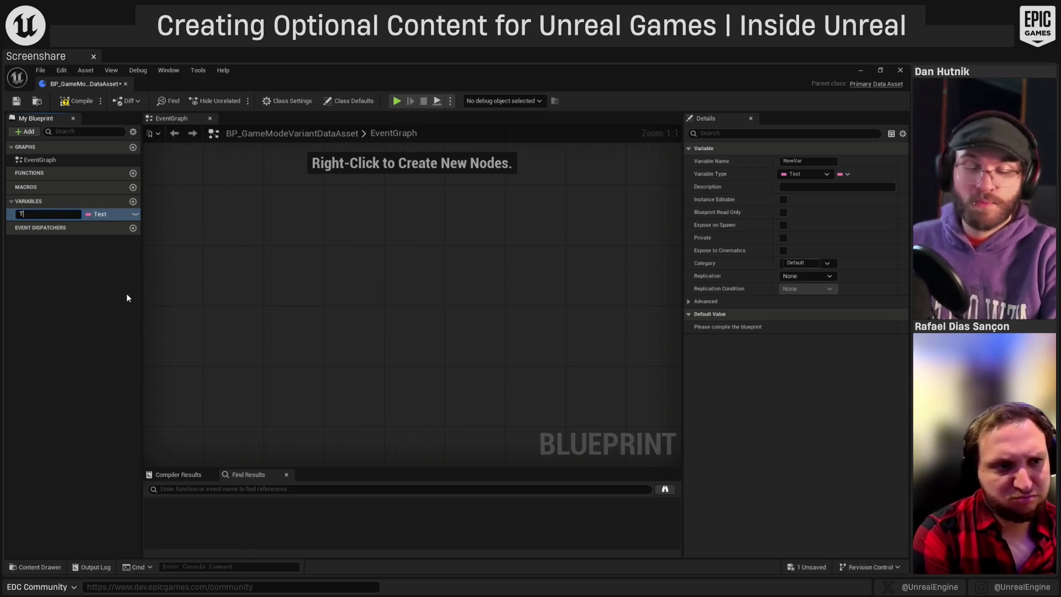
type("Name")
key("Return")
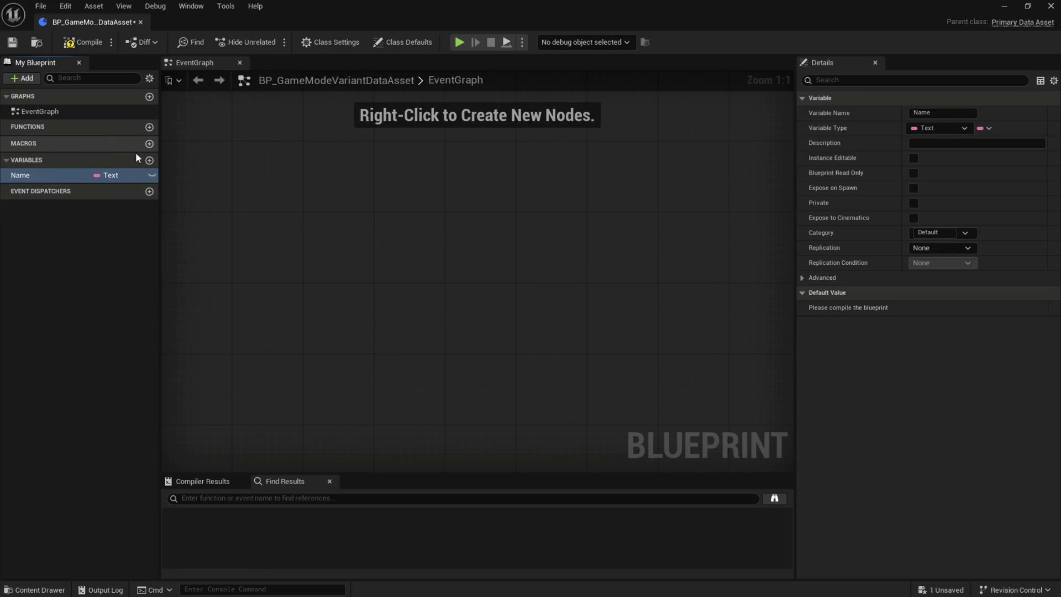
left_click(149, 160)
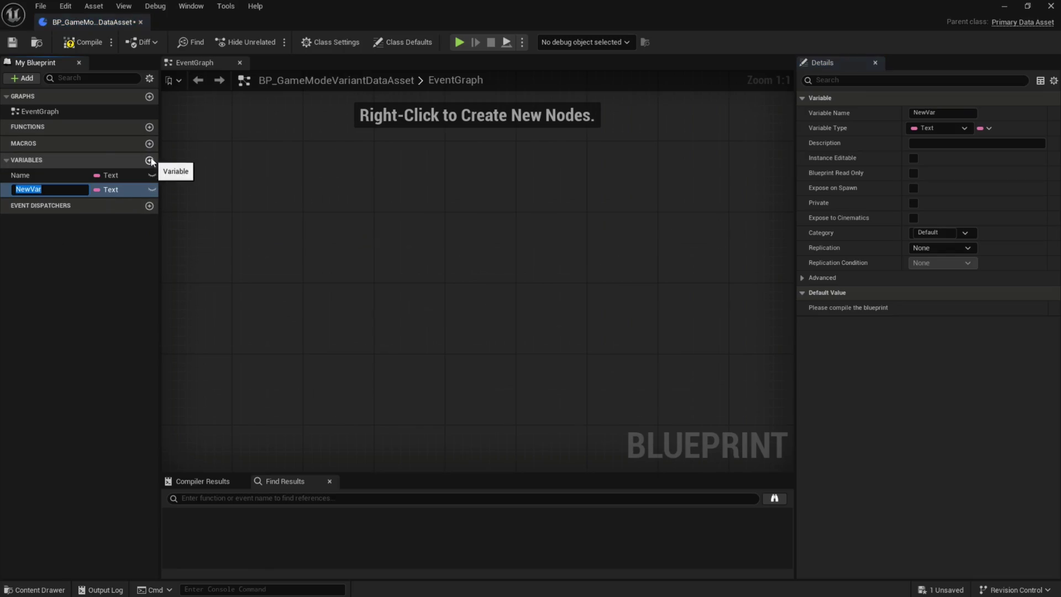
left_click(93, 278)
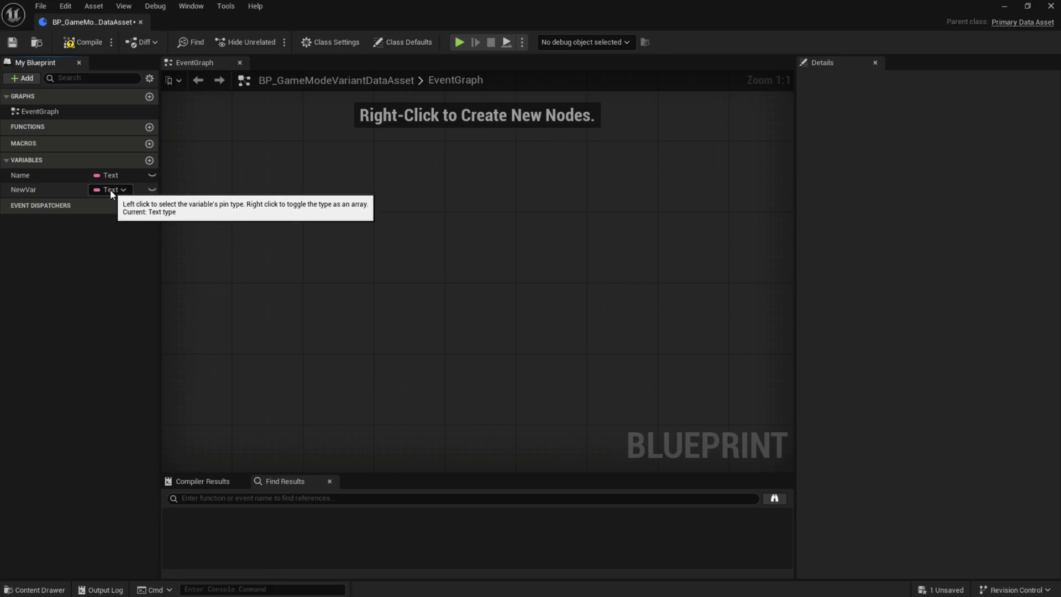
- Browse NewVar's type list, leaving it as Text
left_click(111, 189)
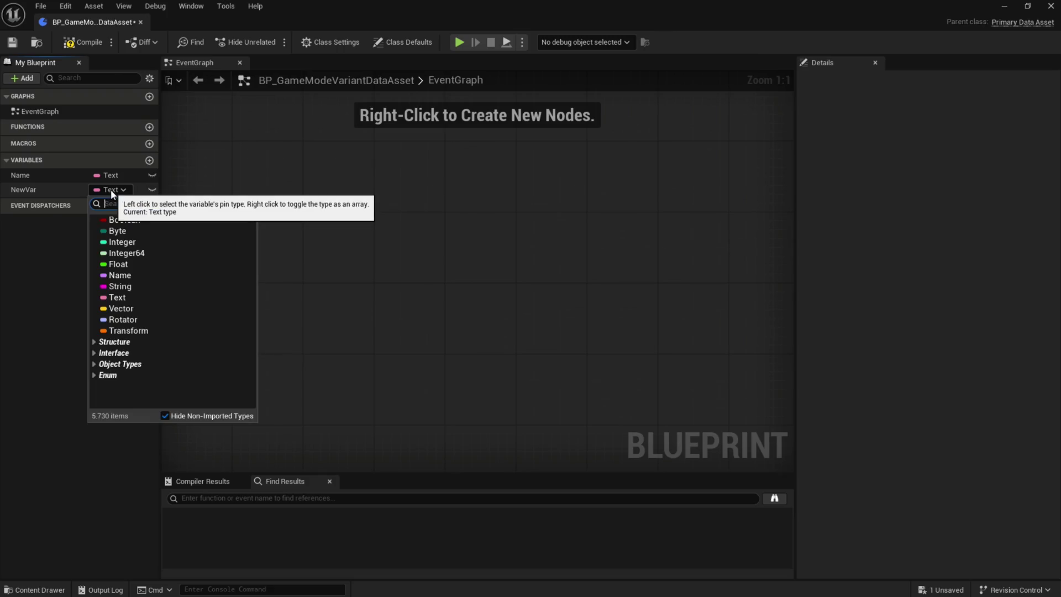
type("level")
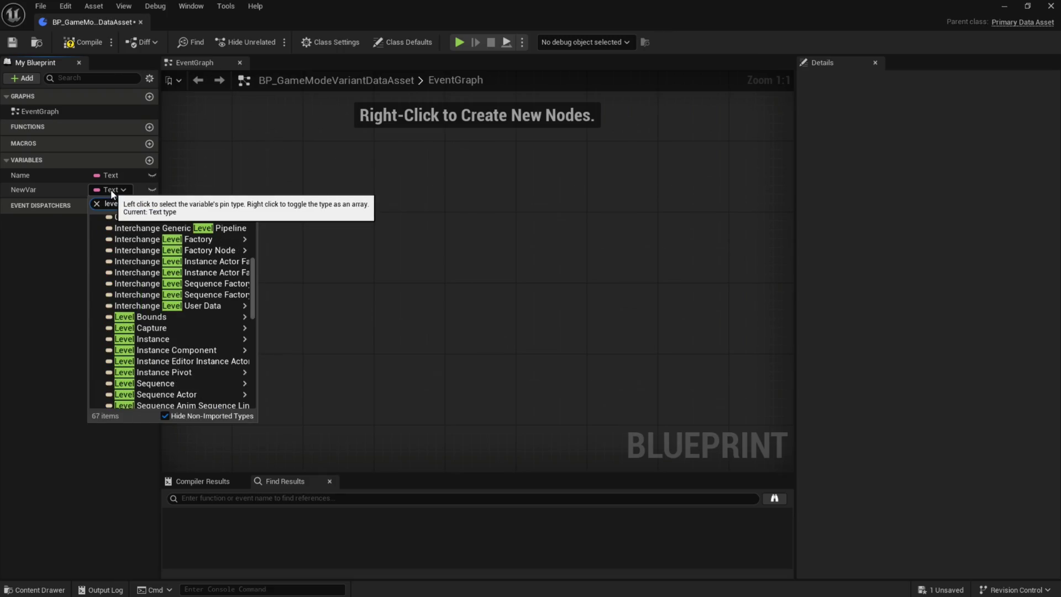
scroll(182, 358, "down", 8)
mouse_move(183, 358)
scroll(182, 354, "down", 5)
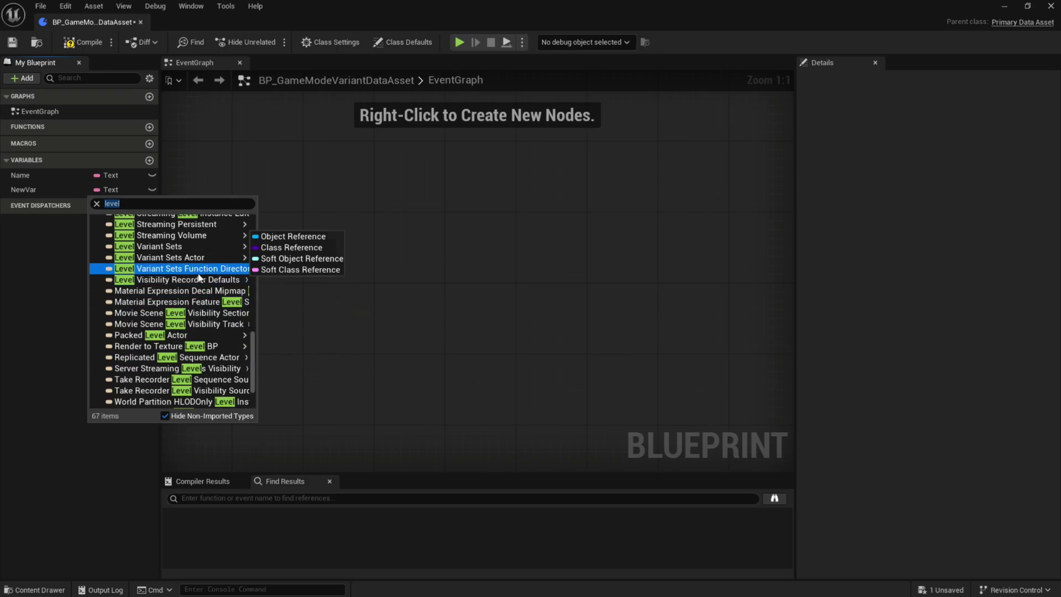
mouse_move(188, 283)
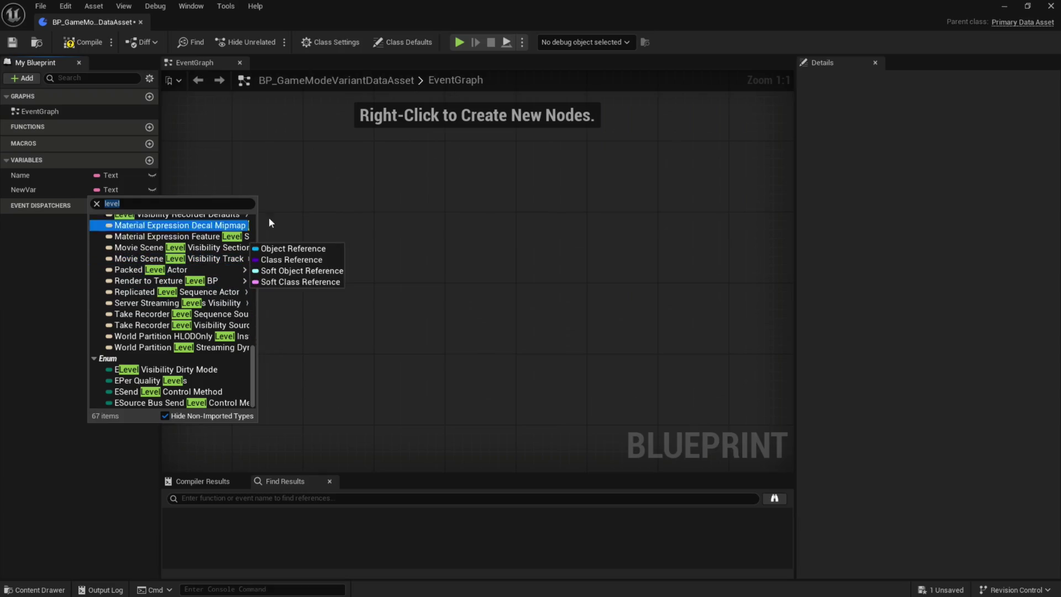
left_click(389, 245)
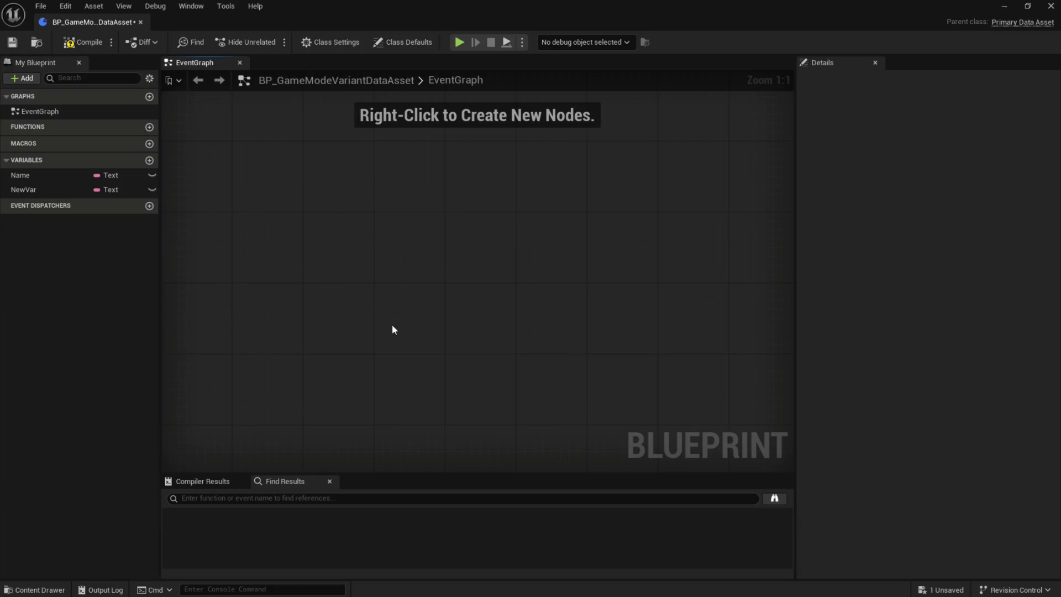
- Add a Load Stream Level (by Object Reference) node and promote its Level input to a variable
right_click(444, 241)
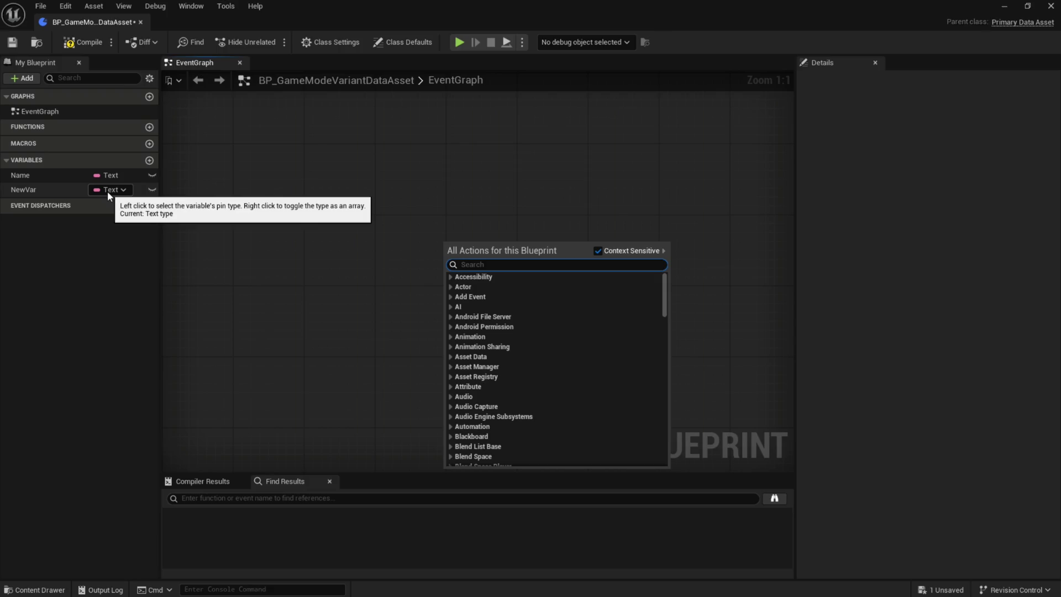
type("load level")
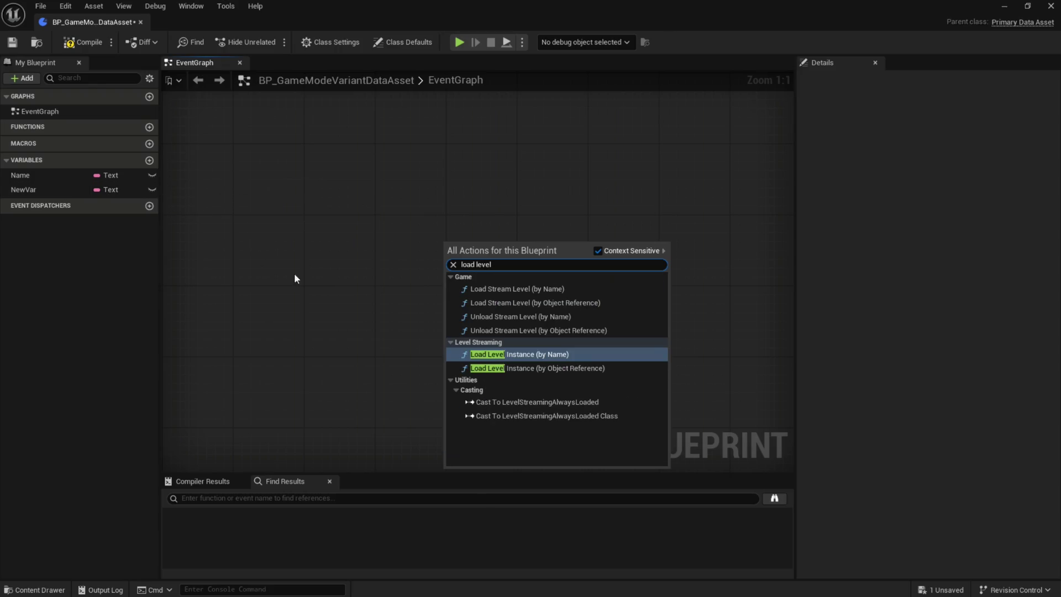
left_click(539, 304)
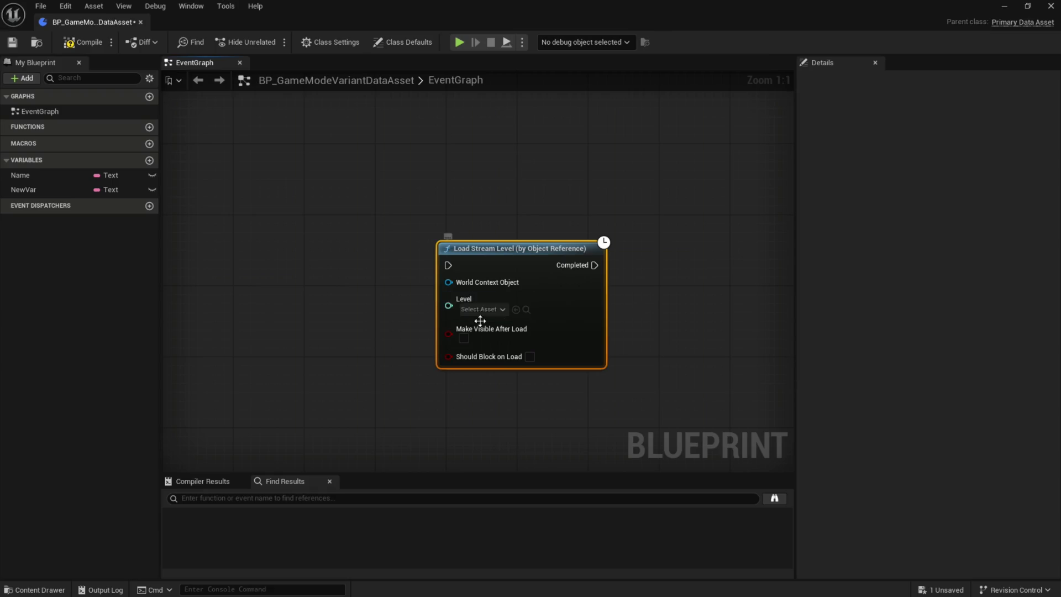
right_click(449, 306)
left_click(483, 341)
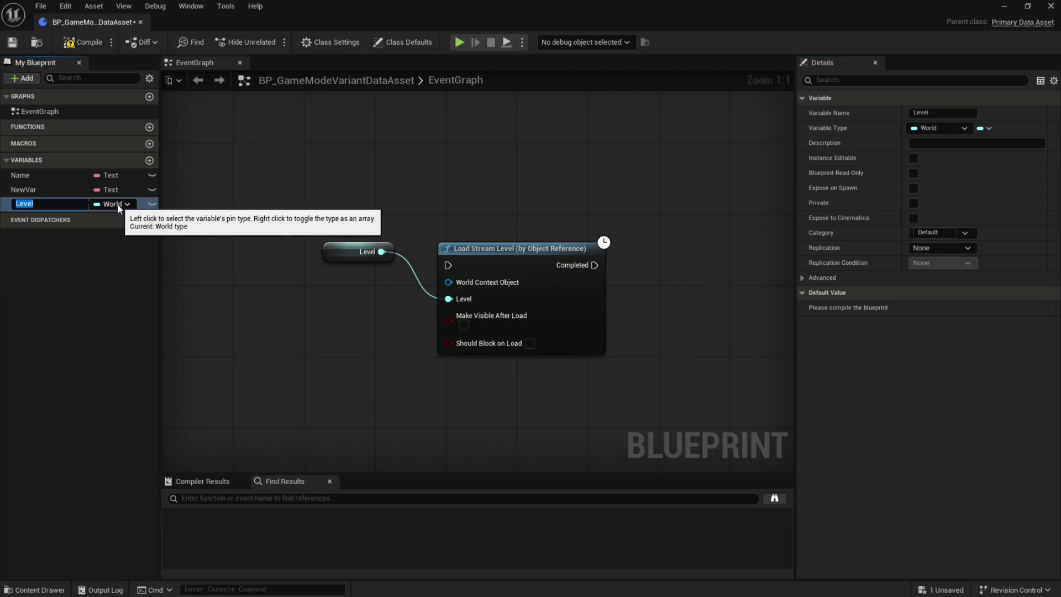
left_click(37, 299)
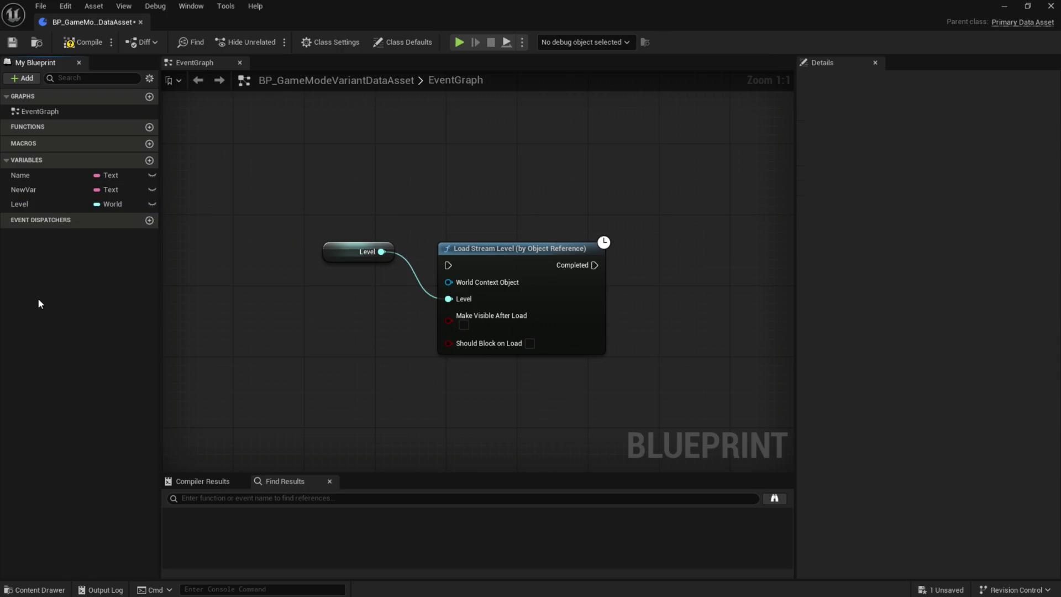
- Change the Level variable's type to a World object reference
left_click(118, 193)
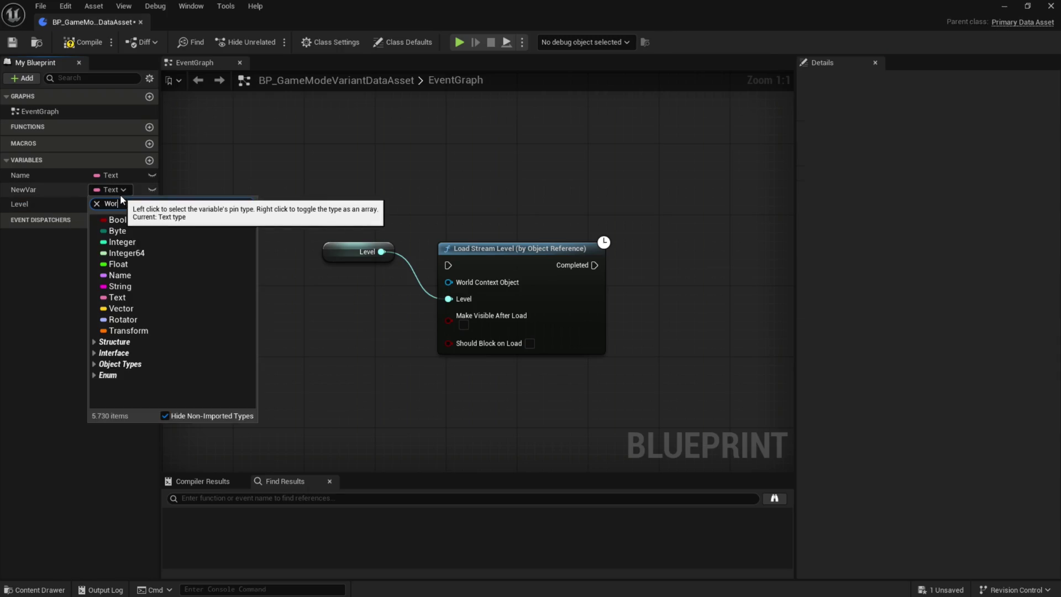
type("World")
scroll(166, 287, "down", 5)
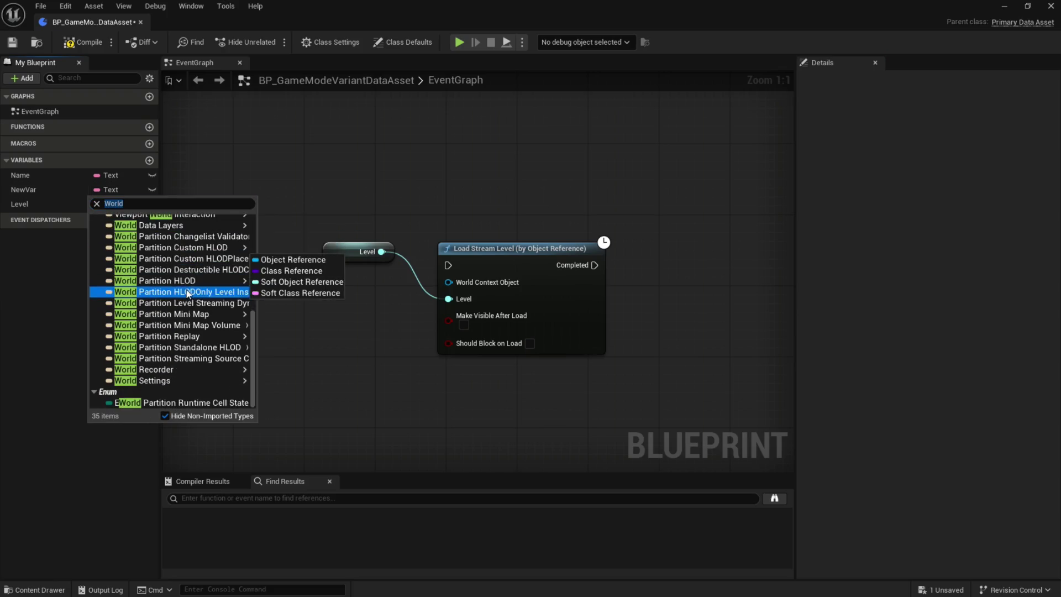
scroll(187, 360, "up", 5)
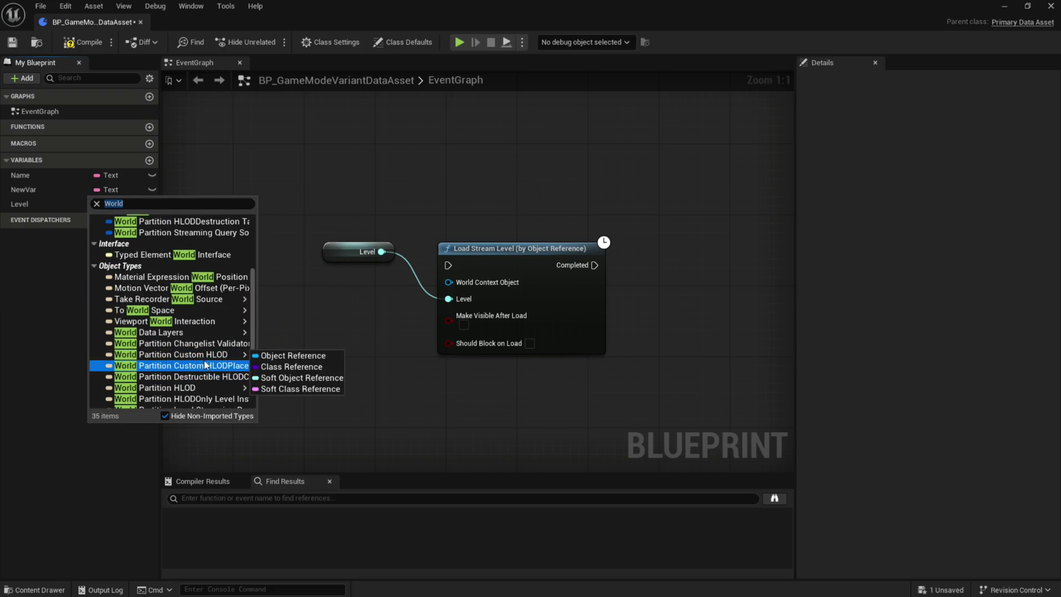
left_click(85, 510)
- Delete both graph nodes and NewVar, then compile, save and close the blueprint
left_click_drag(349, 219, 456, 293)
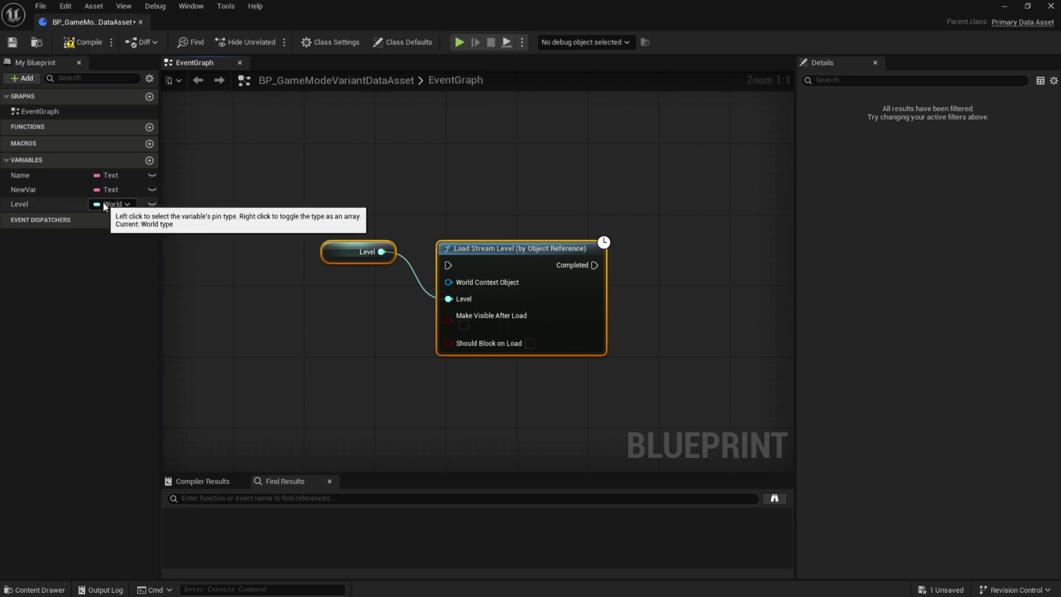
left_click_drag(298, 204, 630, 404)
key("Delete")
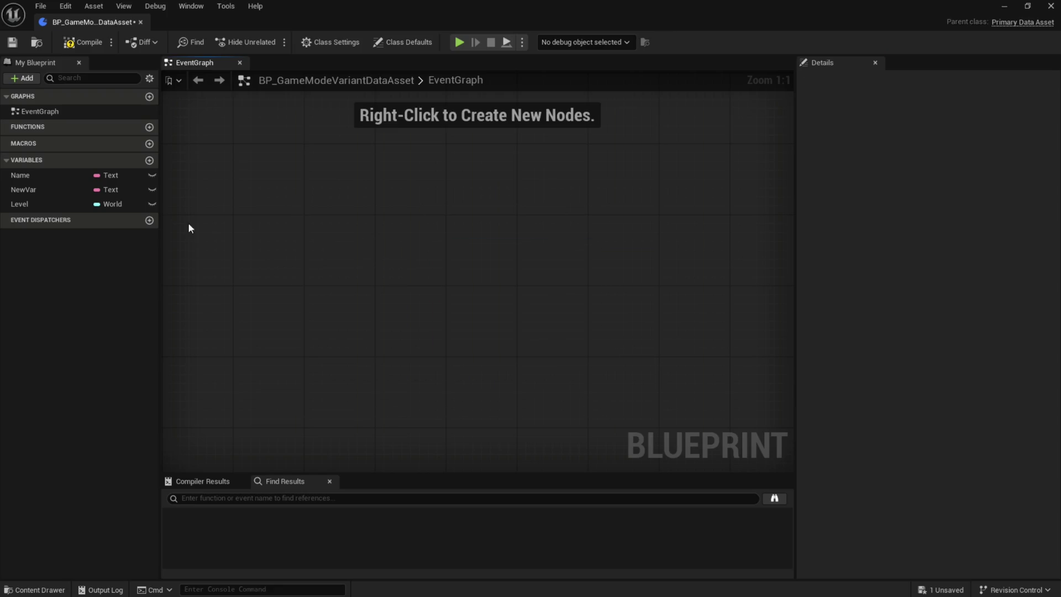
left_click(44, 190)
key("Delete")
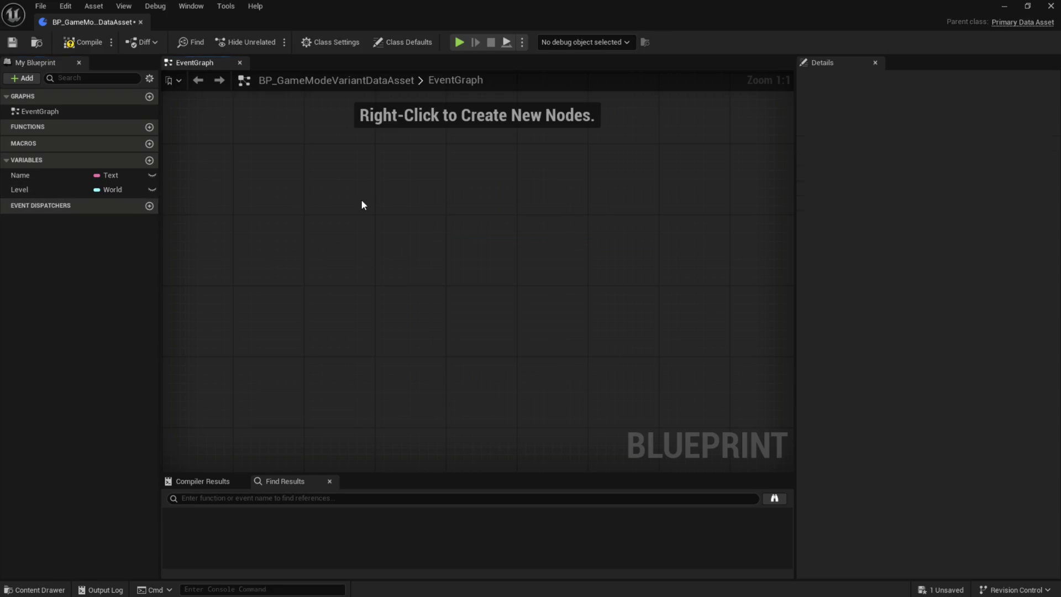
left_click(85, 45)
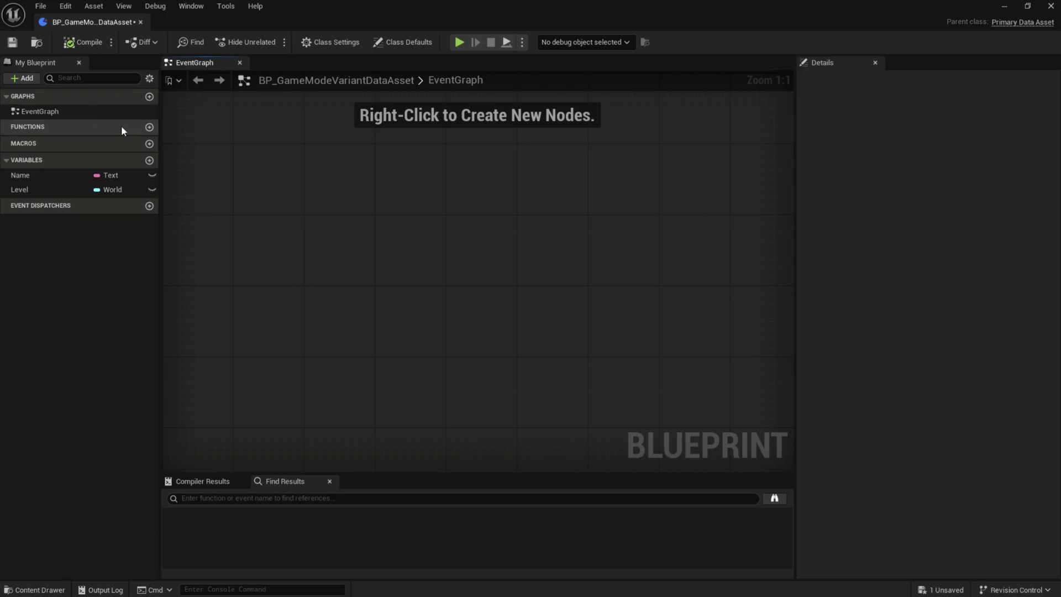
left_click(12, 42)
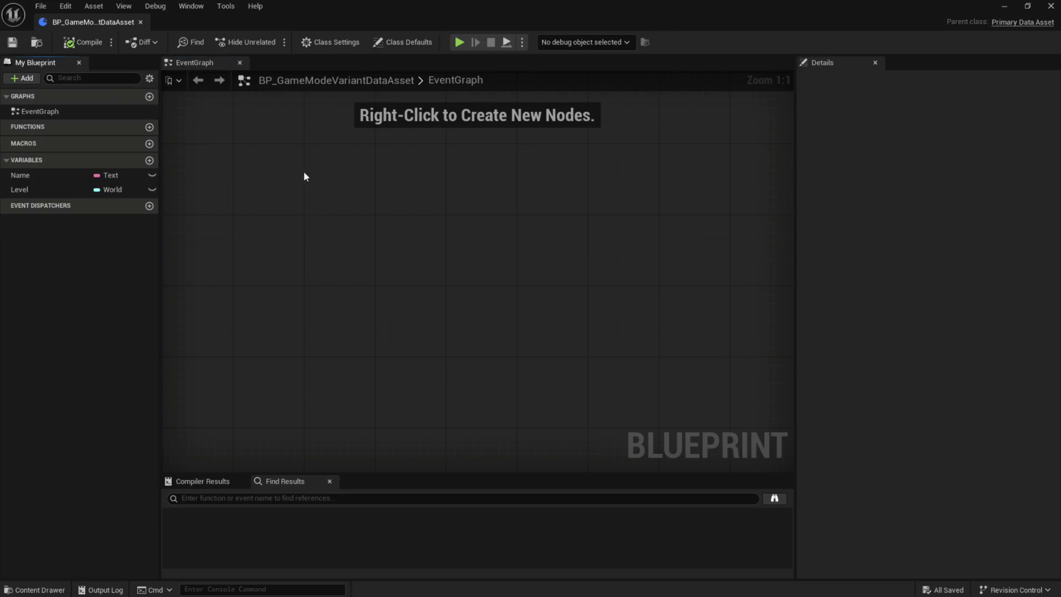
left_click(140, 22)
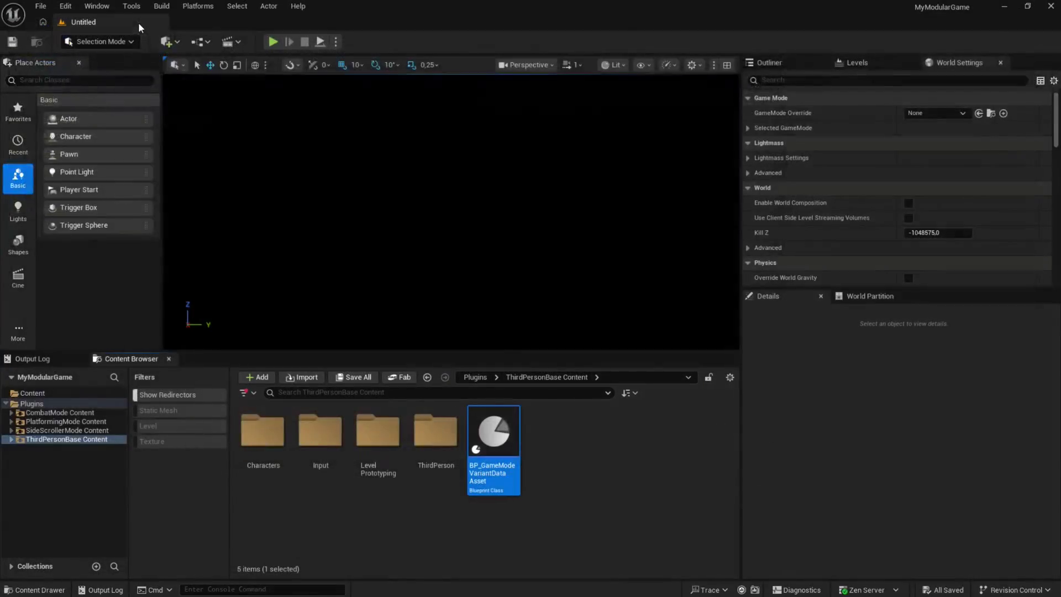
- Create and save DA_SideScrollerMode from BP_GameModeVariantDataAsset in SideScrollerMode Content
left_click(66, 430)
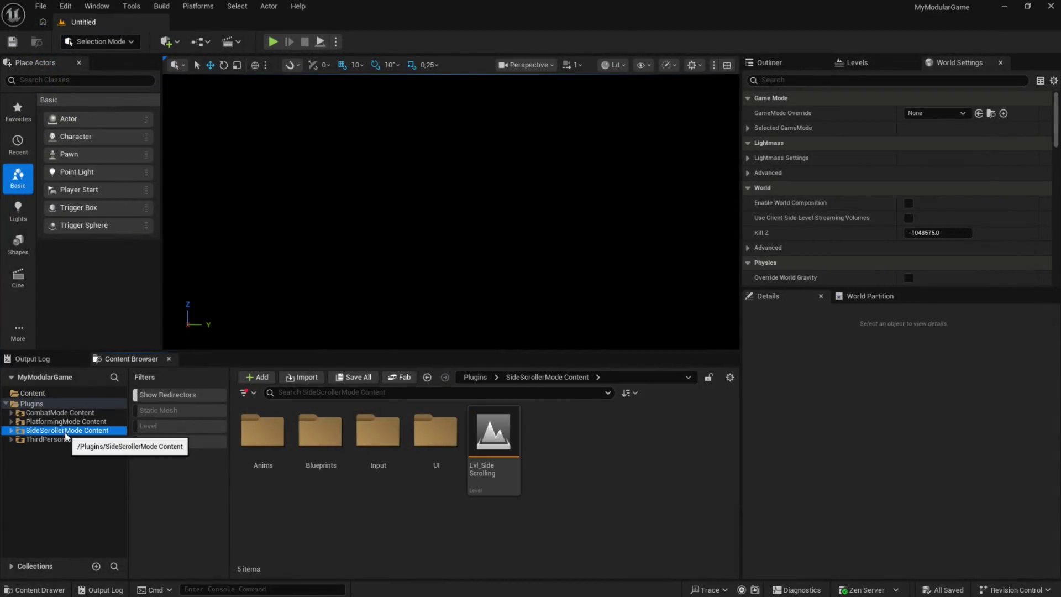
right_click(557, 441)
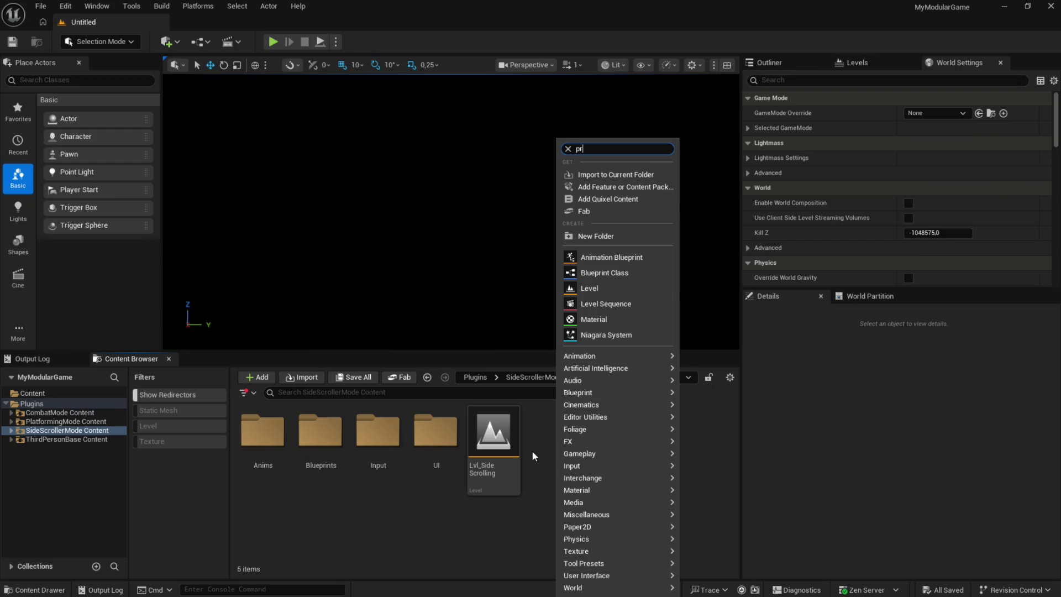
type("data asset")
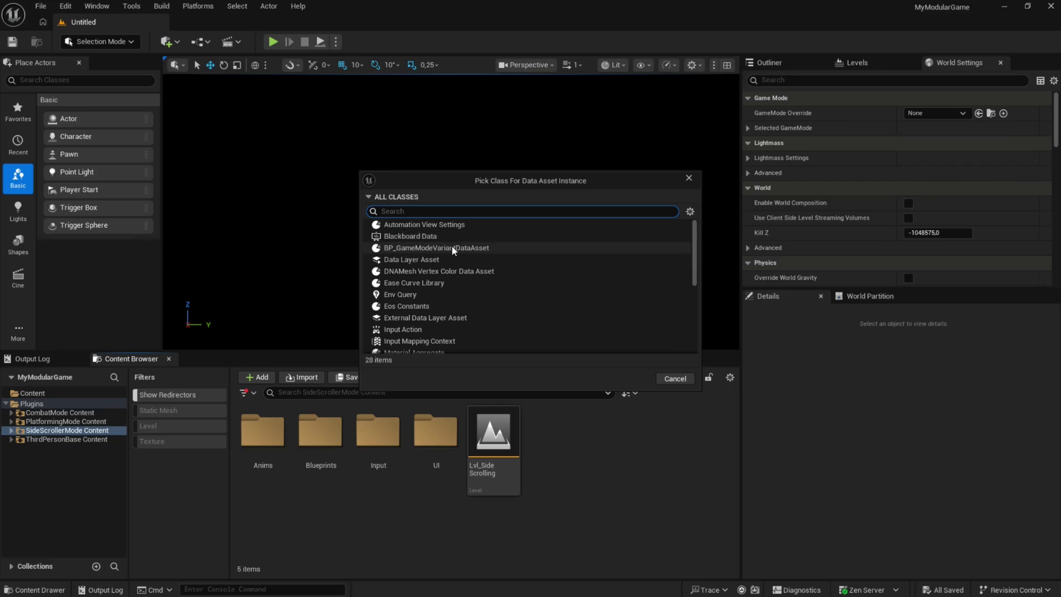
left_click(455, 248)
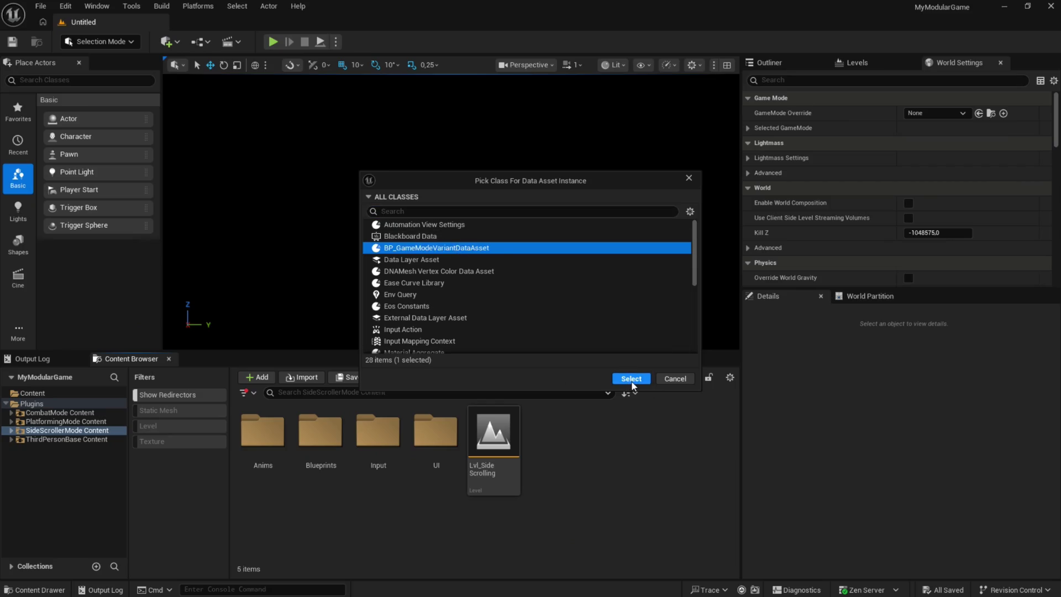
left_click(628, 381)
type("DA_S")
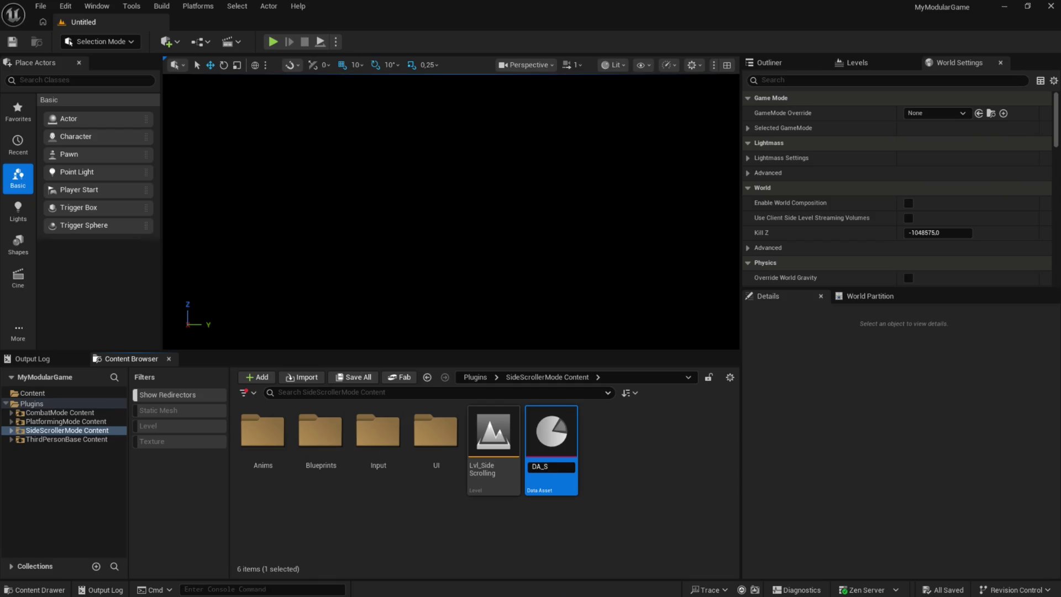
type("ideScrollerMode")
key("Return")
key("ctrl+s")
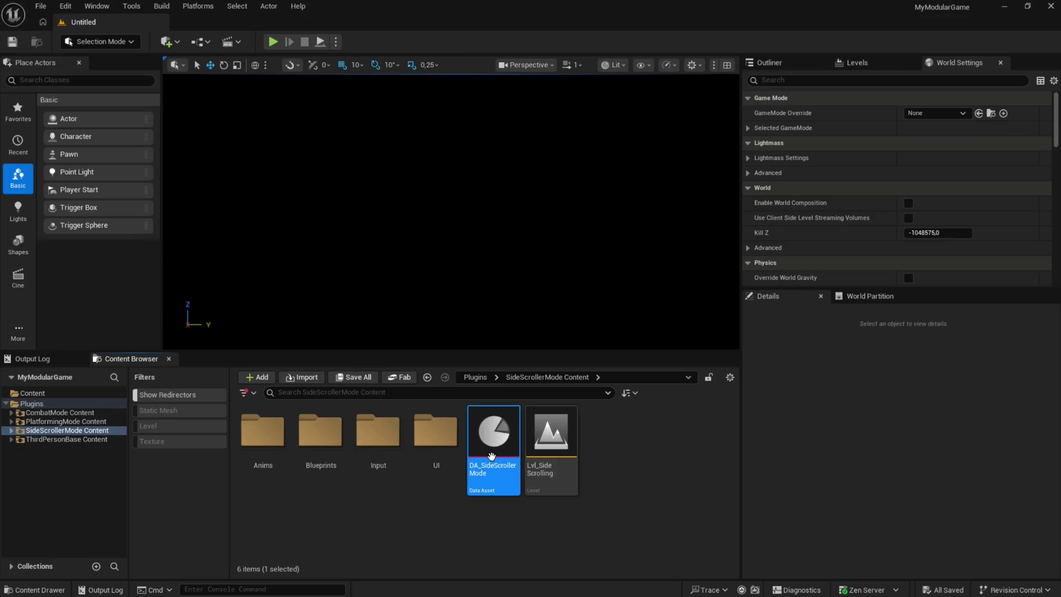
- Set Name to 'Side Scroller' and Level to Lvl_SideScrolling, then save and close
double_click(486, 448)
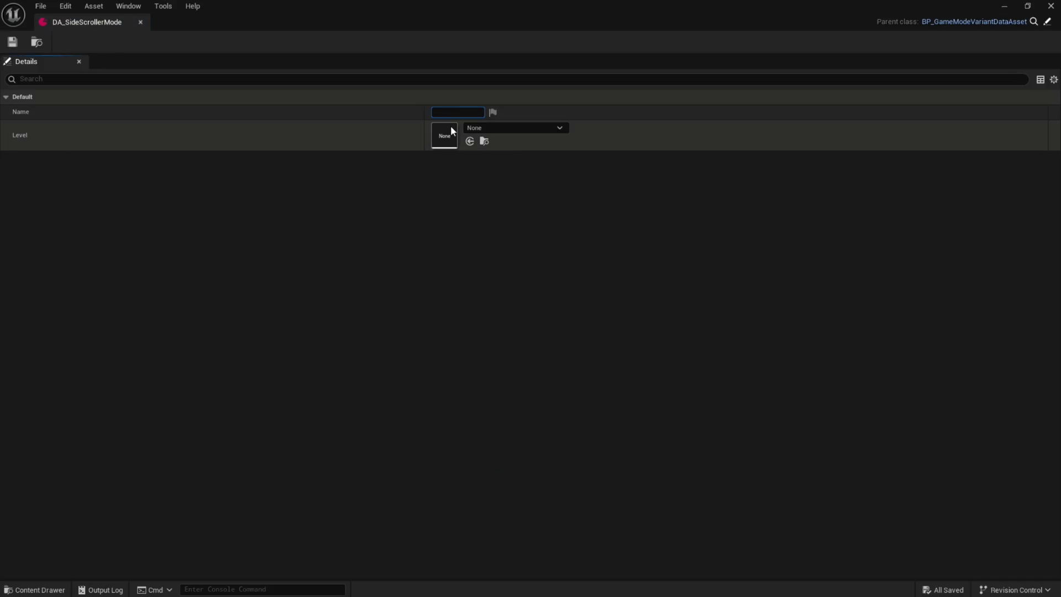
type("roller")
left_click(504, 128)
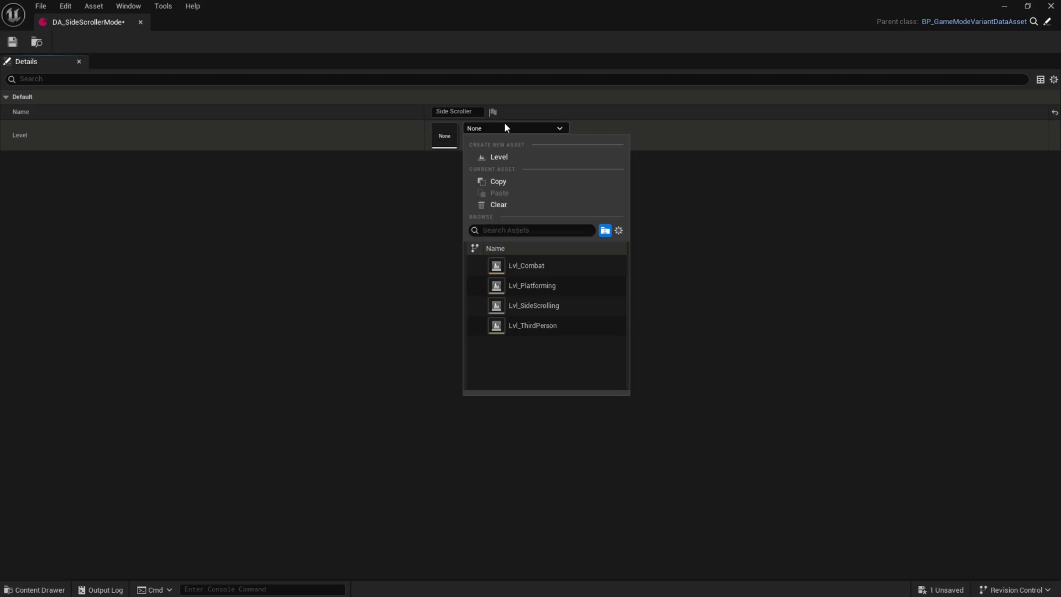
left_click(541, 305)
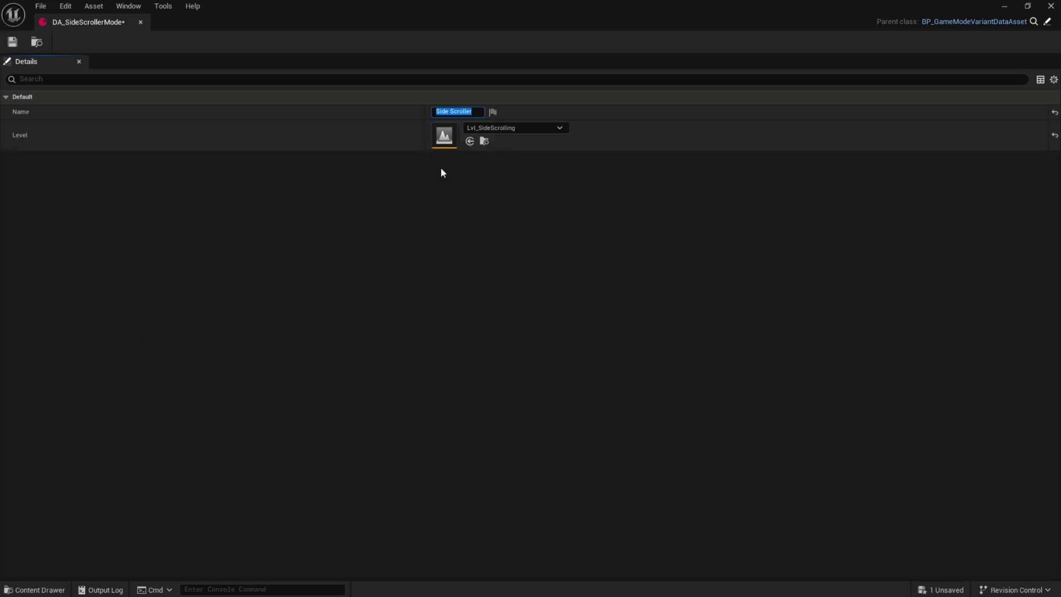
left_click(13, 47)
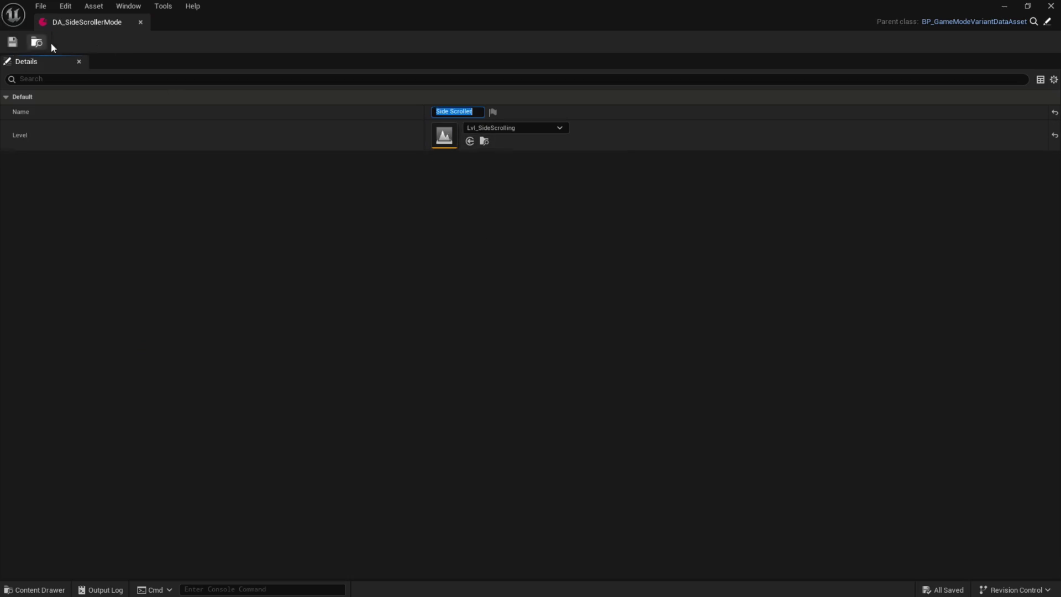
left_click(140, 22)
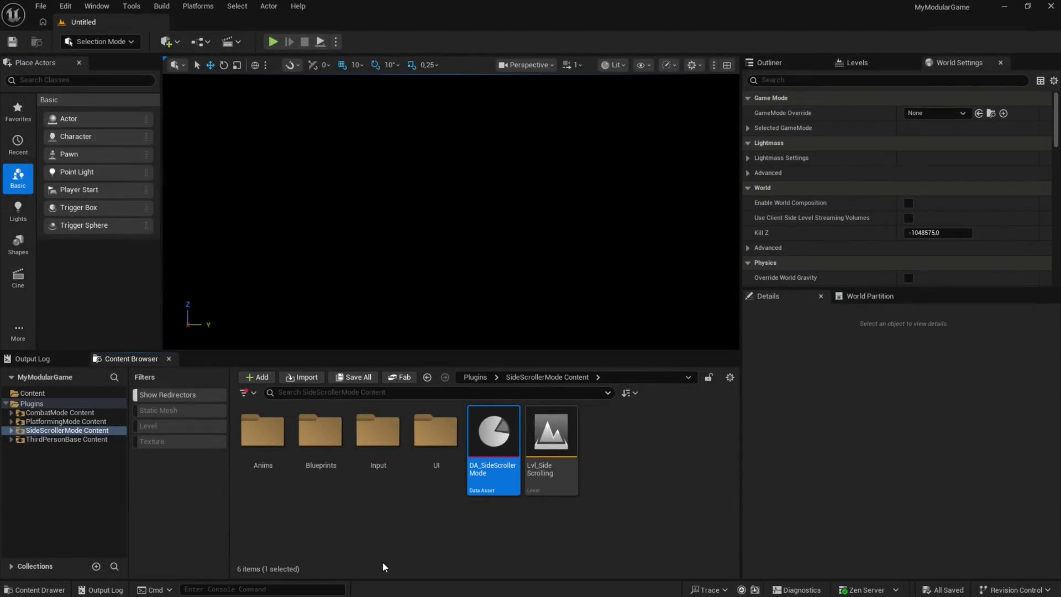
- Duplicate DA_SideScrollerMode twice in SideScrollerMode Content, keeping the default names
left_click(481, 475, "ctrl")
left_click(482, 476)
key("Up")
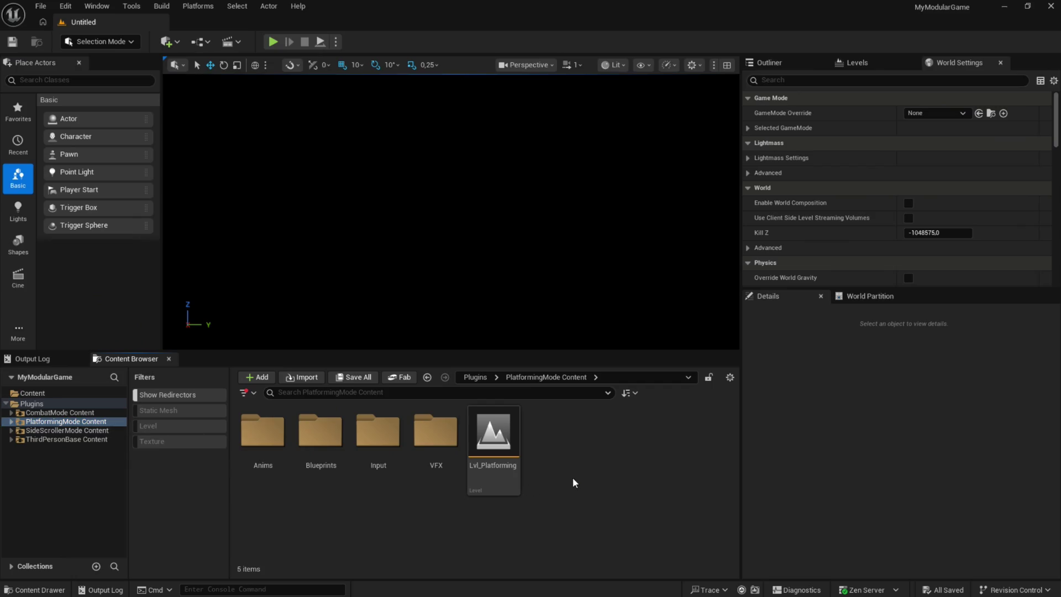
left_click(98, 430)
left_click(494, 437)
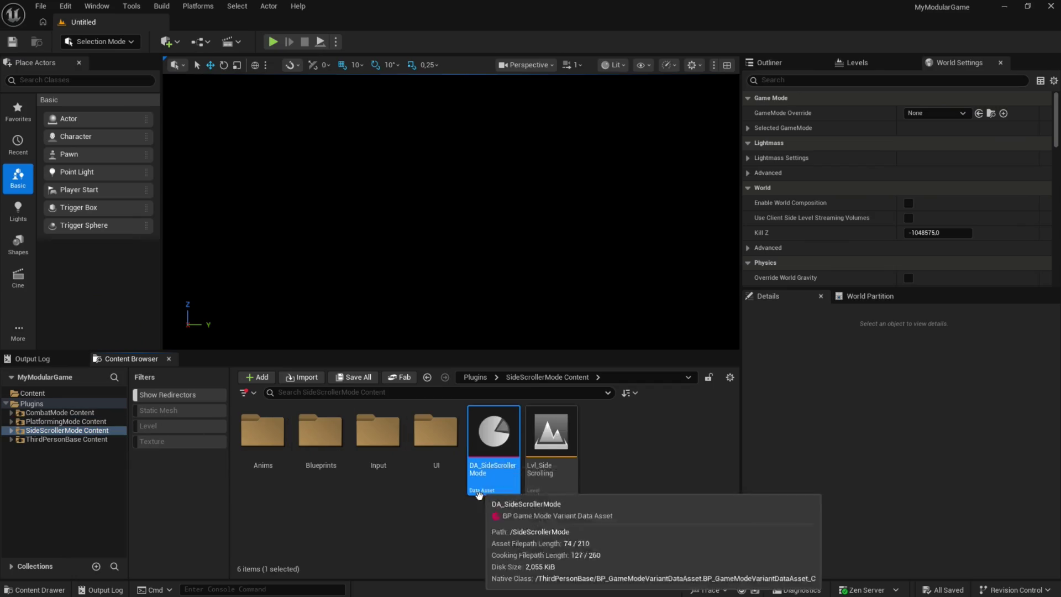
key("ctrl+d")
key("Return")
key("ctrl+d")
key("Return")
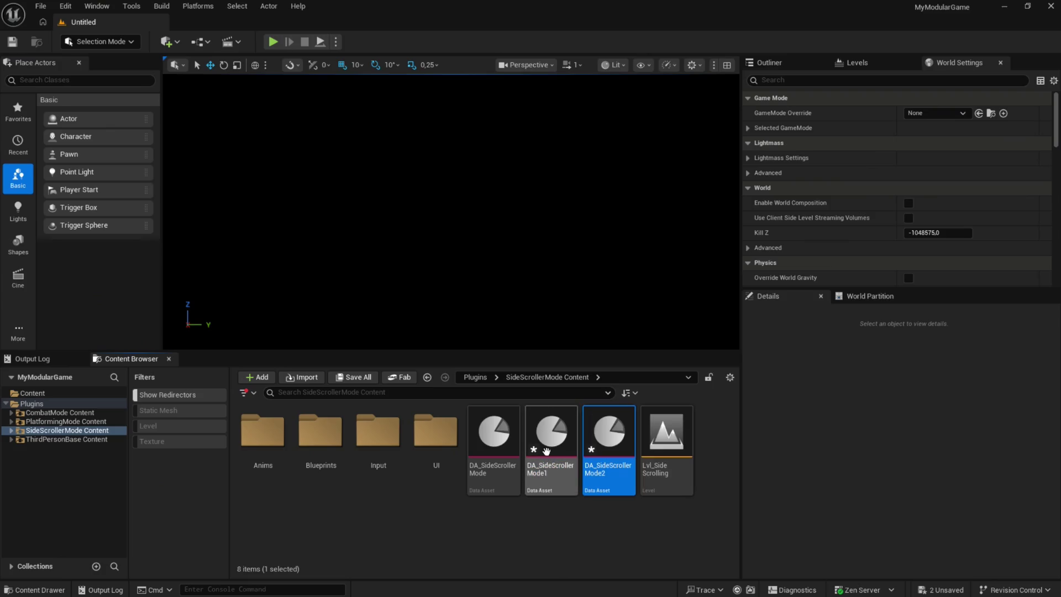
- Move DA_SideScrollerMode1 into PlatformingMode Content and DA_SideScrollerMode2 into CombatMode Content
mouse_move(542, 441)
left_mouse_down()
mouse_move(113, 406)
mouse_move(93, 422)
left_mouse_up()
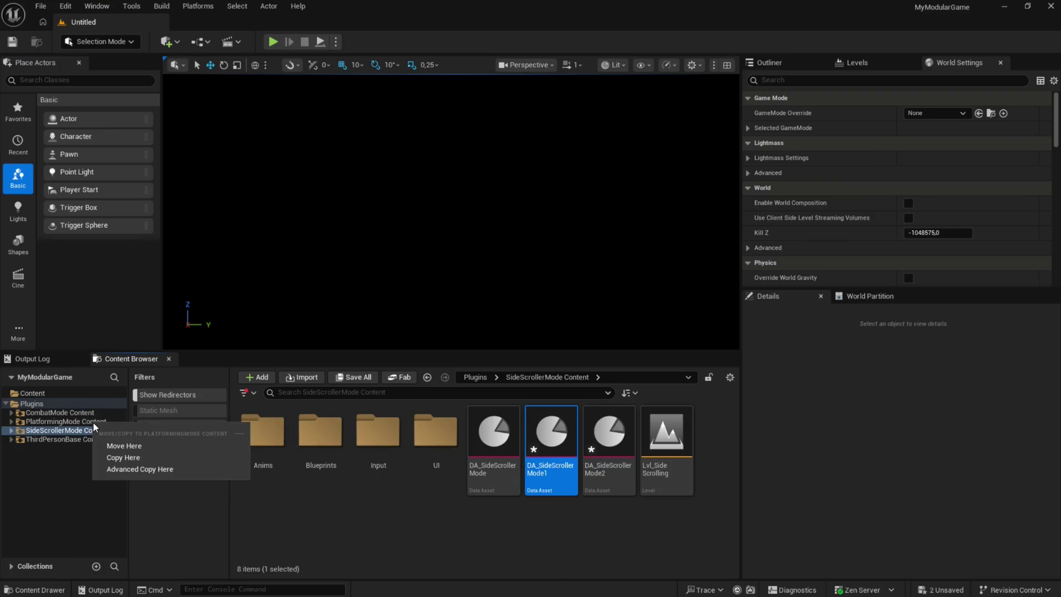
left_click(116, 446)
mouse_move(551, 436)
left_mouse_down()
mouse_move(83, 486)
mouse_move(58, 412)
left_mouse_up()
left_click(88, 432)
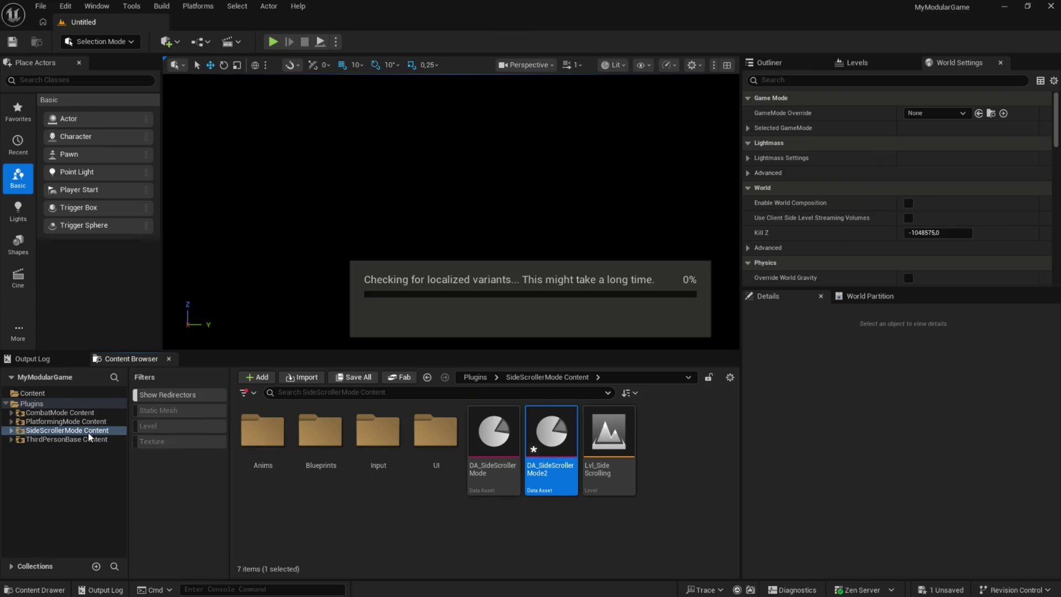
- Rename the copy in CombatMode Content to DA_CombatMode
left_click(88, 412)
left_click(623, 450)
key("F2")
key("End")
key("shift+Left")
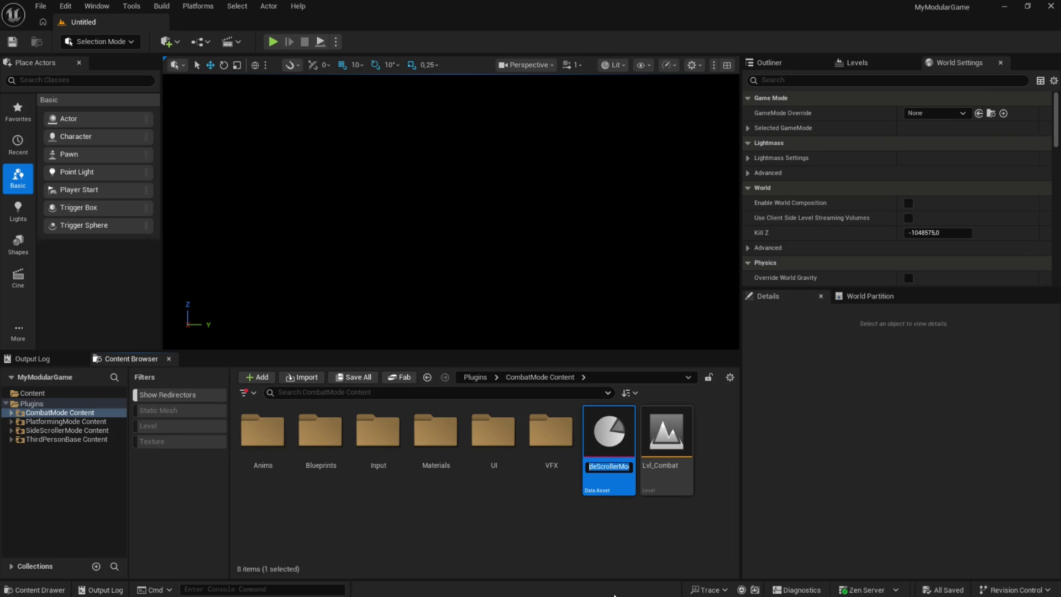
type("CombatMode")
key("Return")
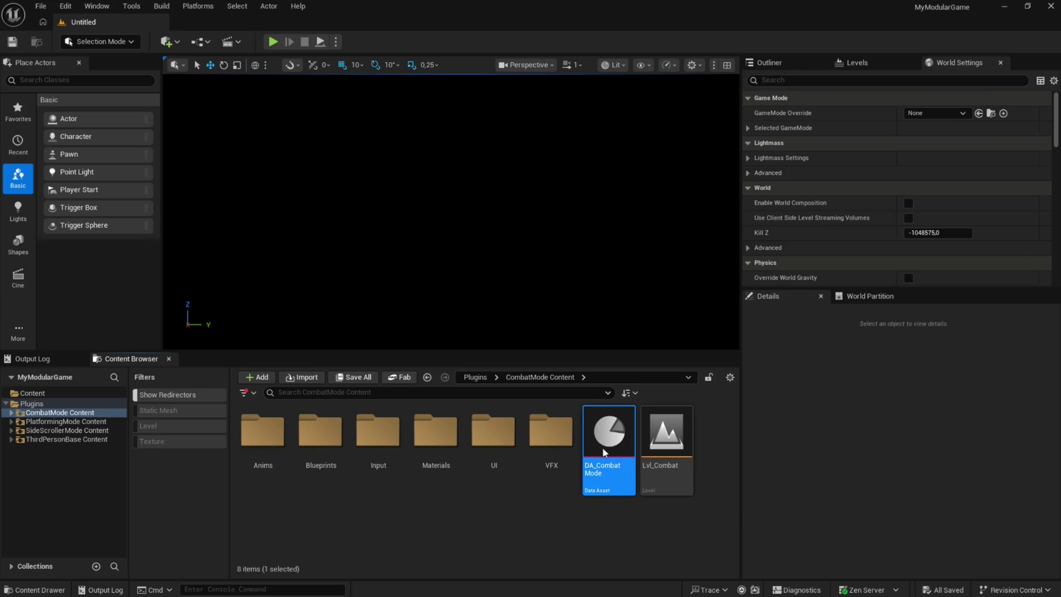
- Give DA_CombatMode the Name Combat and Level Lvl_Combat, then save and close it
double_click(608, 442)
left_click(469, 111)
type("Combat")
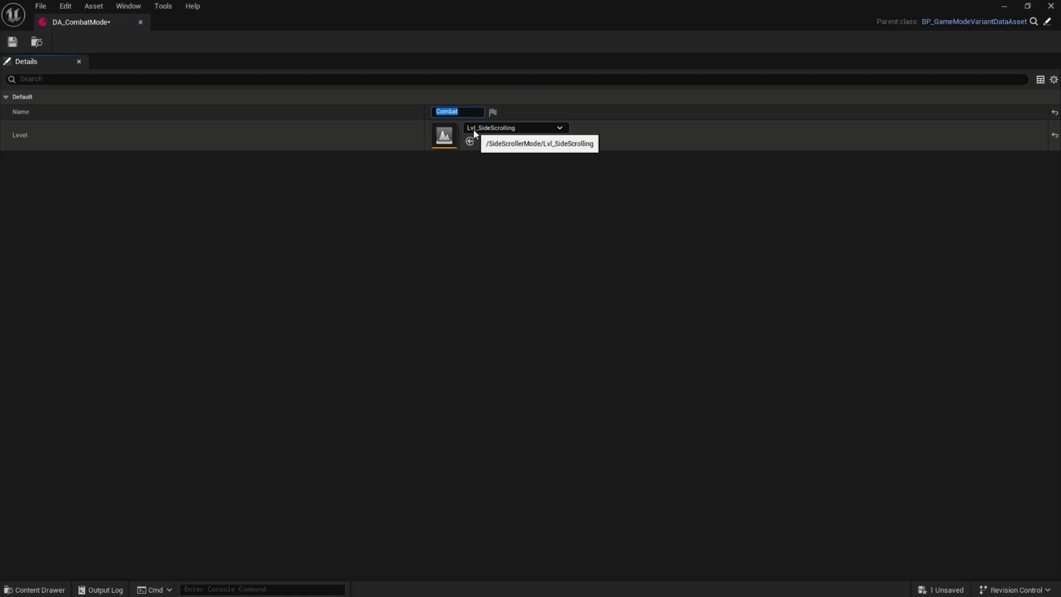
left_click(473, 128)
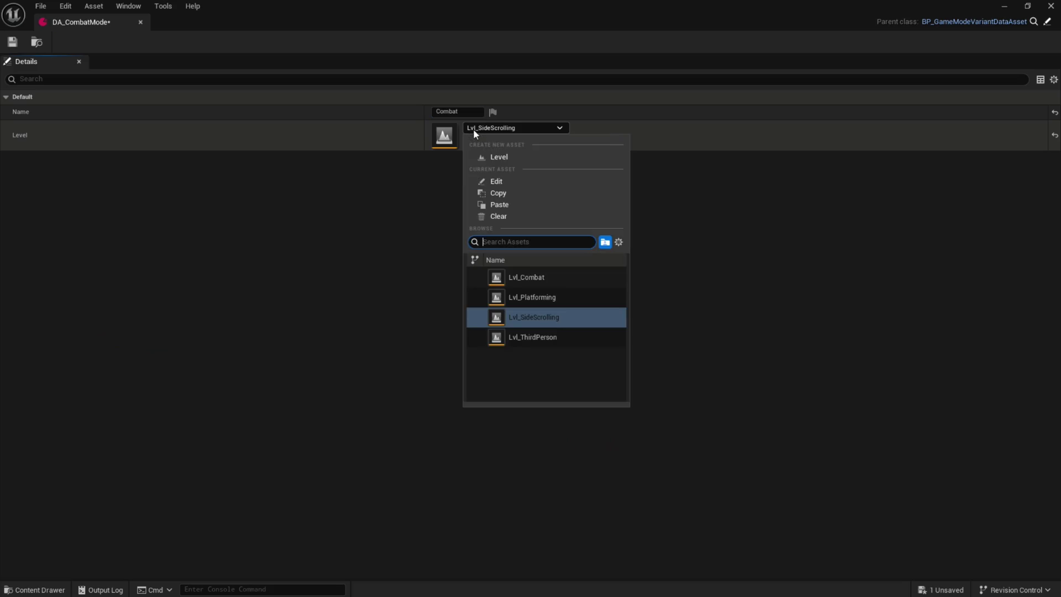
left_click(548, 278)
left_click(12, 42)
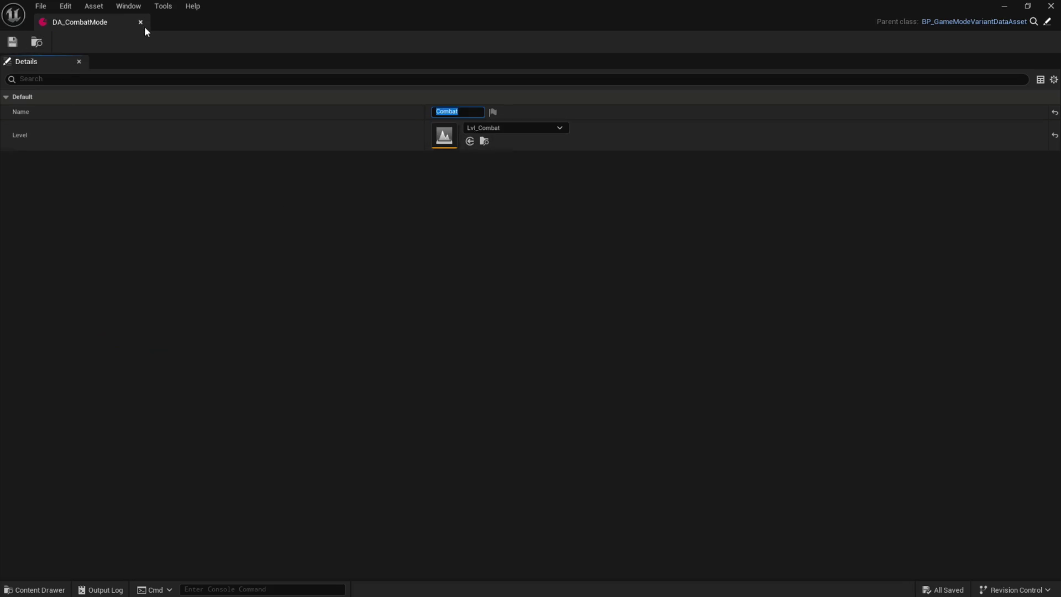
left_click(140, 23)
left_click(96, 420)
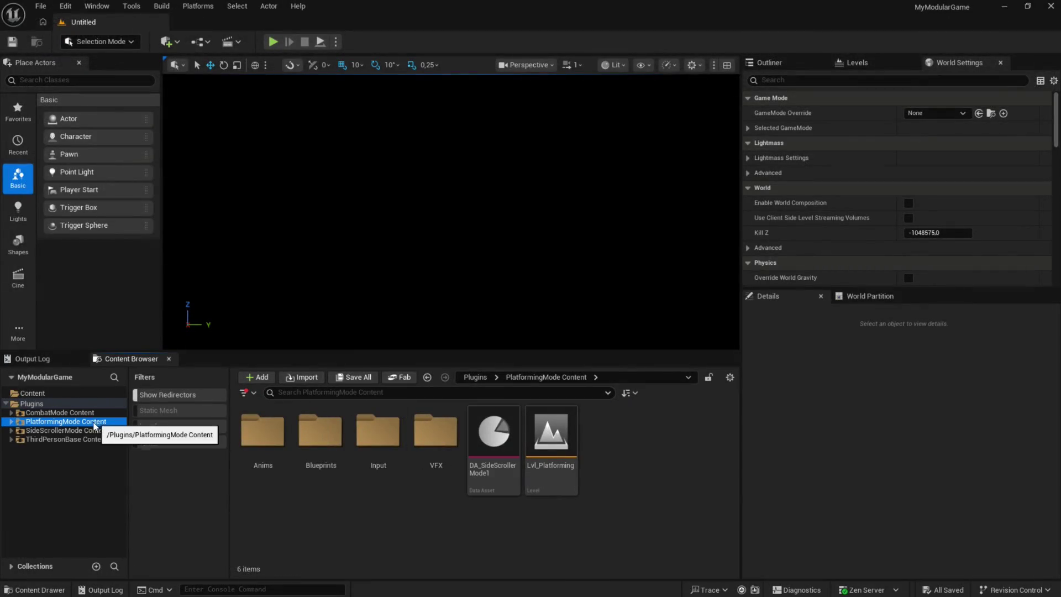
- Rename DA_SideScrollerMode1 to DA_PlatformingMode
key("F2")
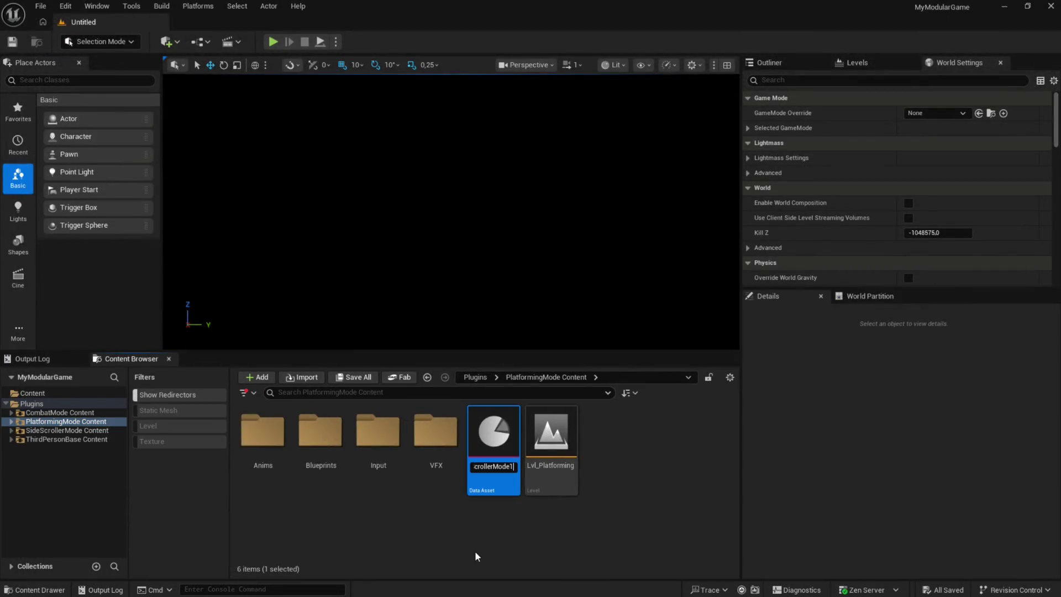
key("shift+Right")
key("shift+Right")
key("shift+Right")
type("Platforming")
type("Mode")
key("Return")
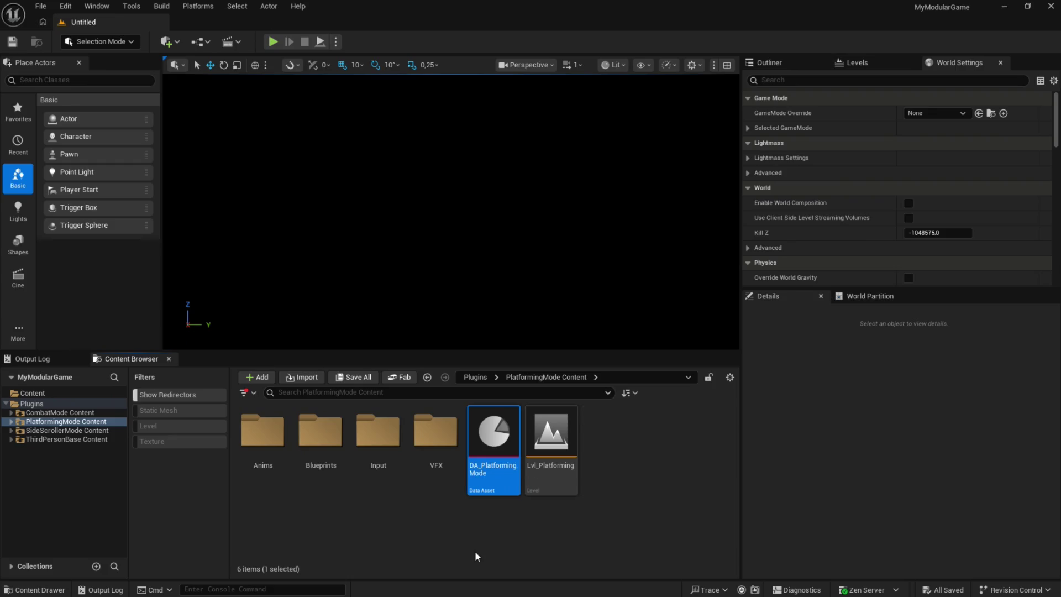
- Set DA_PlatformingMode's Name to Platforming and Level to Lvl_Platforming, then save and close
double_click(494, 437)
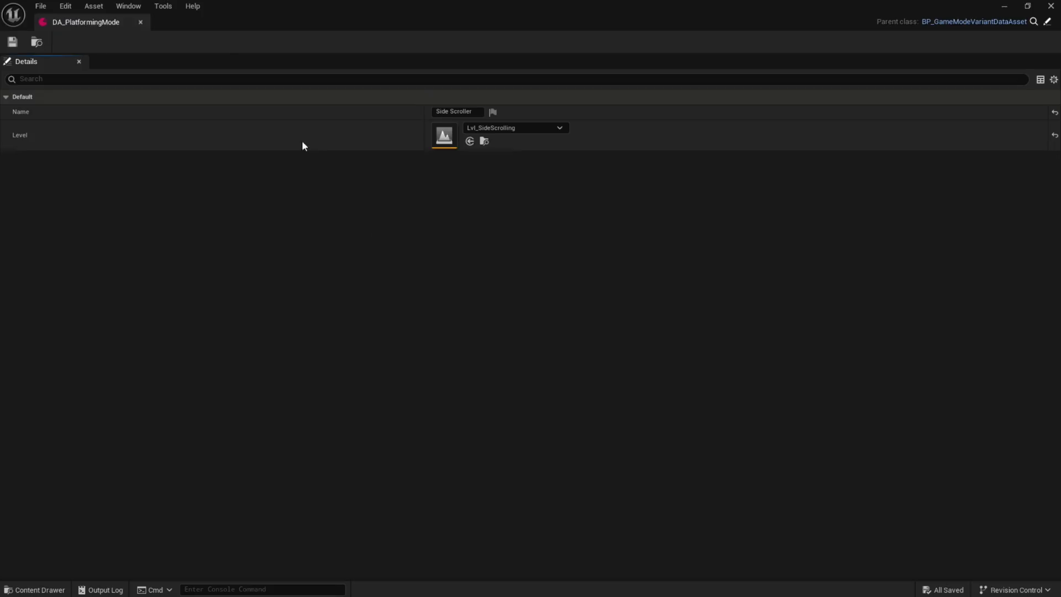
left_click(476, 109)
type("Platforming")
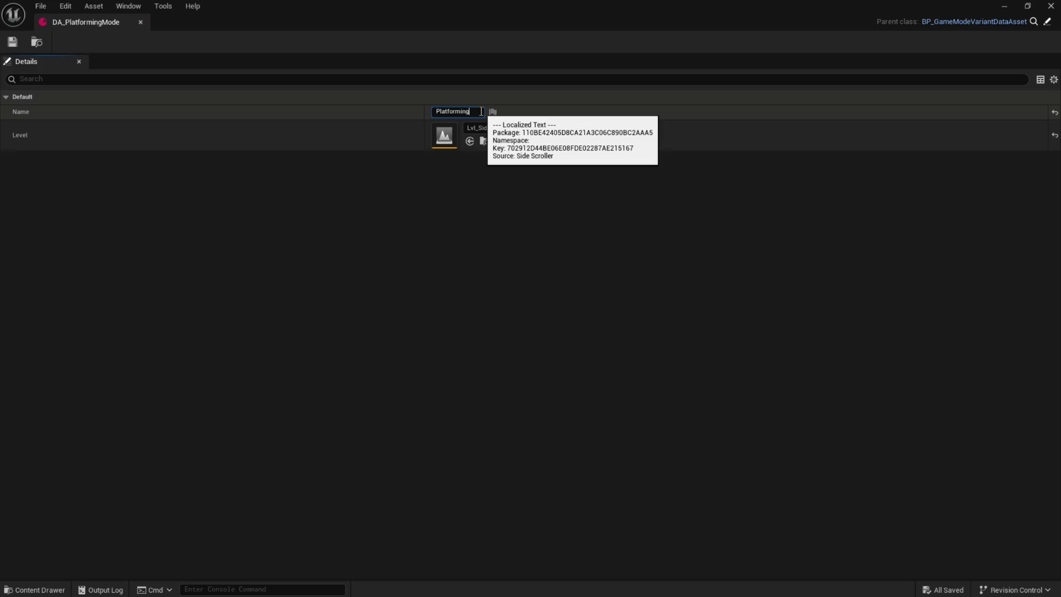
key("Return")
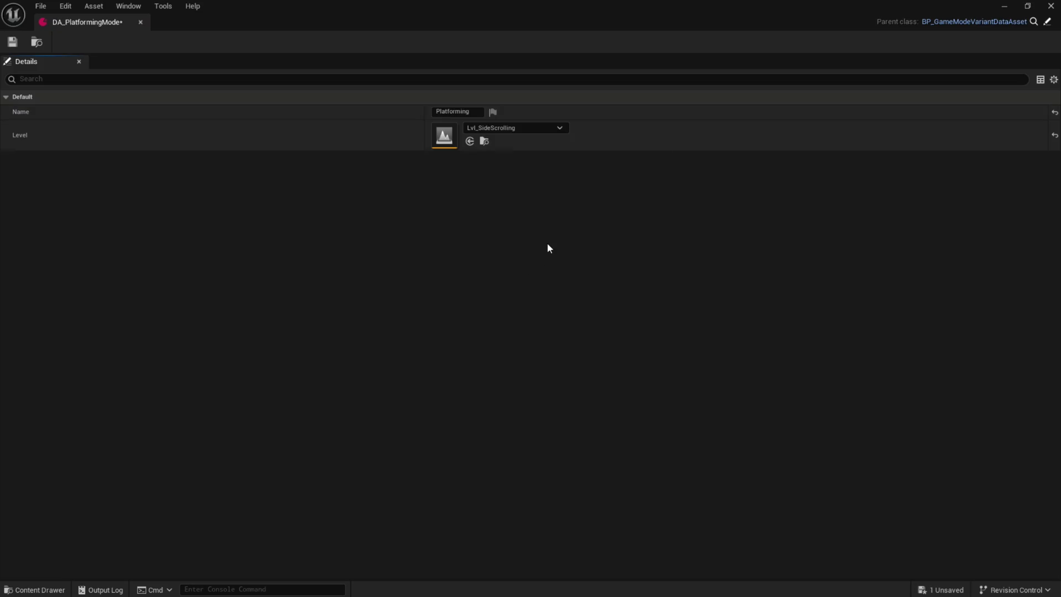
left_click(530, 130)
left_click(542, 302)
left_click(12, 43)
left_click(141, 22)
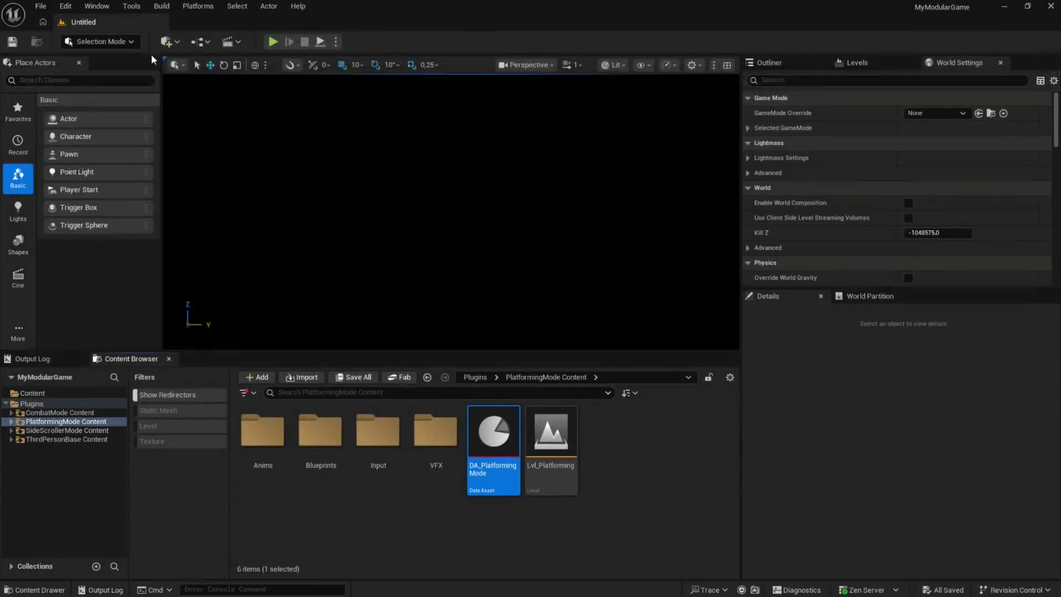
- Browse the PlatformingMode Content and CombatMode Content folders, then return to the main Content folder
left_click(84, 422)
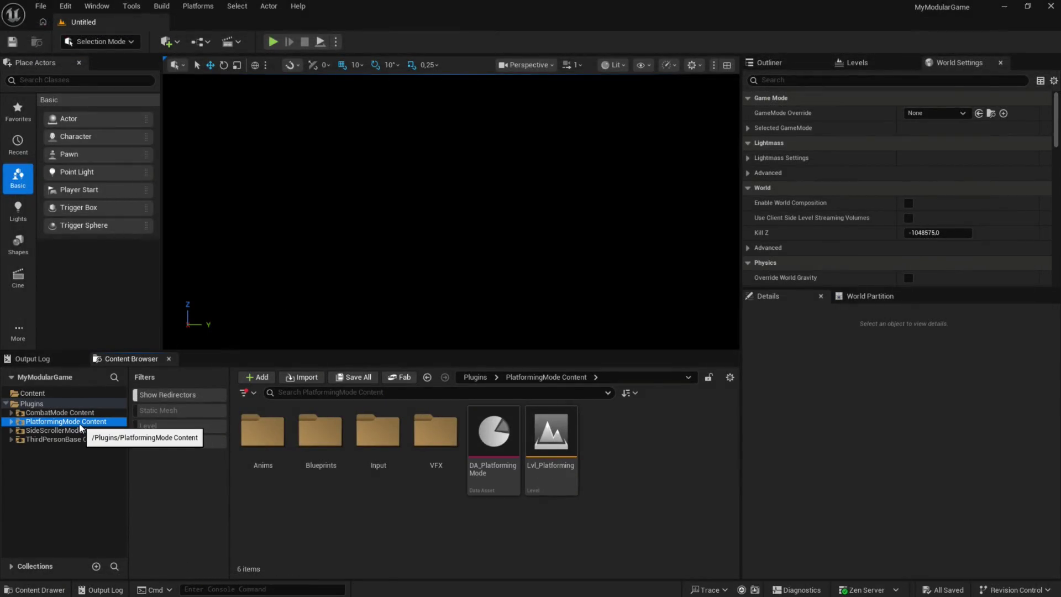
left_click(84, 413)
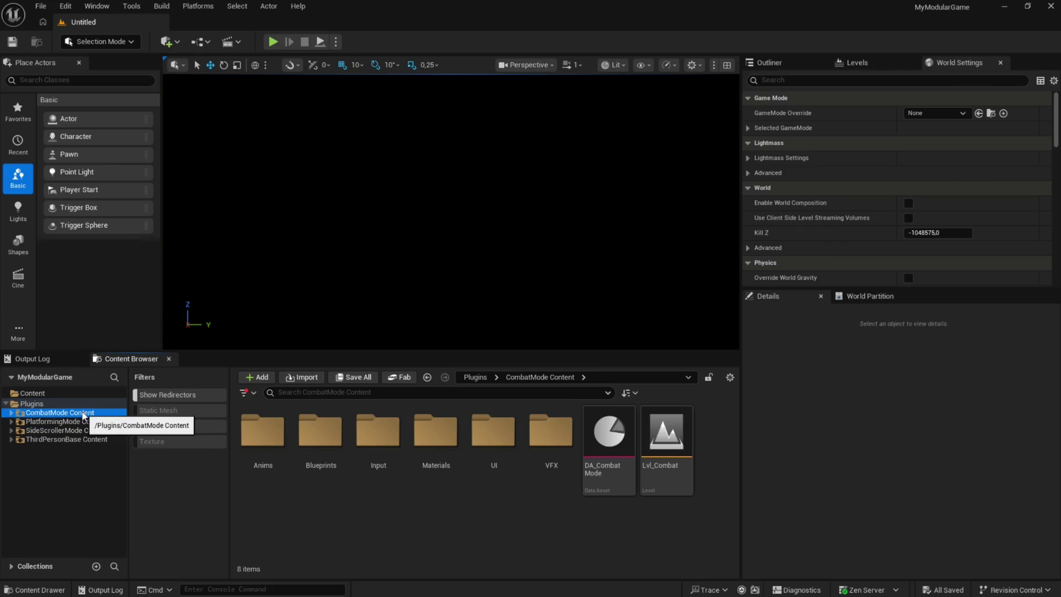
left_click(76, 393)
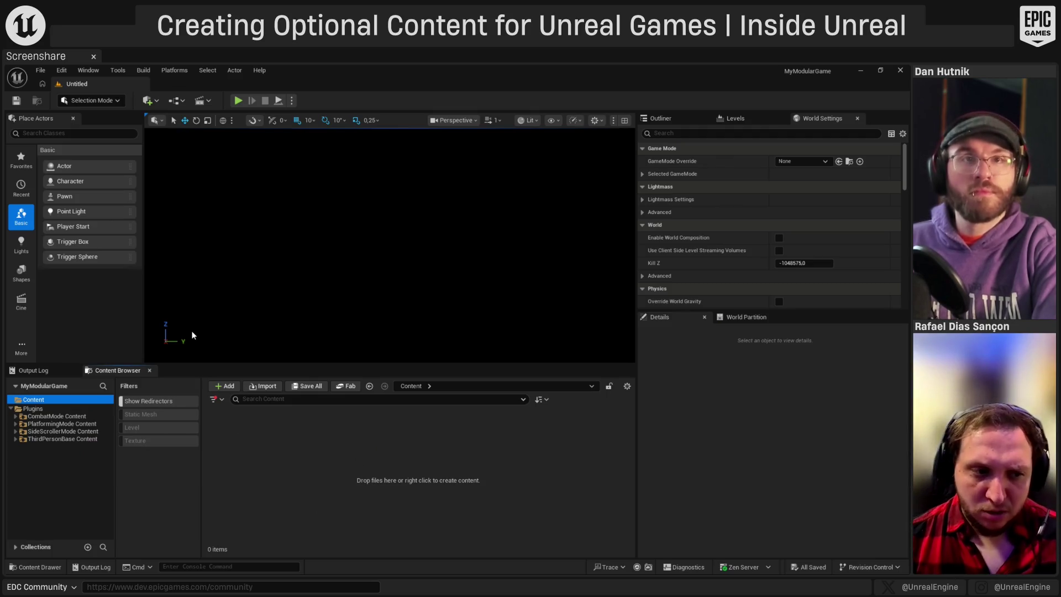
- Save the current untitled level as Lvl_Bootstrap in the main Content folder
right_click(298, 437)
left_click(268, 435)
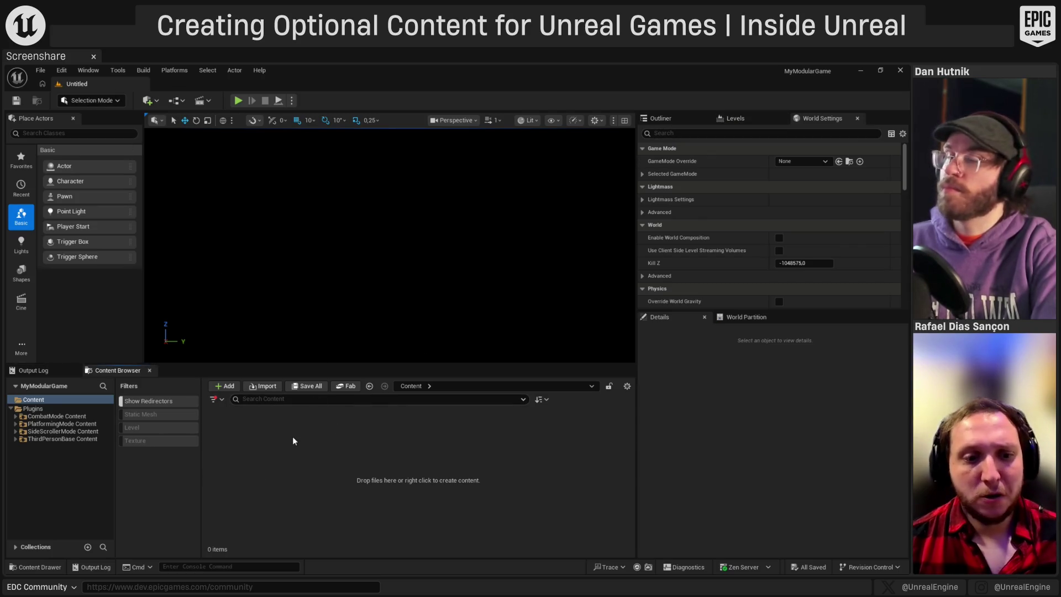
key("ctrl+s")
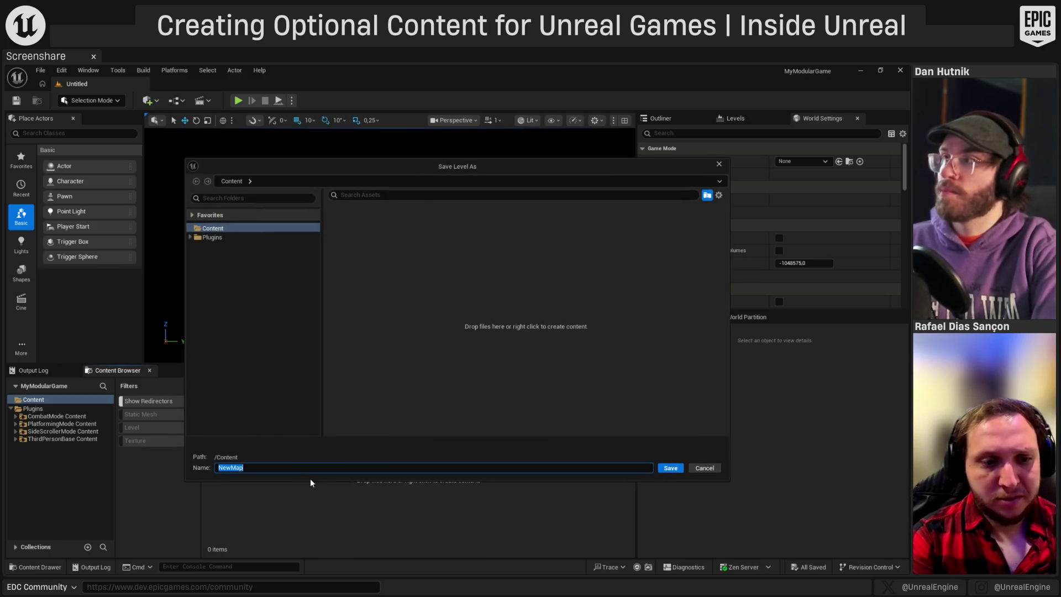
type("Lvl_Bootstrap")
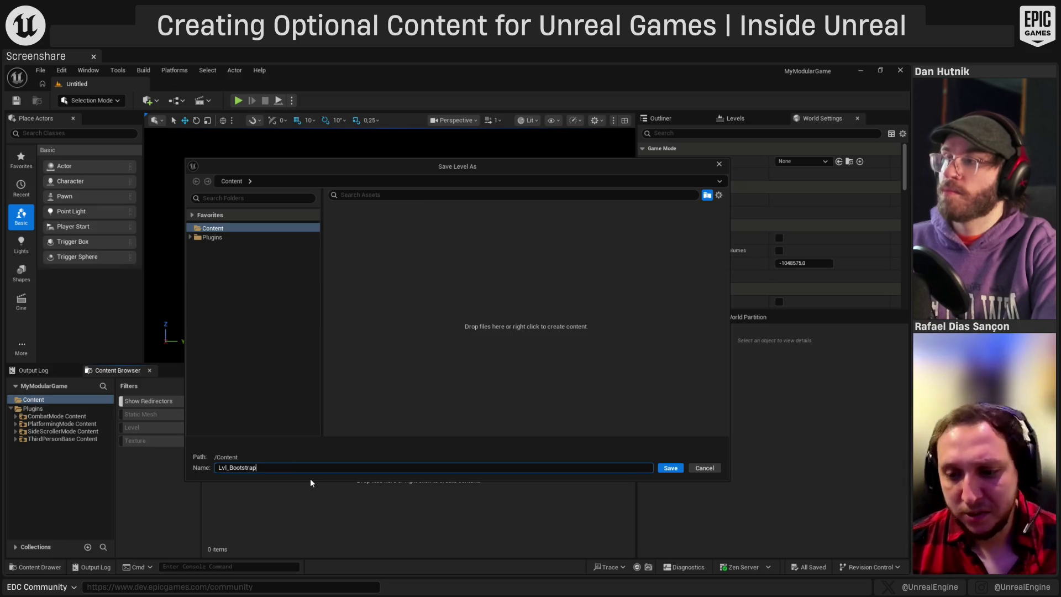
left_click(660, 471)
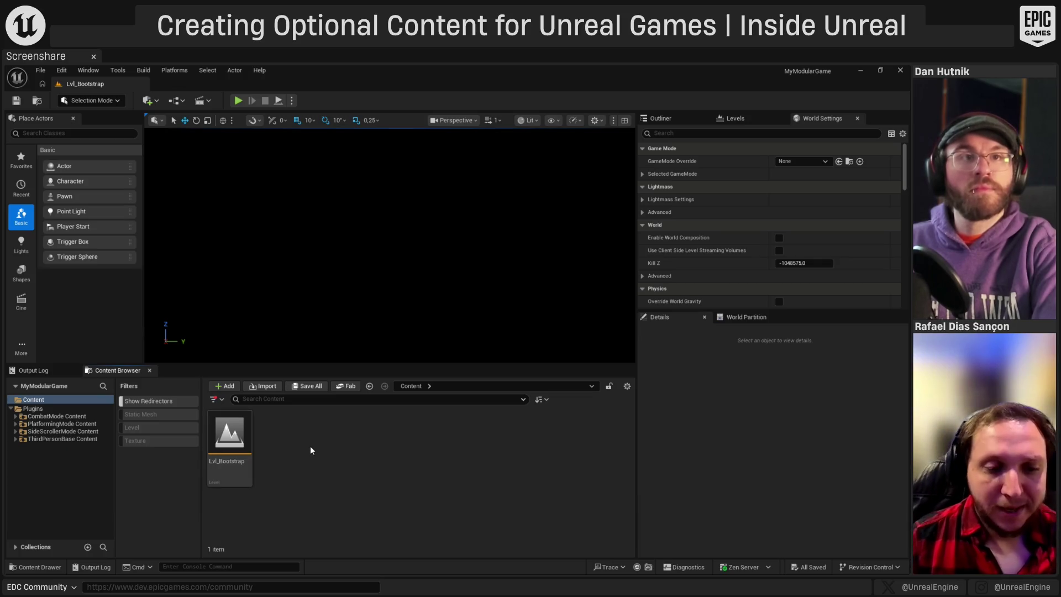
right_click(290, 446)
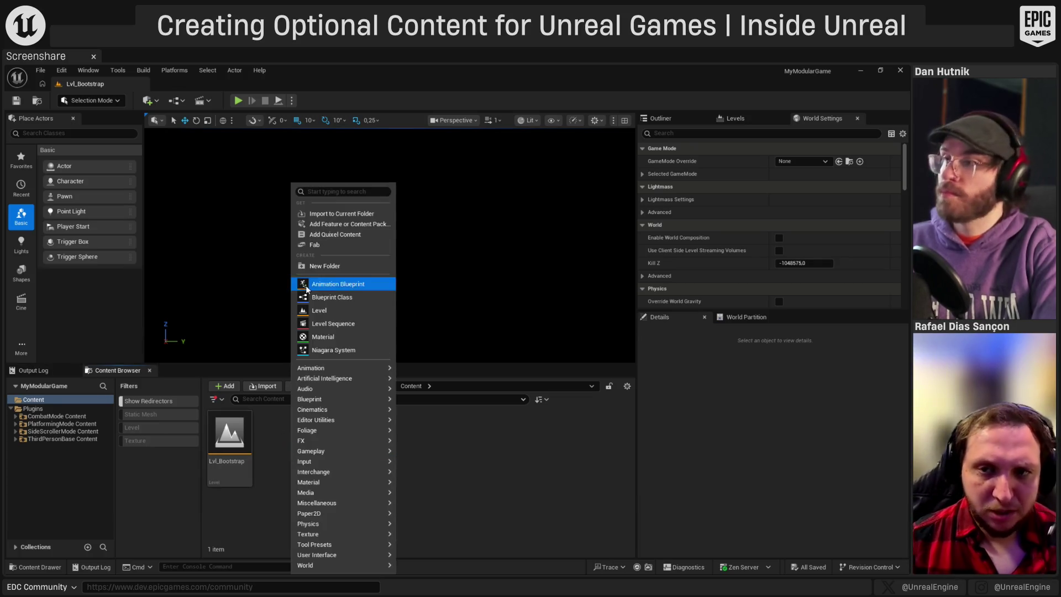
- Create BP_BootstrapGameMode in the Blueprints folder as the level's GameMode Override
key("Escape")
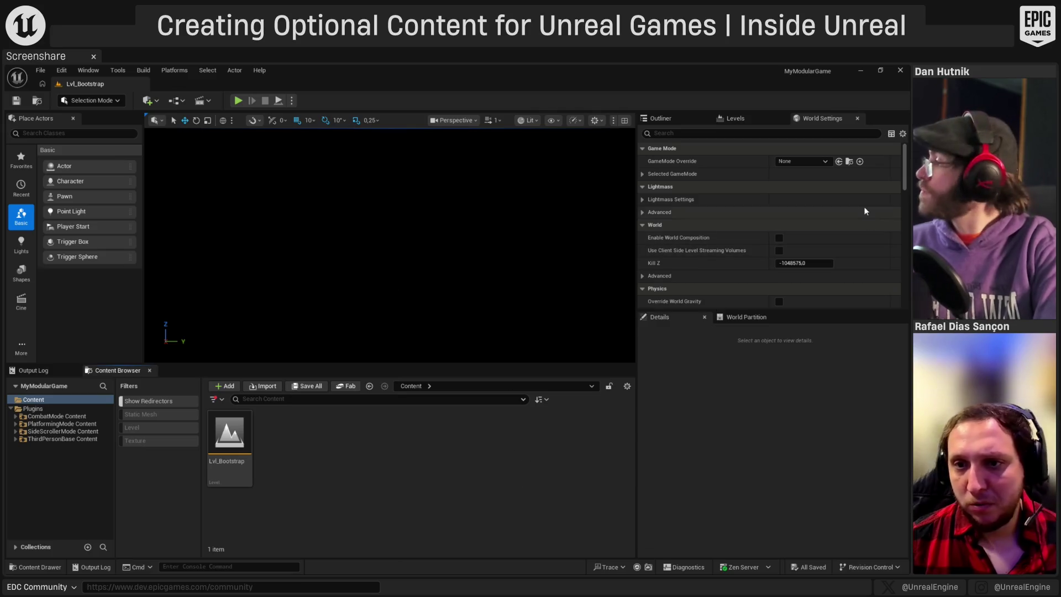
left_click(860, 161)
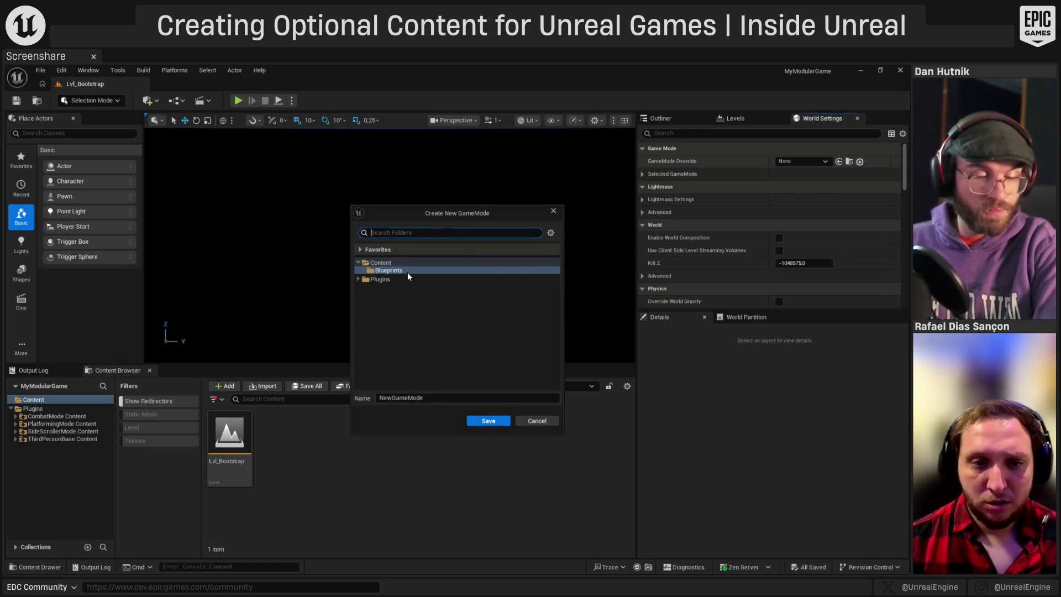
left_click(403, 270)
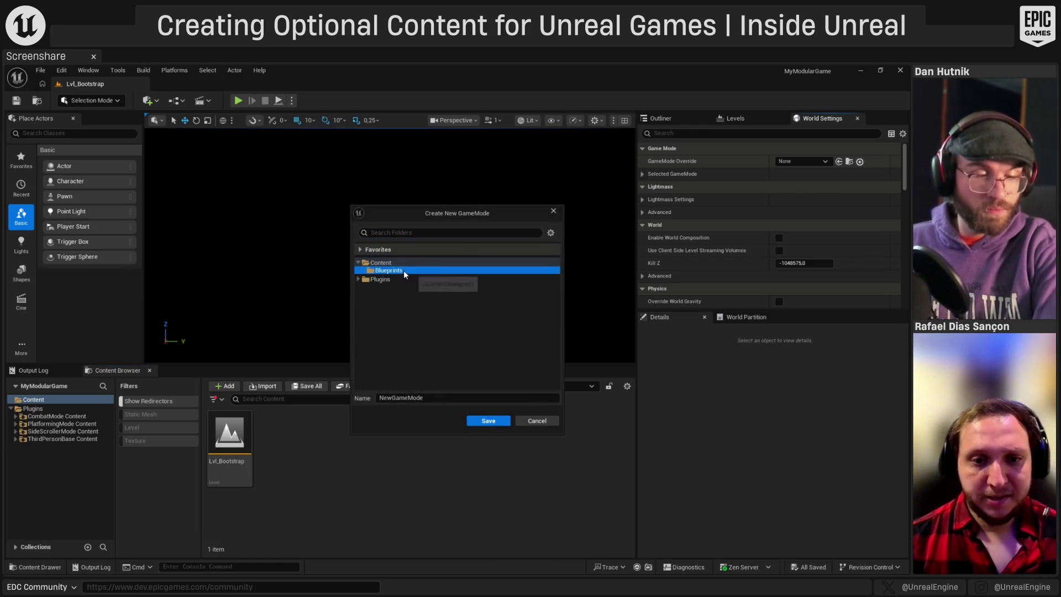
left_click(436, 401)
type("BP_BootstrapGameMode")
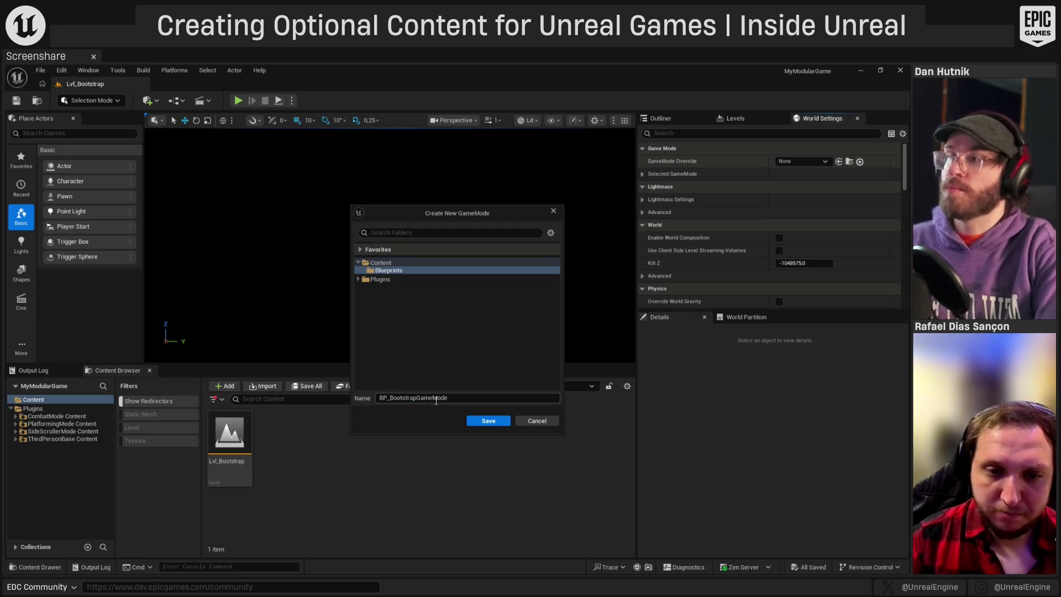
left_click(474, 424)
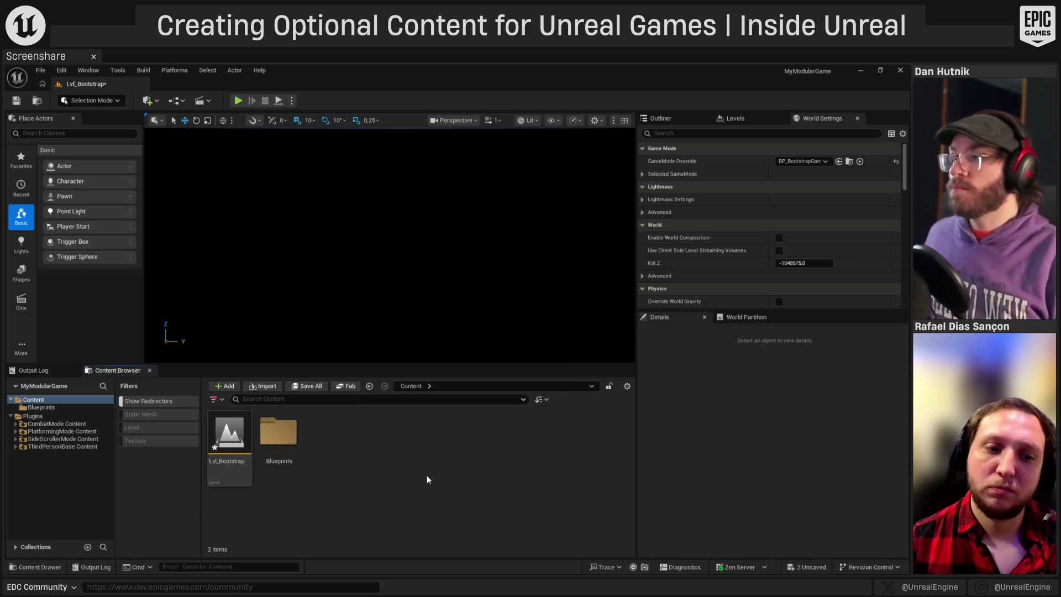
- Save the level and open BP_BootstrapGameMode from the Blueprints folder
double_click(295, 450)
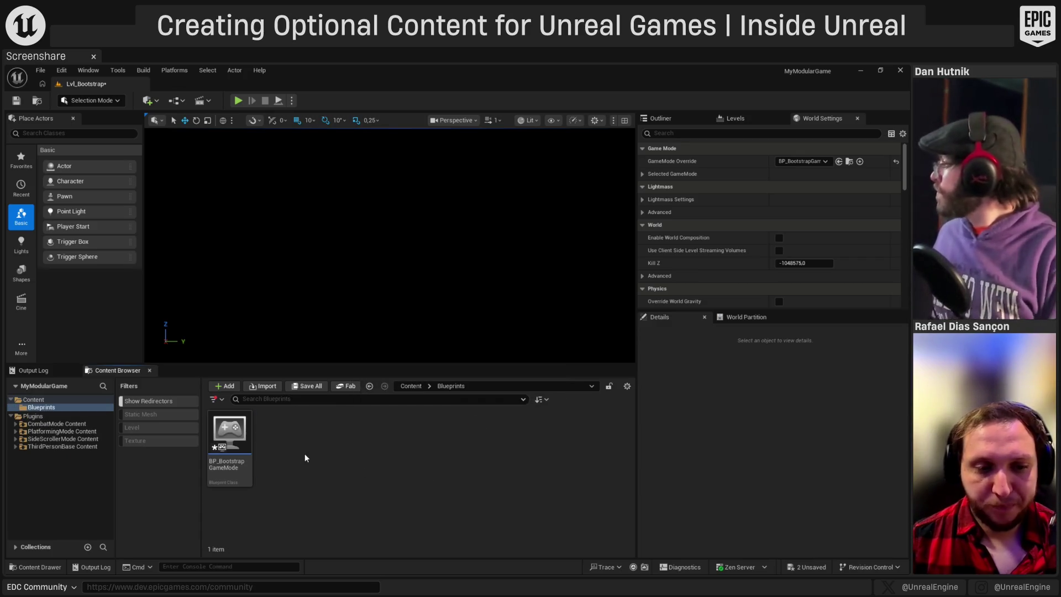
key("ctrl+s")
double_click(248, 449)
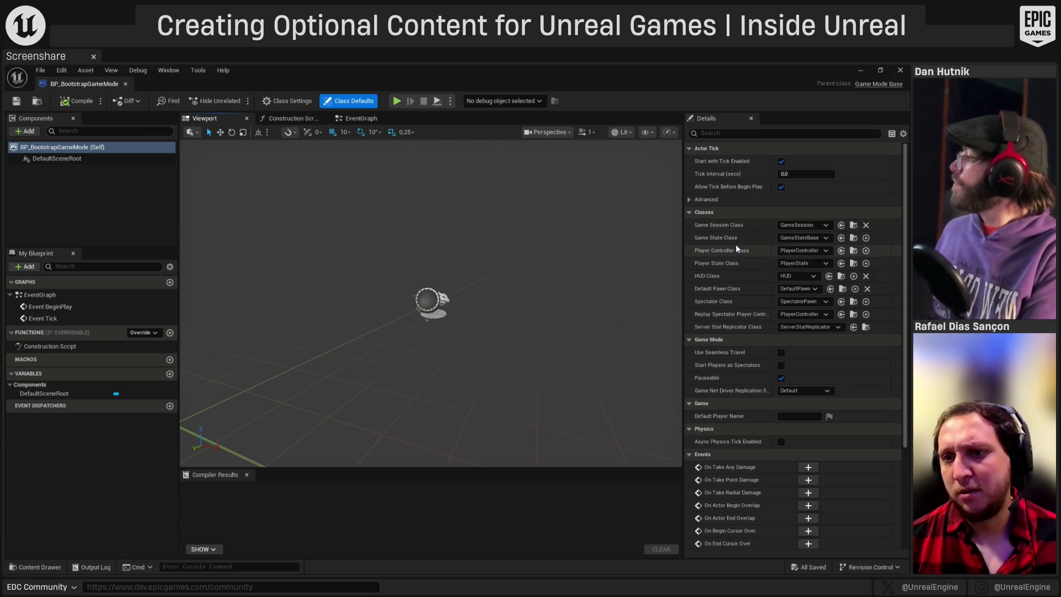
- Create BP_BootstrapHUD in Blueprints as the game mode's HUD Class
mouse_move(731, 250)
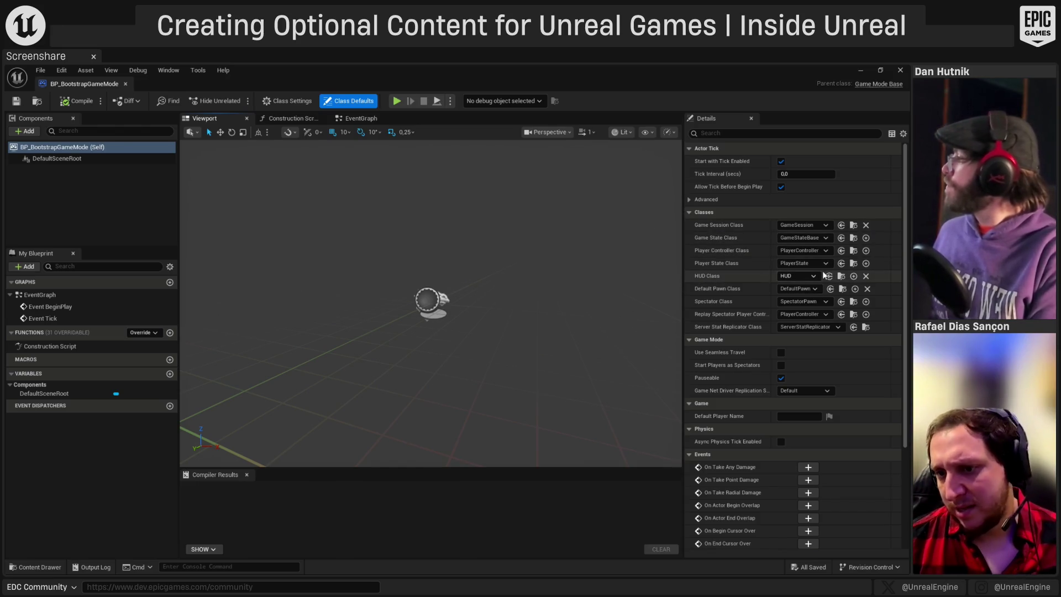
left_click(854, 276)
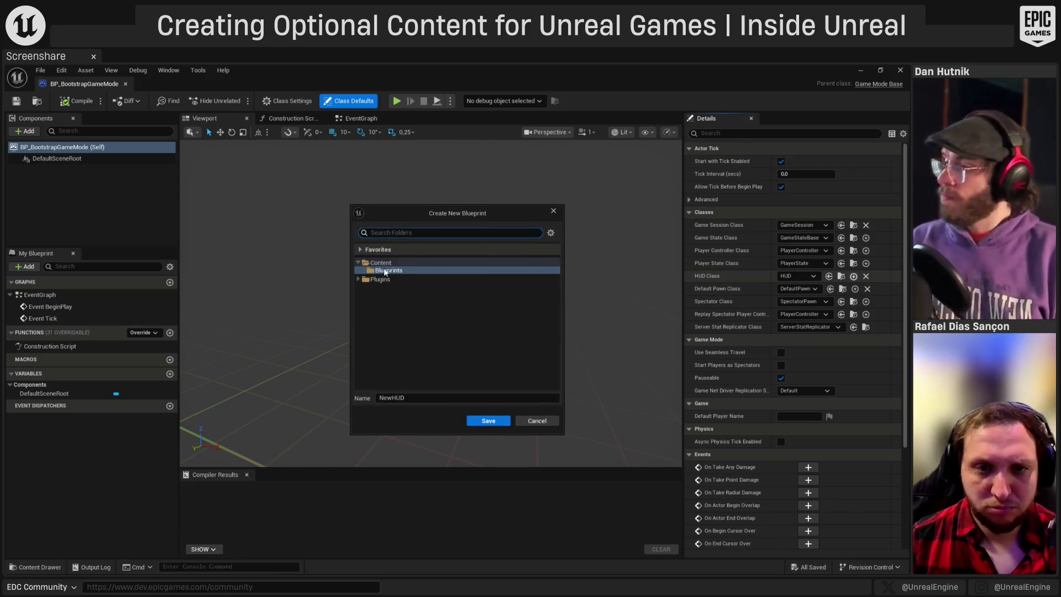
left_click(392, 397)
type("BP_Boots")
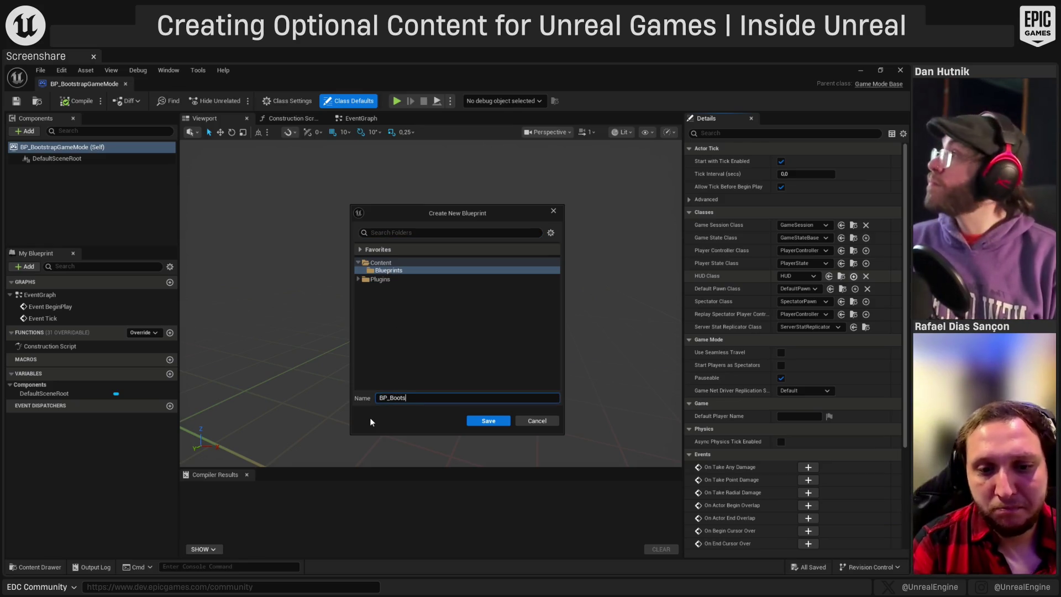
type("trap")
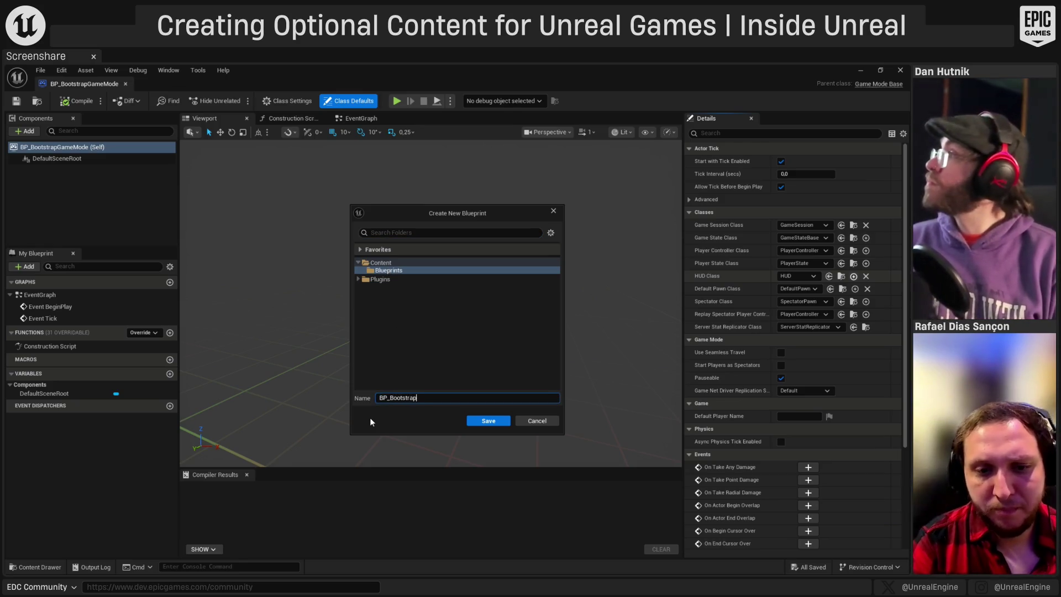
type("HUD")
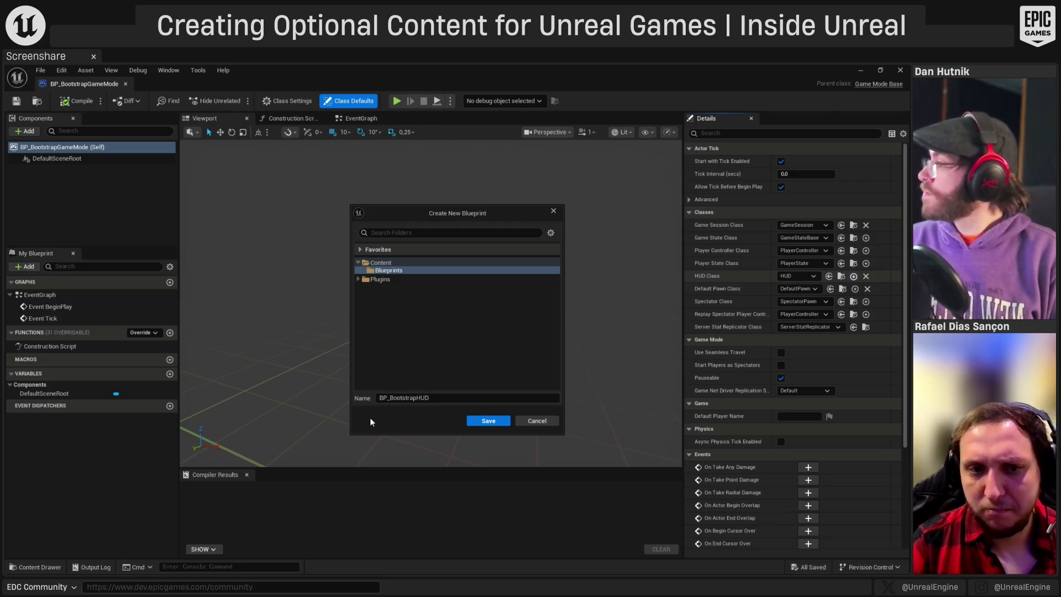
left_click(488, 420)
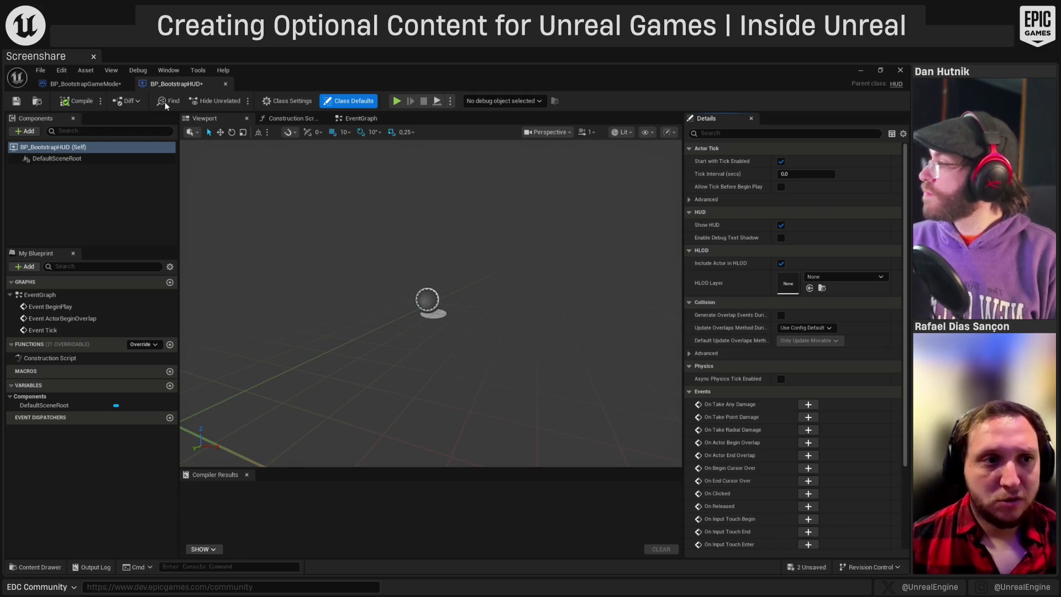
- Close the BP_BootstrapHUD and BP_BootstrapGameMode editors
left_click(111, 83)
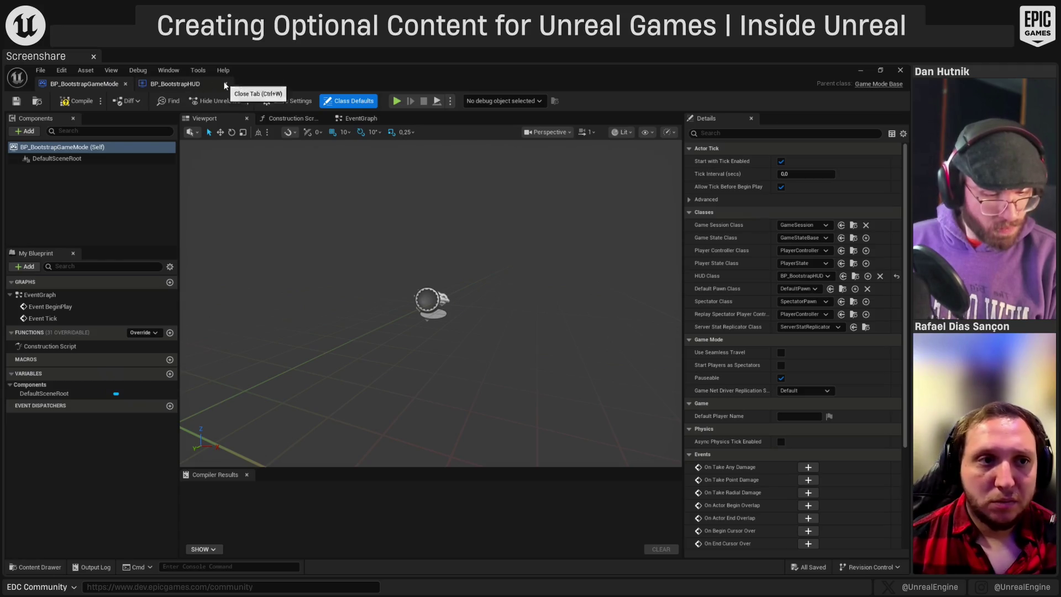
left_click(204, 84)
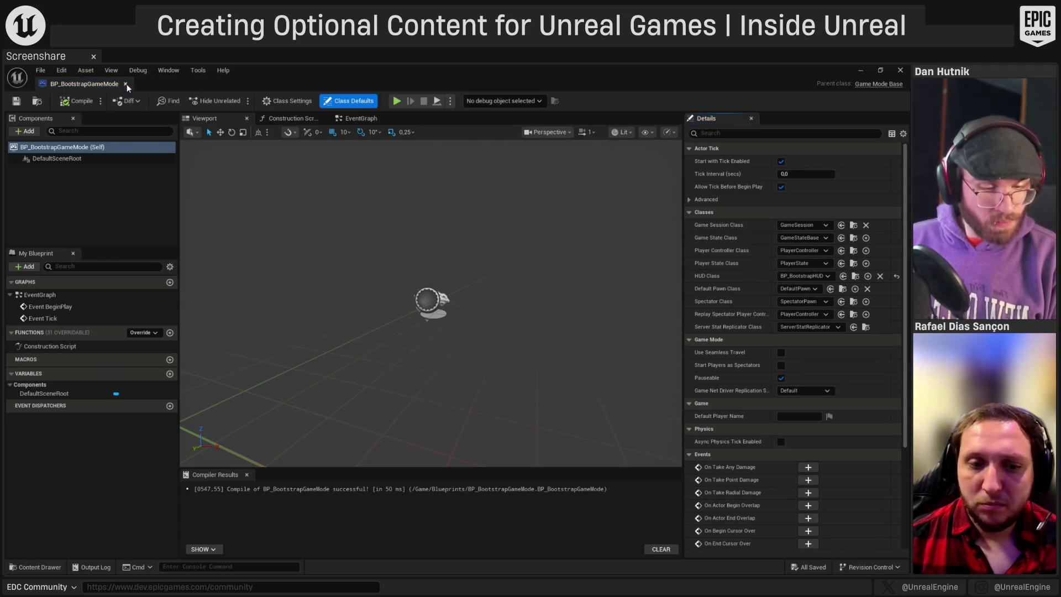
left_click(126, 84)
left_click(330, 451)
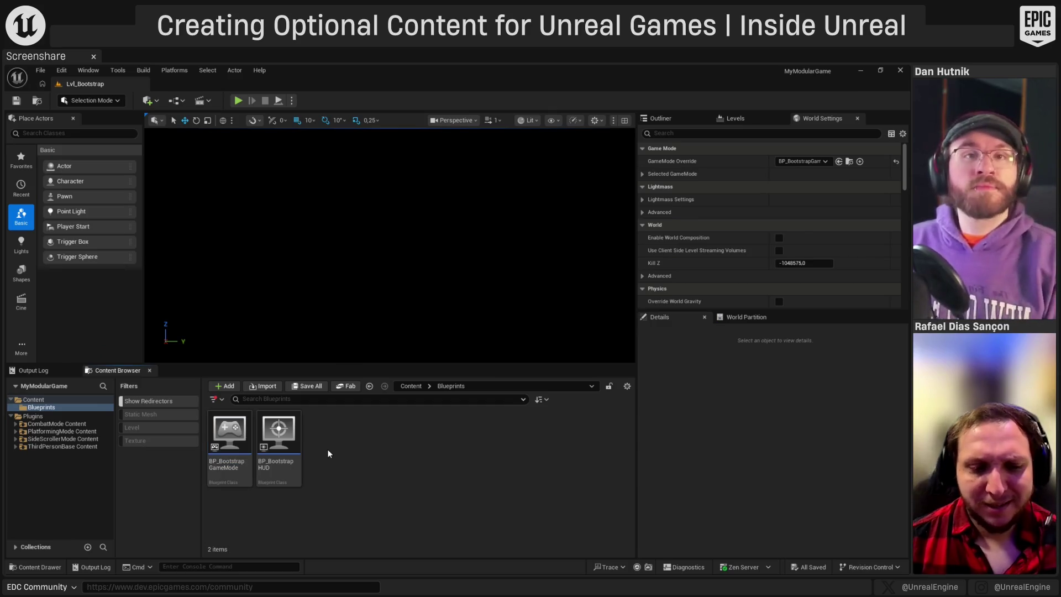
- Create BP_BootstrapPlayerController as BP_BootstrapGameMode's Player Controller Class
double_click(229, 433)
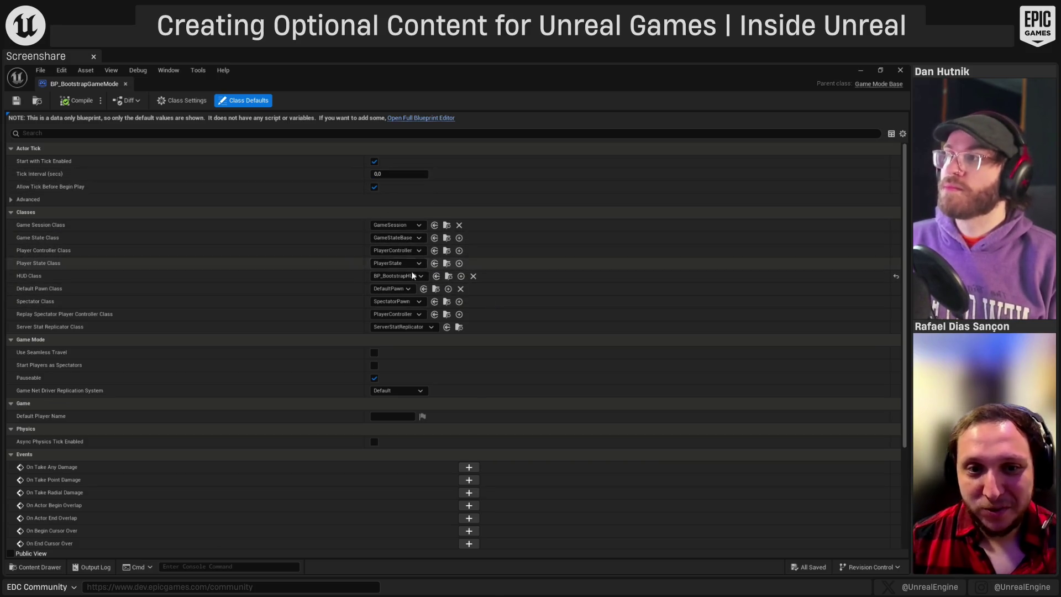
left_click(458, 252)
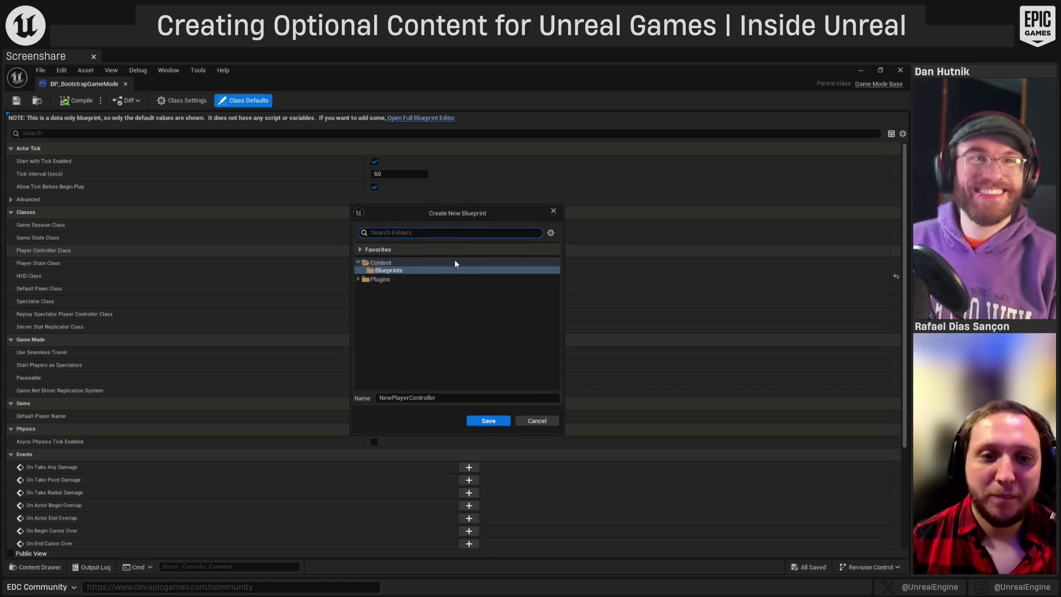
left_click(413, 397)
type("BP")
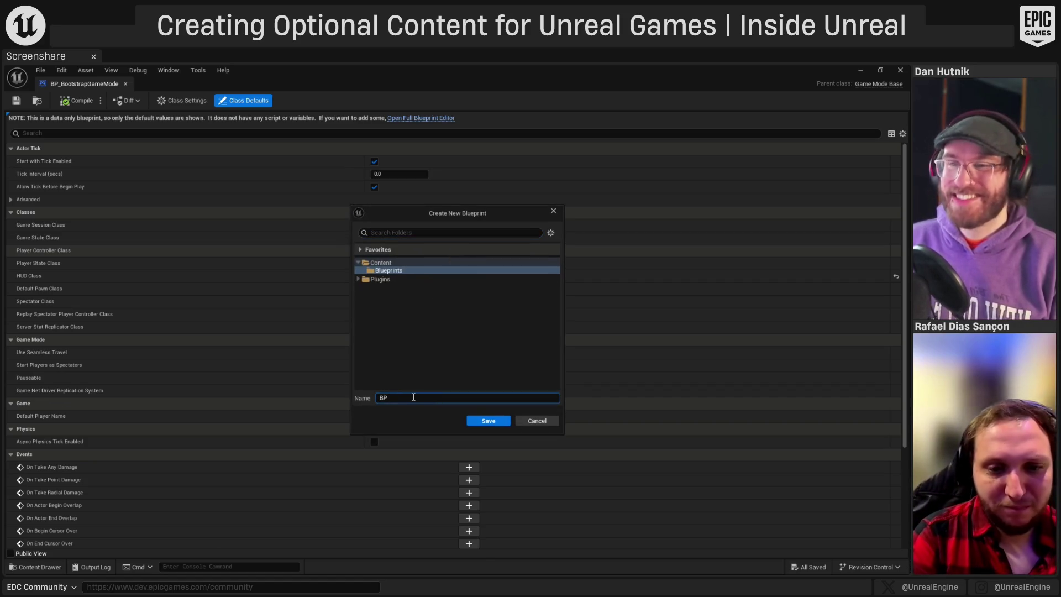
type("_BootstrapPlayte")
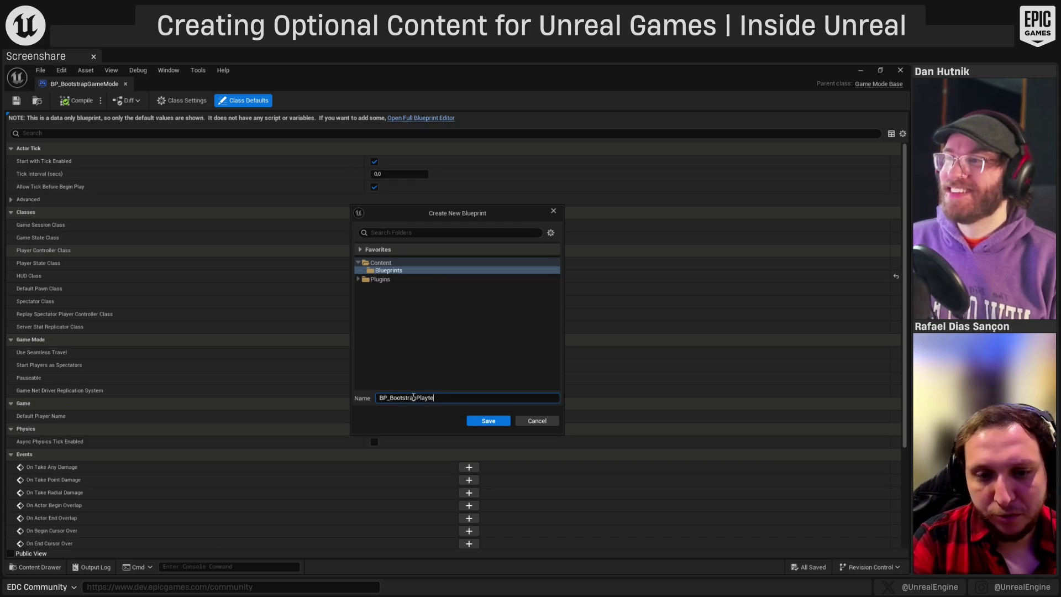
type("ler")
left_click(502, 422)
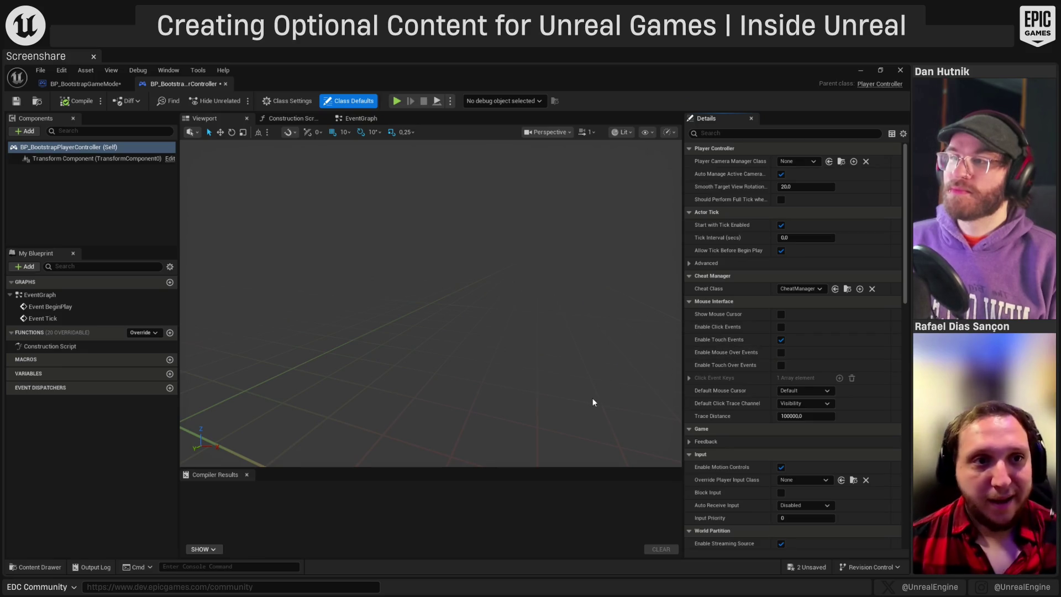
- Enable Show Mouse Cursor, save all, compile both blueprints and close their editors
left_click(778, 313)
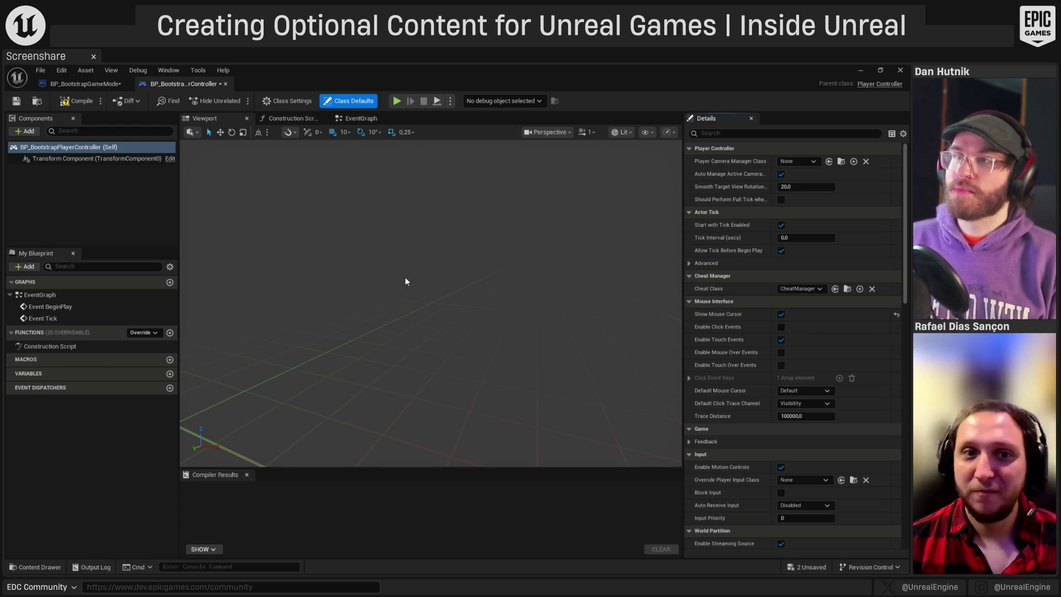
key("ctrl+shift+s")
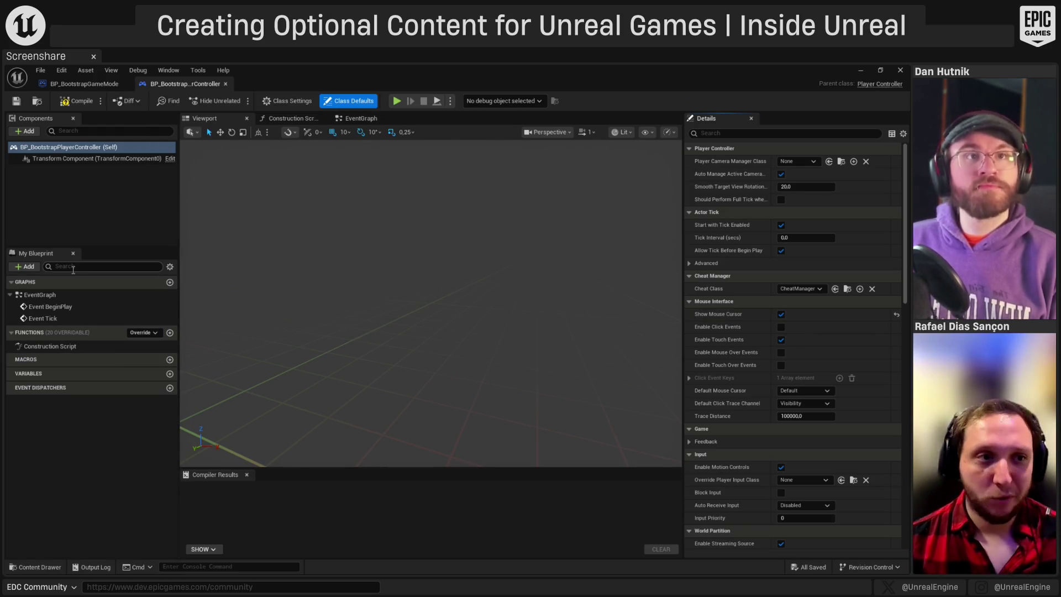
left_click(89, 106)
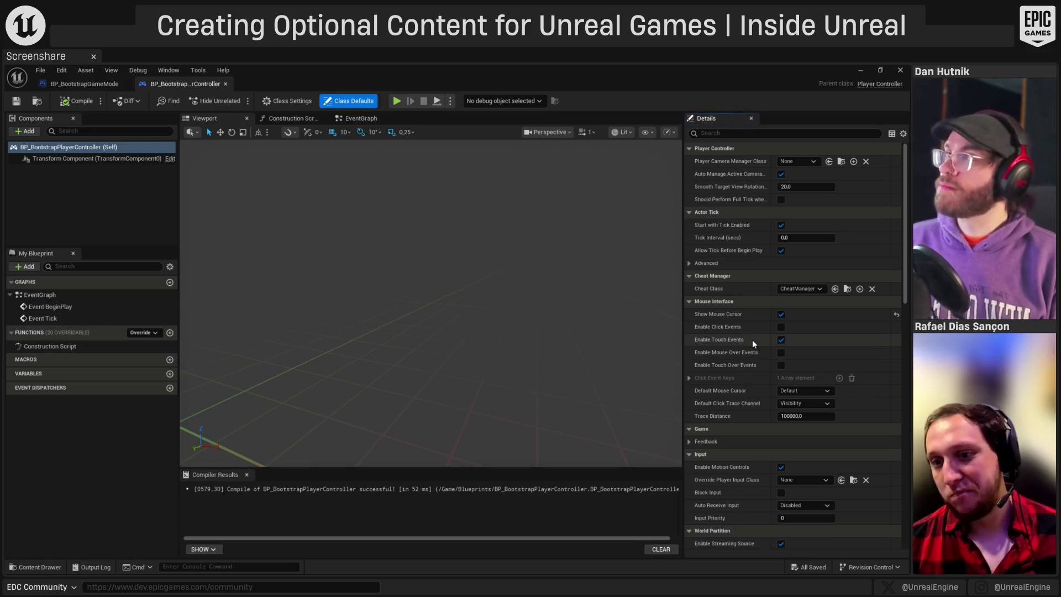
left_click(226, 84)
left_click(76, 103)
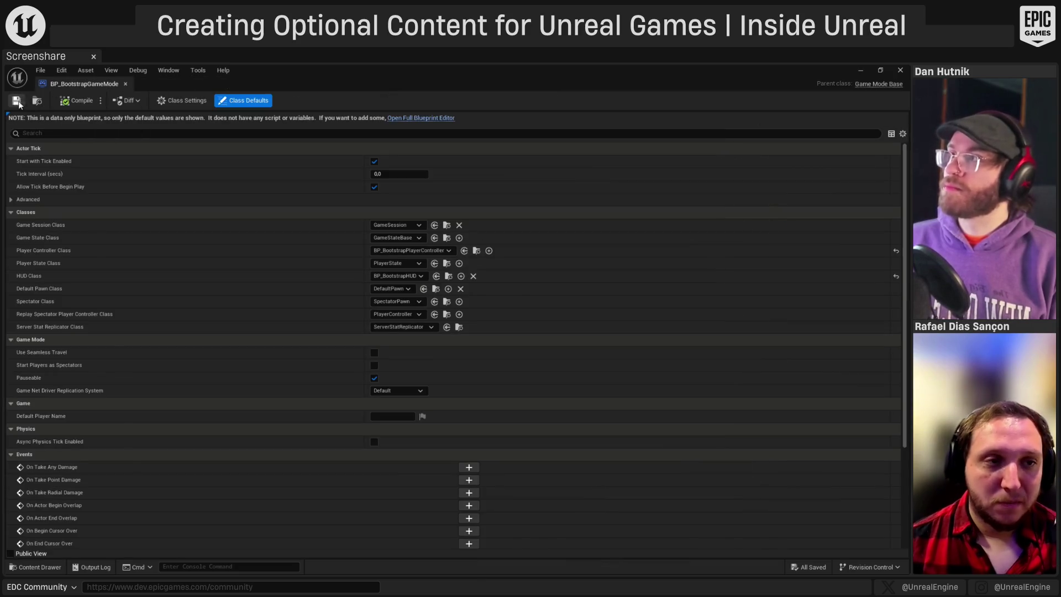
left_click(124, 84)
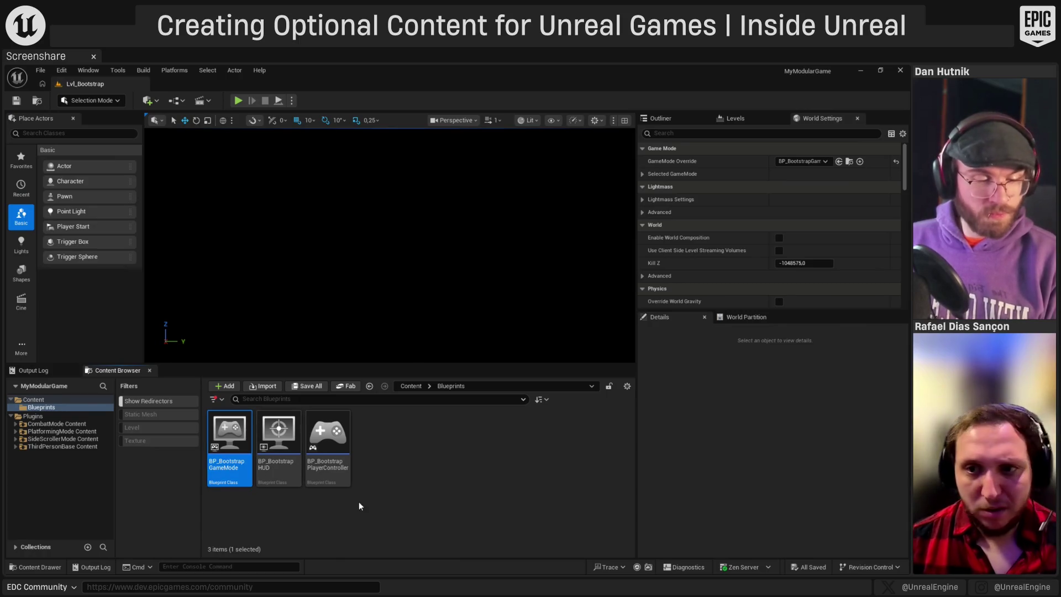
- Create a UserWidget-based Widget Blueprint named WBP_GameModeSelector in Content and save it
left_click(36, 401)
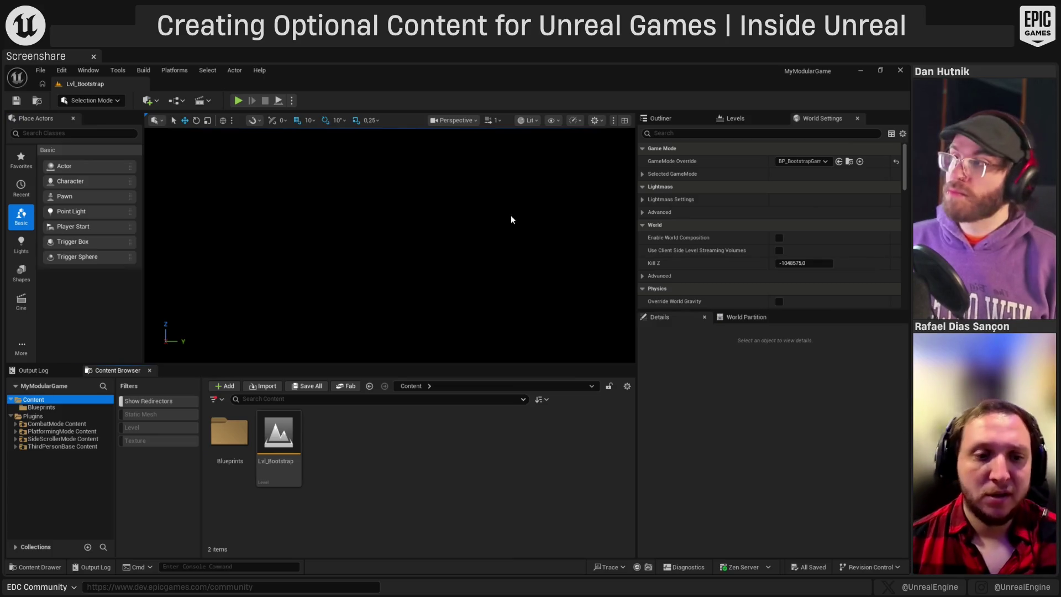
right_click(333, 426)
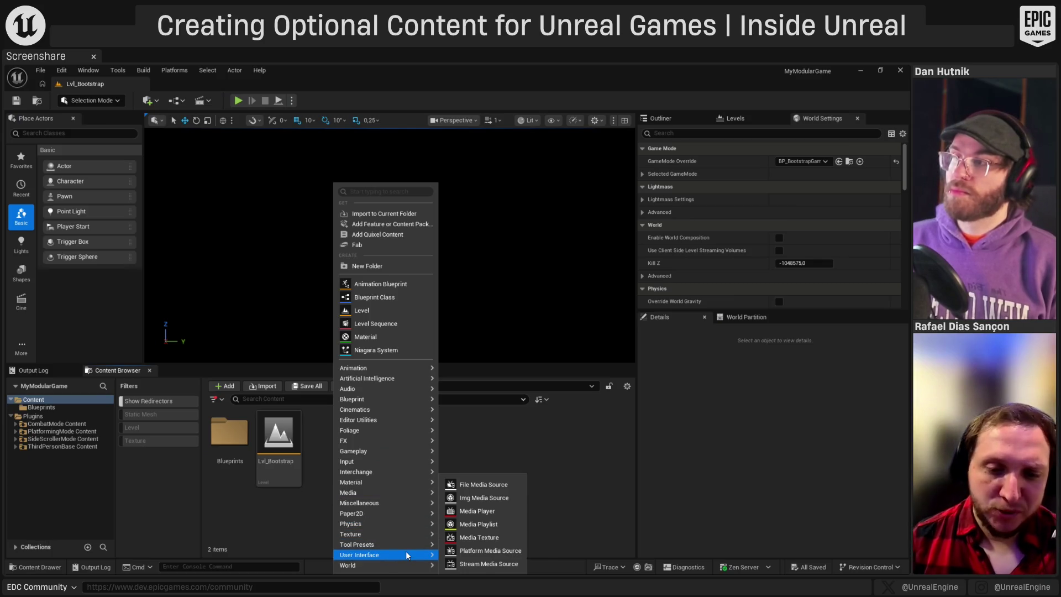
mouse_move(406, 552)
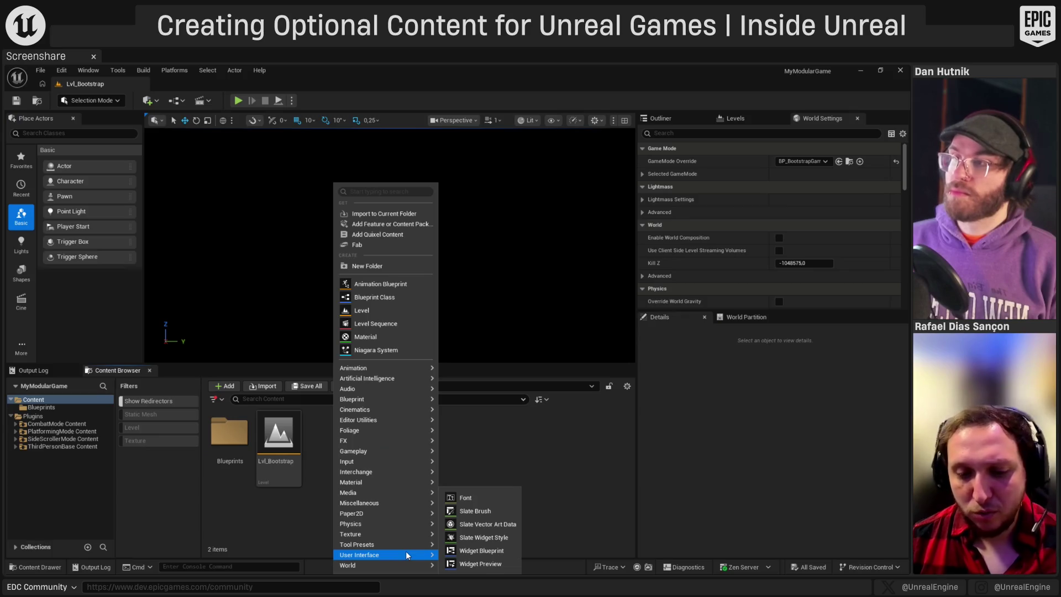
left_click(506, 553)
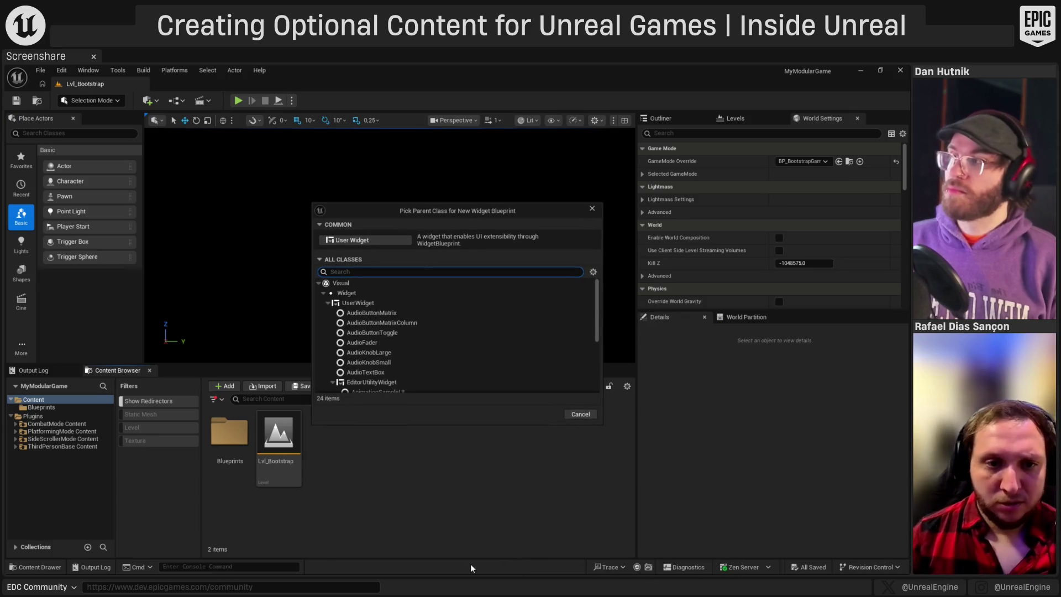
left_click(408, 311)
left_click(405, 304)
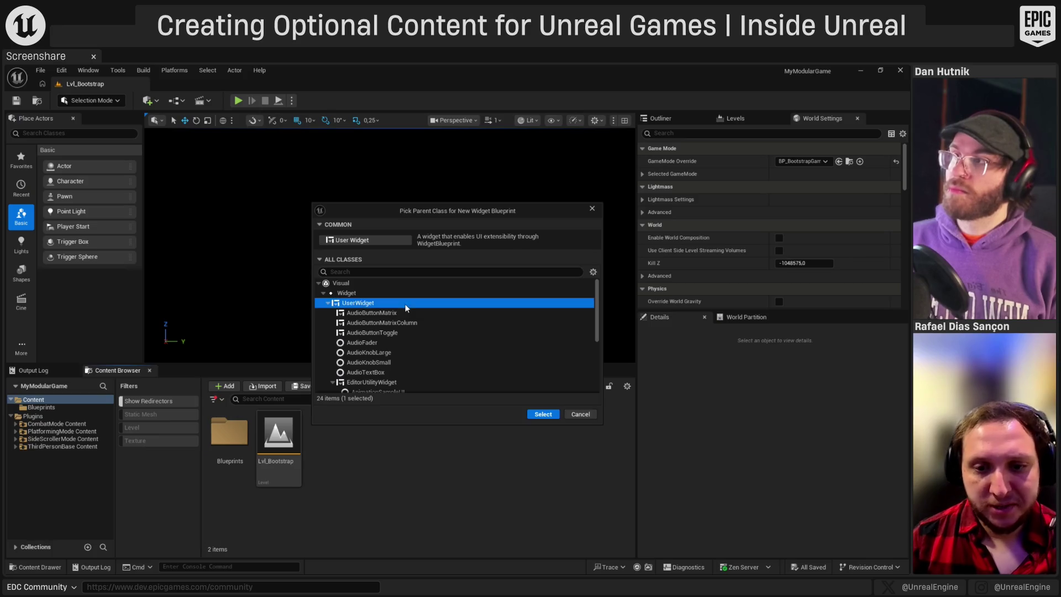
left_click(543, 413)
type("W")
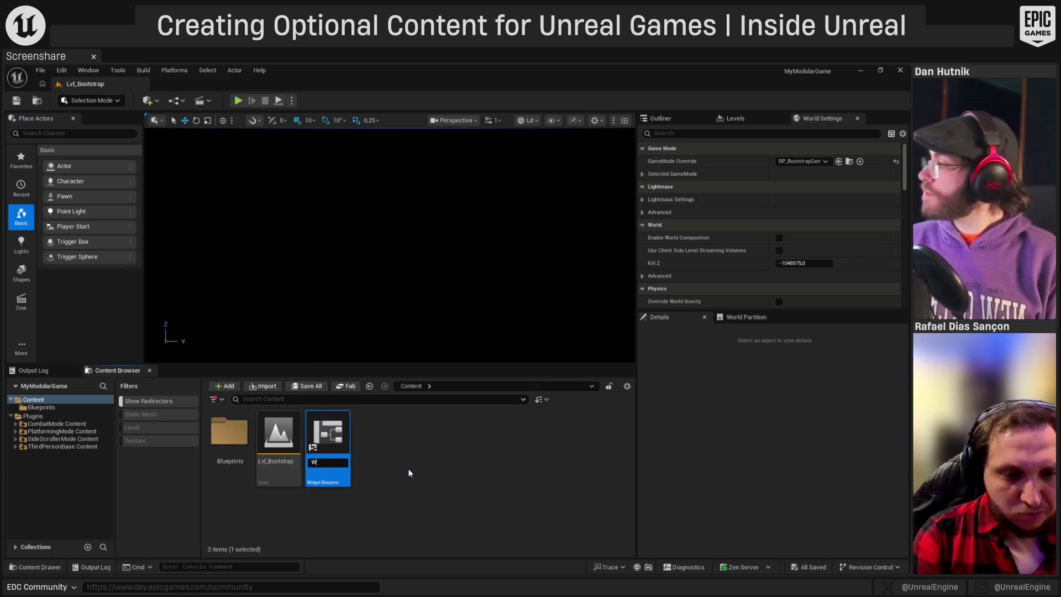
type("BP_GameModeS")
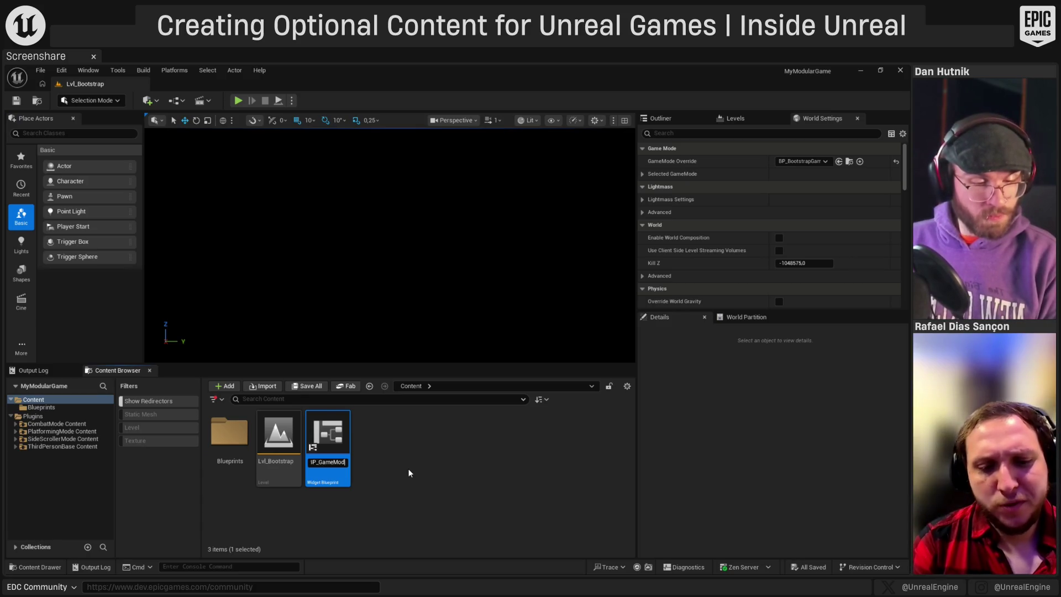
type("elector")
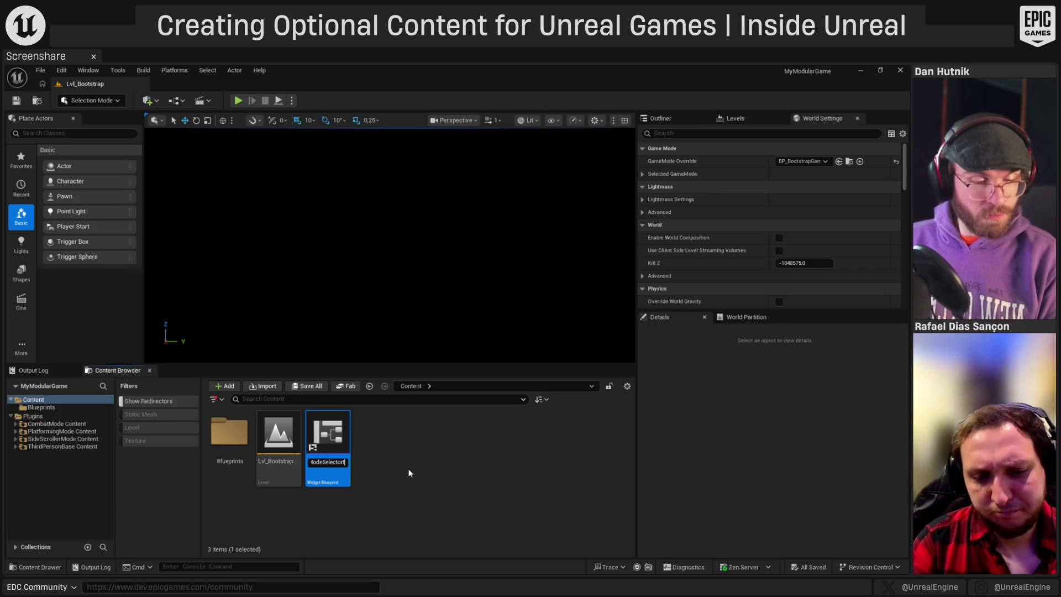
key("Return")
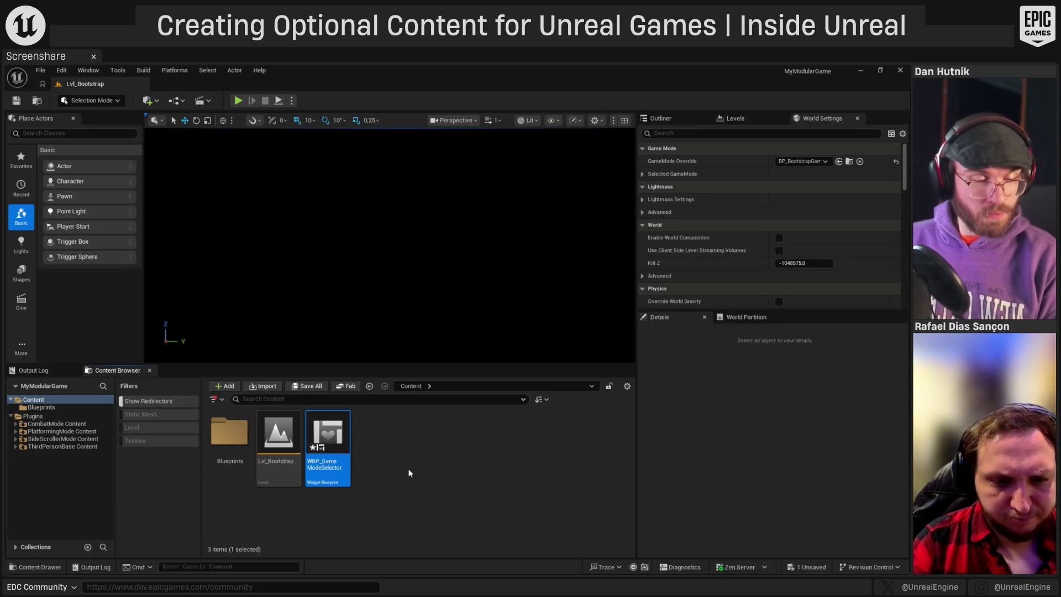
key("ctrl+s")
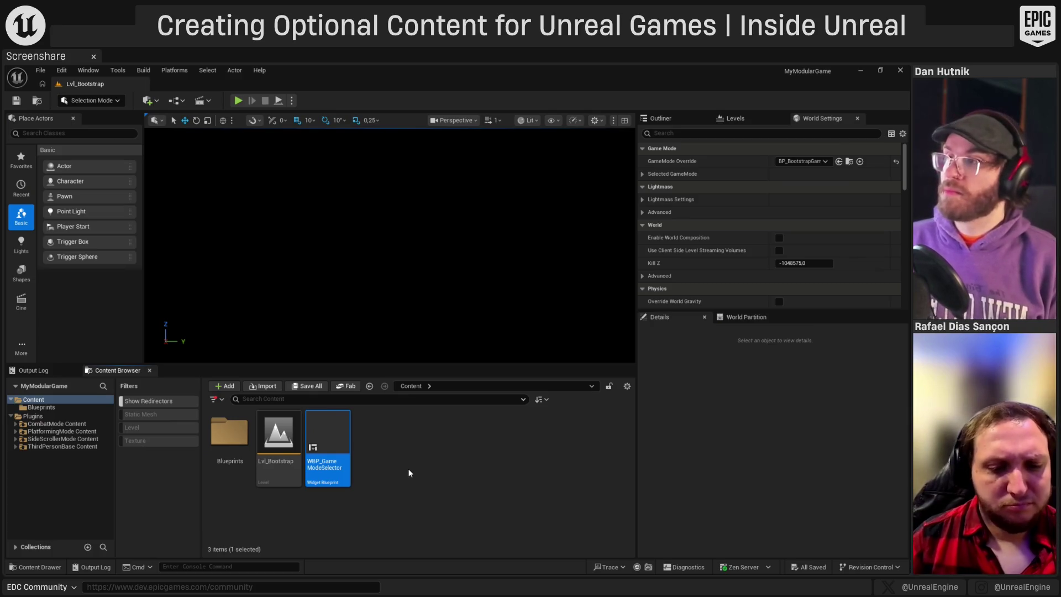
left_click(418, 467)
right_click(400, 459)
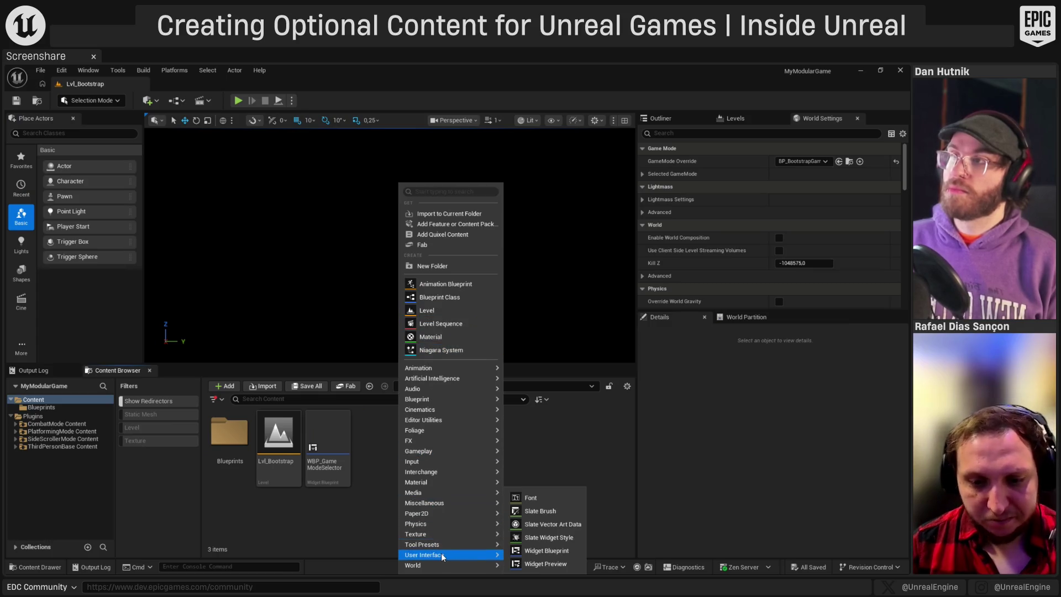
- Create and save the UserWidget-based WBP_GameModeEntry, then open it in the widget editor
mouse_move(485, 556)
left_click(520, 556)
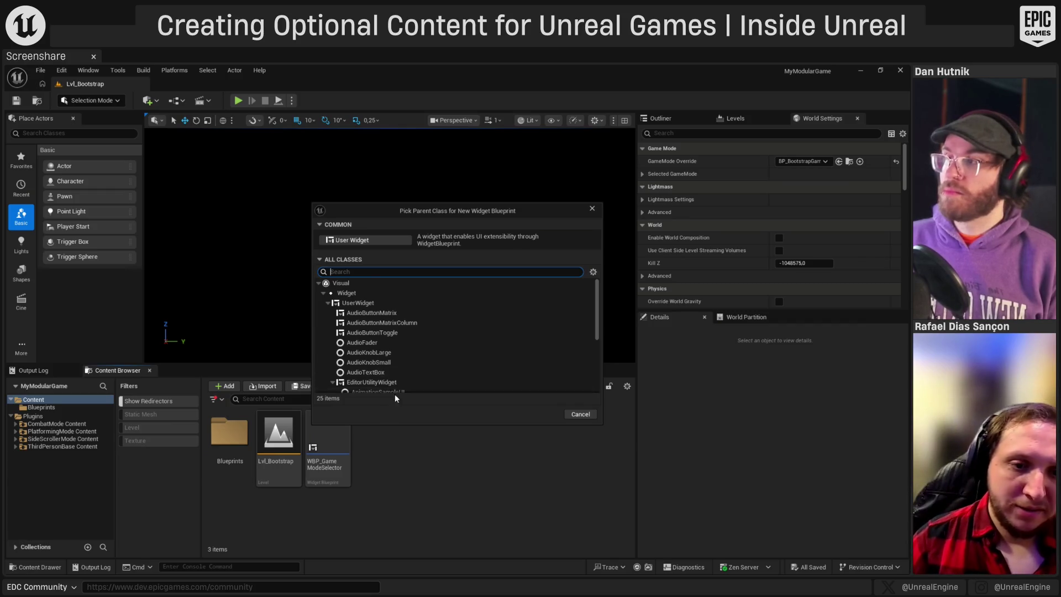
left_click(384, 303)
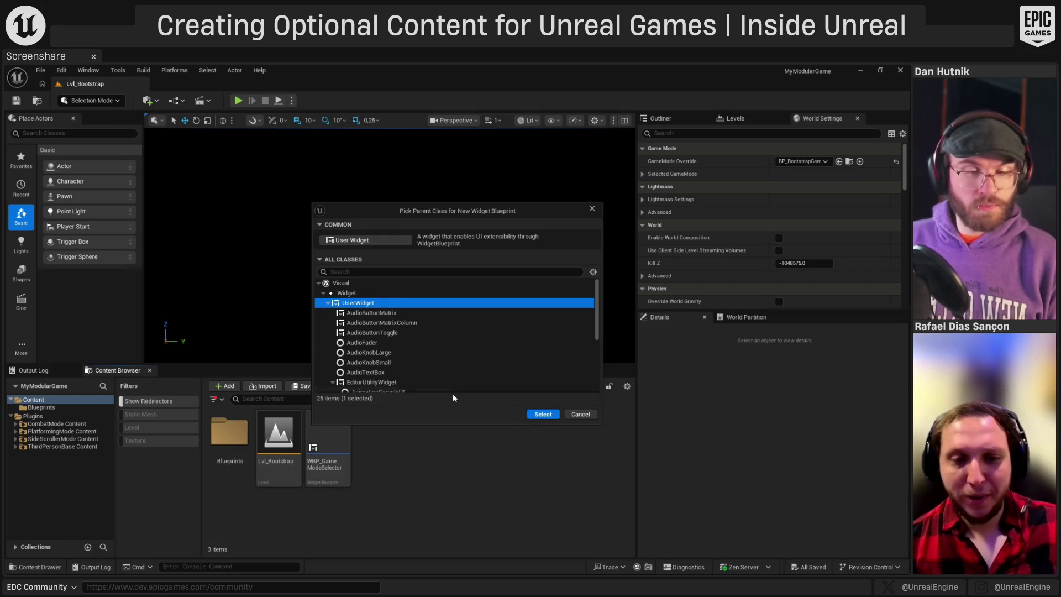
left_click(542, 413)
type("WBP")
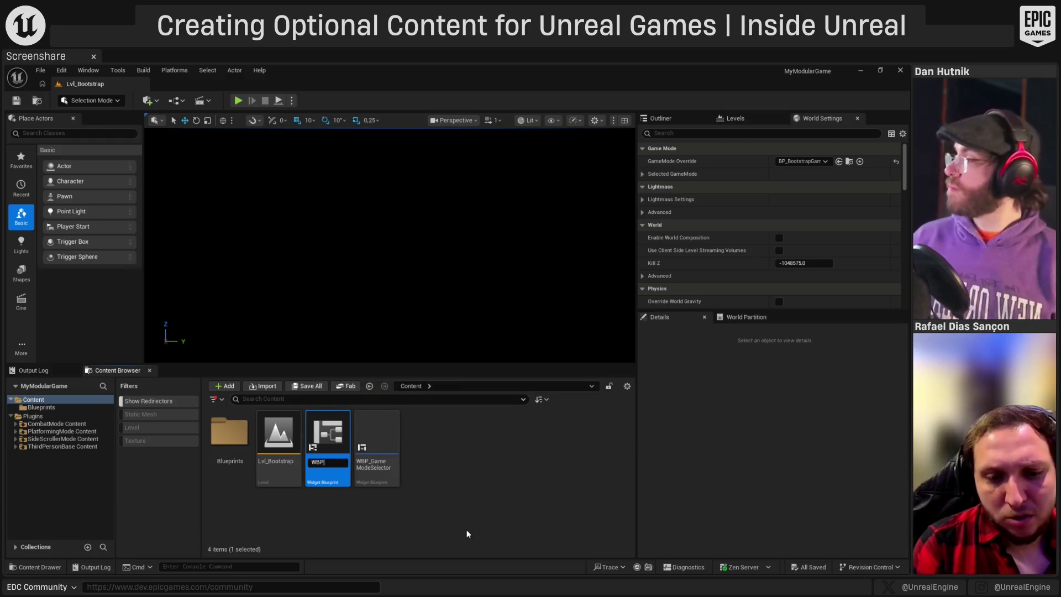
type("_GameModeEntry")
key("Return")
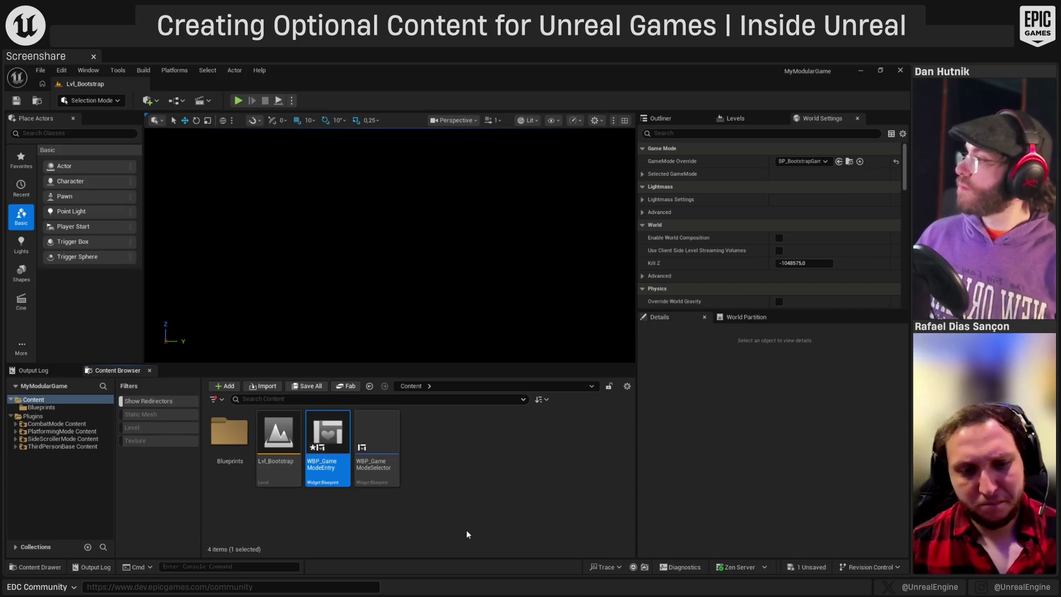
key("ctrl+s")
left_click(467, 535)
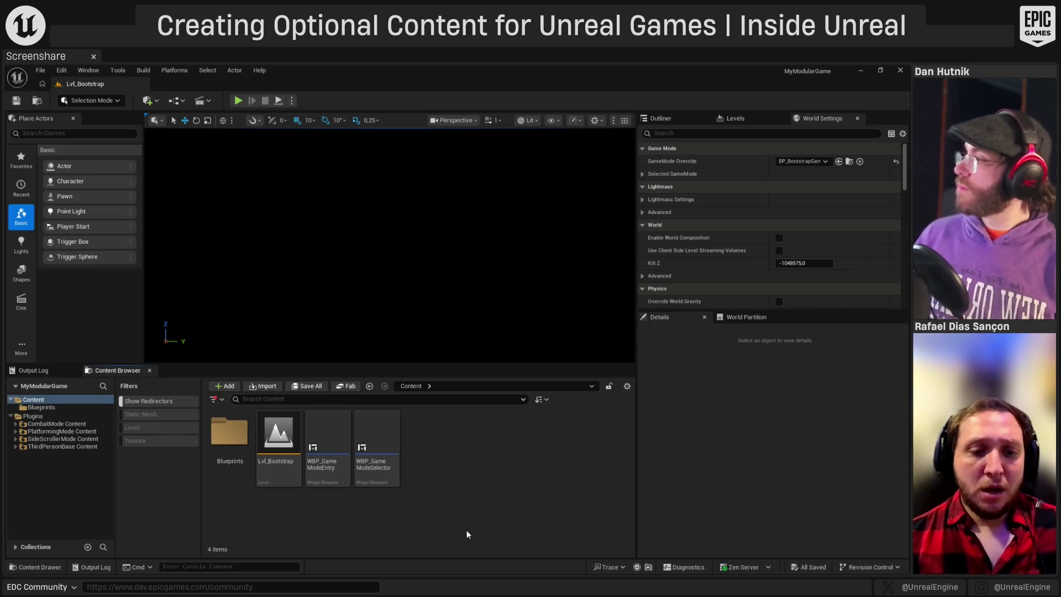
double_click(335, 444)
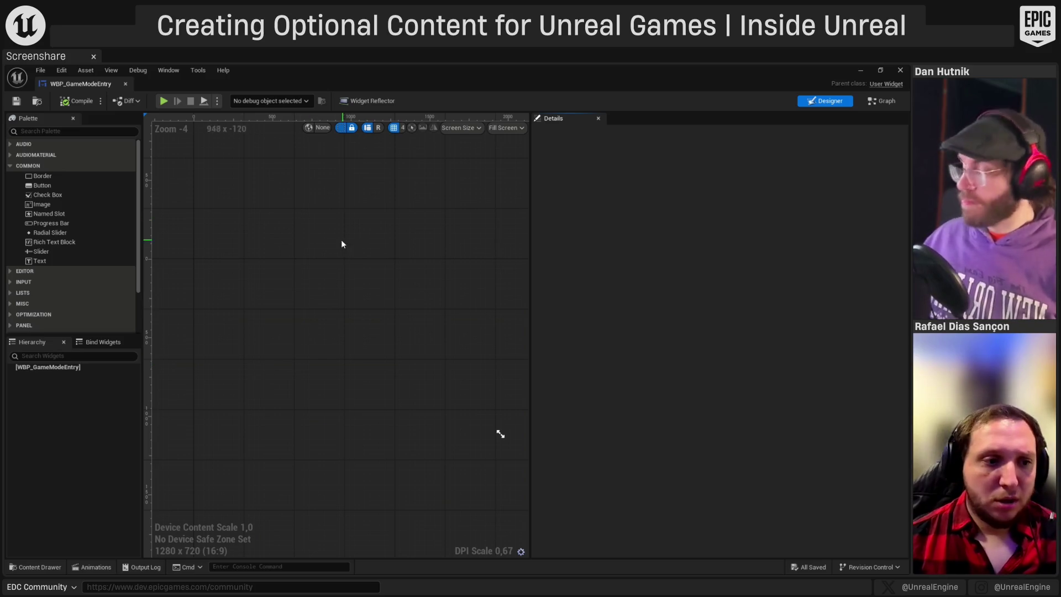
- Add a Size Box to the hierarchy and place a Button inside it
left_click(49, 131)
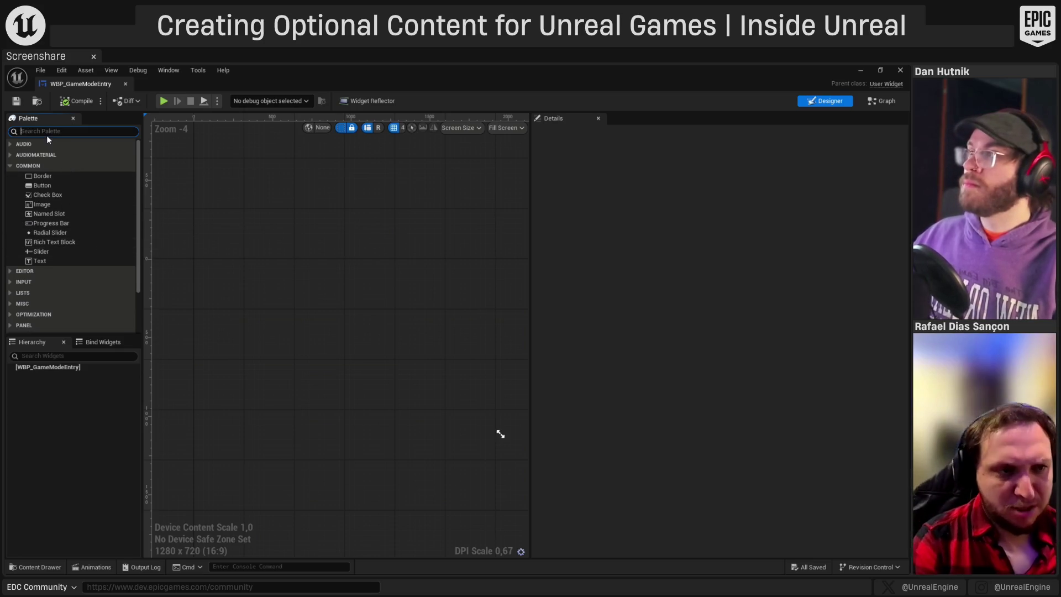
type("size")
left_click_drag(26, 156, 71, 365)
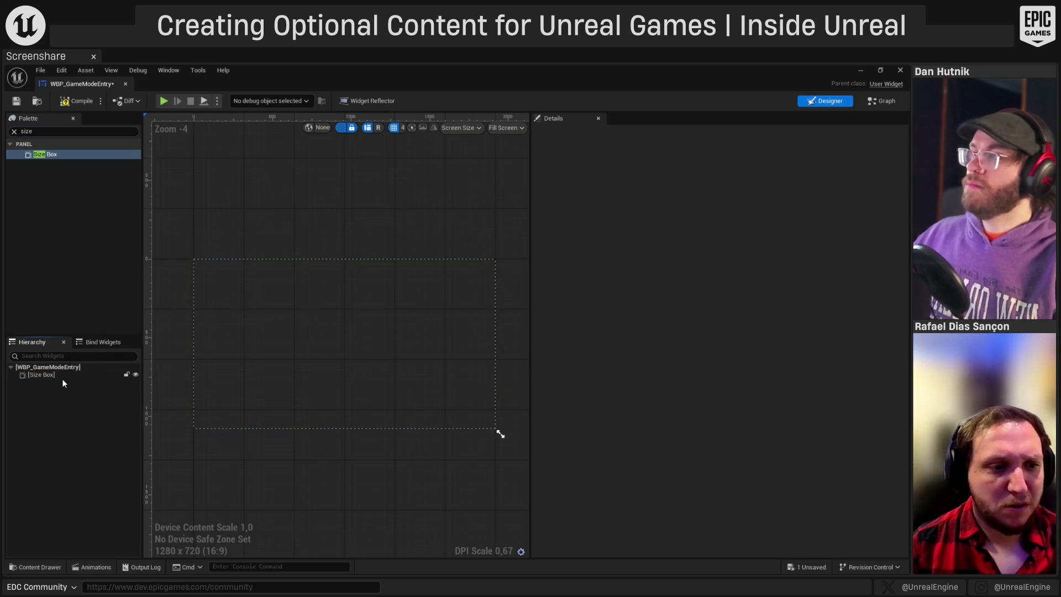
left_click(43, 131)
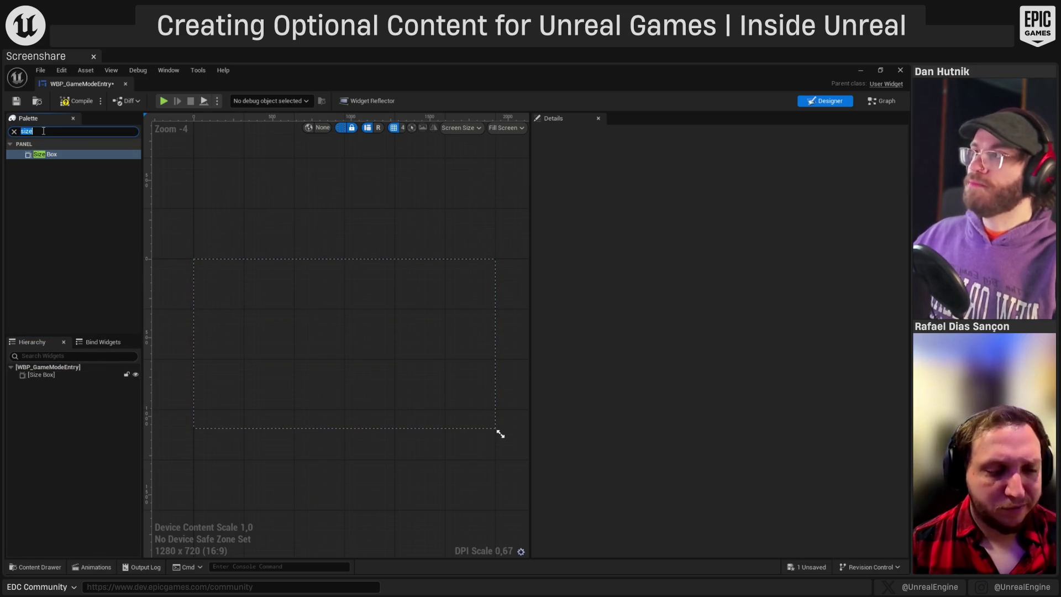
type("button")
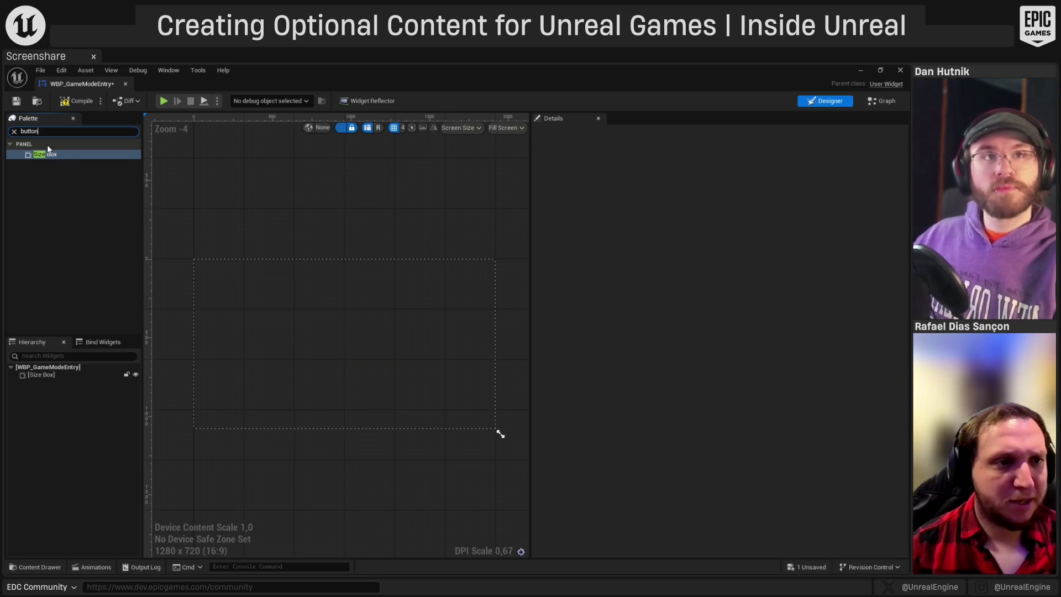
mouse_move(55, 175)
left_mouse_down()
mouse_move(65, 403)
mouse_move(38, 376)
left_mouse_up()
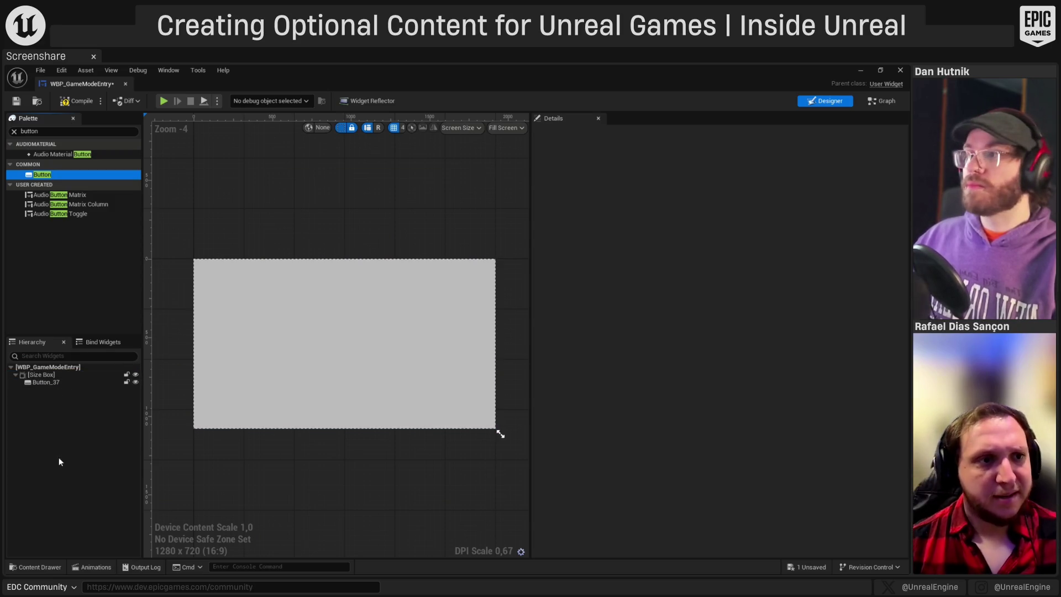
- Put a Text Block inside Button_37, then select the wrapping Size Box
left_click(56, 132)
double_click(56, 131)
type("t")
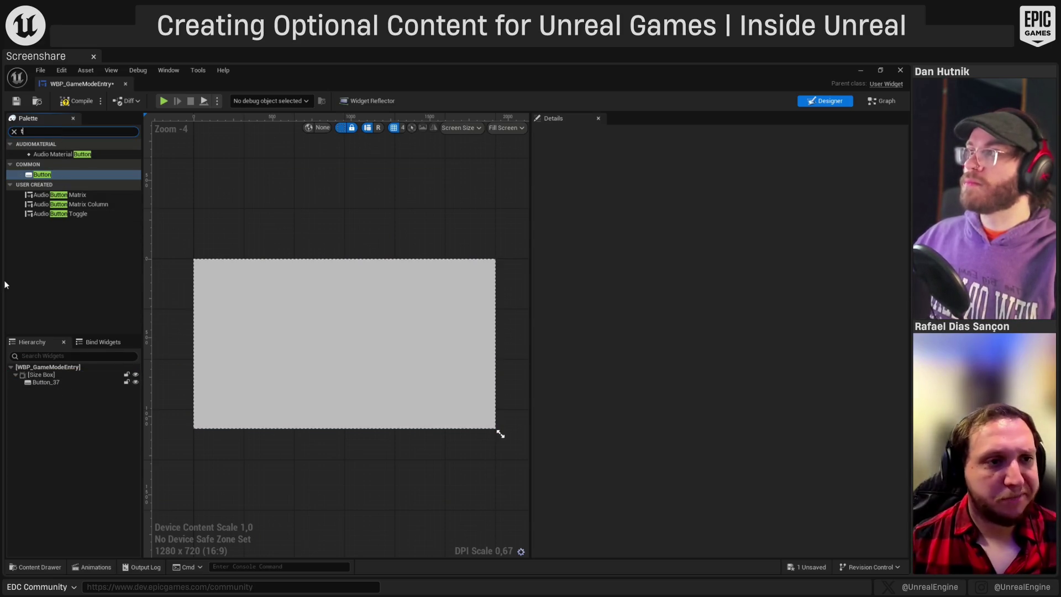
type("ext")
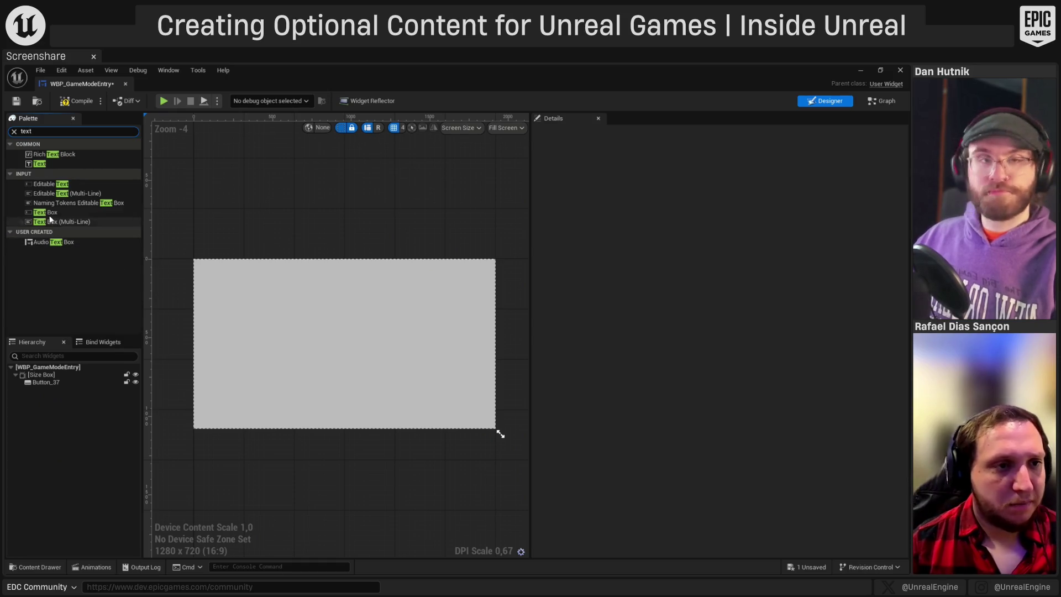
left_click(40, 164)
left_click_drag(40, 164, 41, 381)
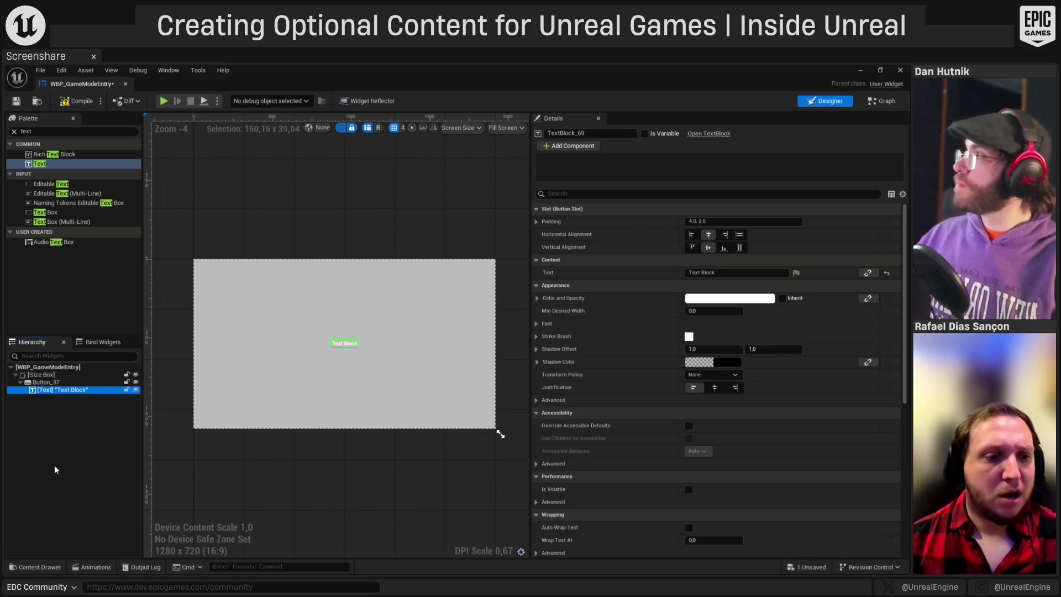
left_click(54, 470)
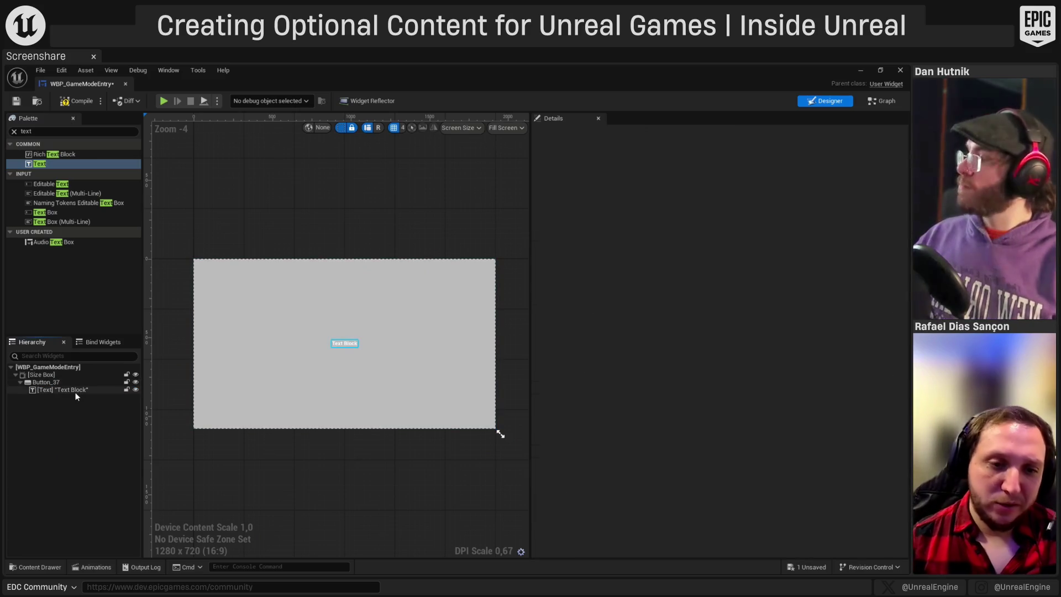
left_click(77, 391)
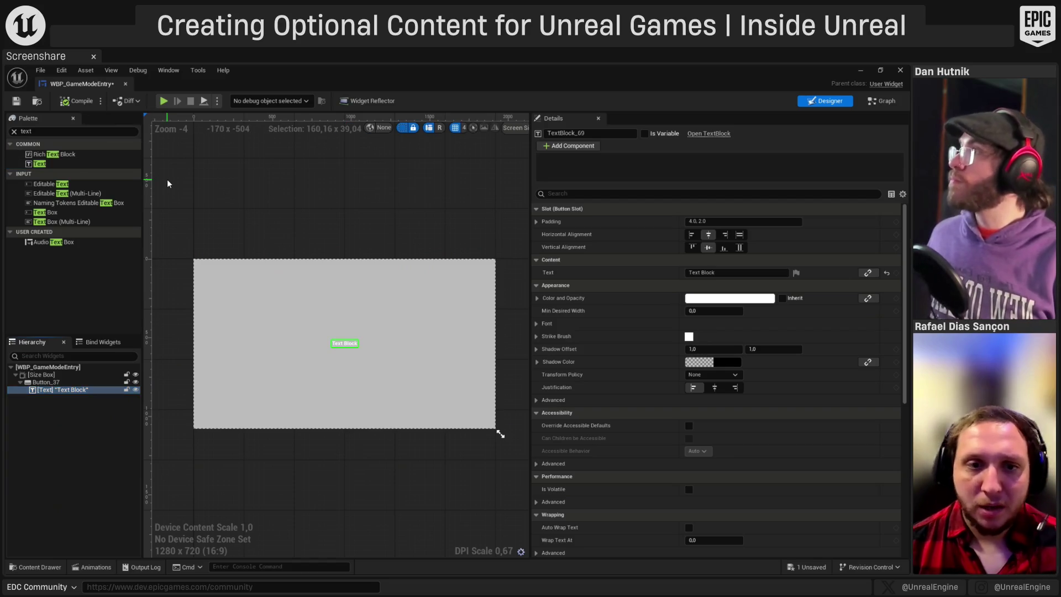
left_click(68, 376)
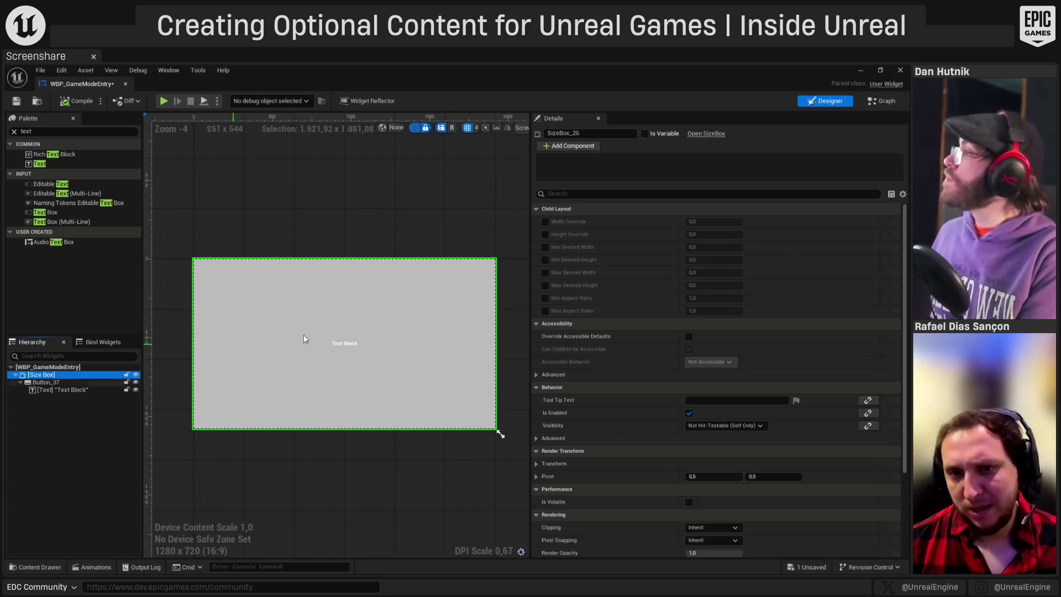
- Override the Size Box's width to 300 and its height to 75
left_click(545, 222)
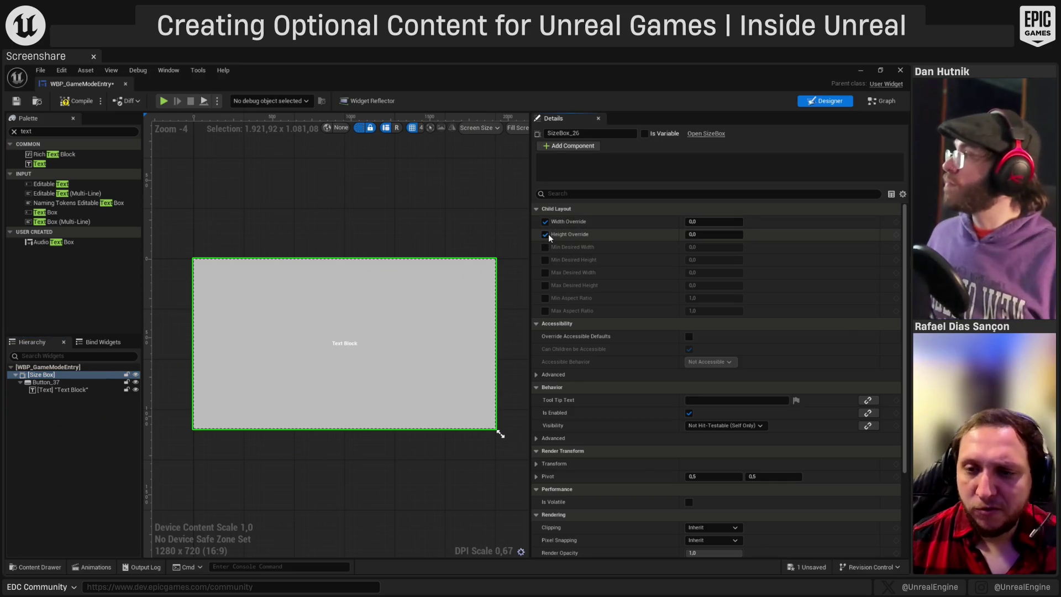
left_click(545, 234)
left_click(716, 222)
type("30")
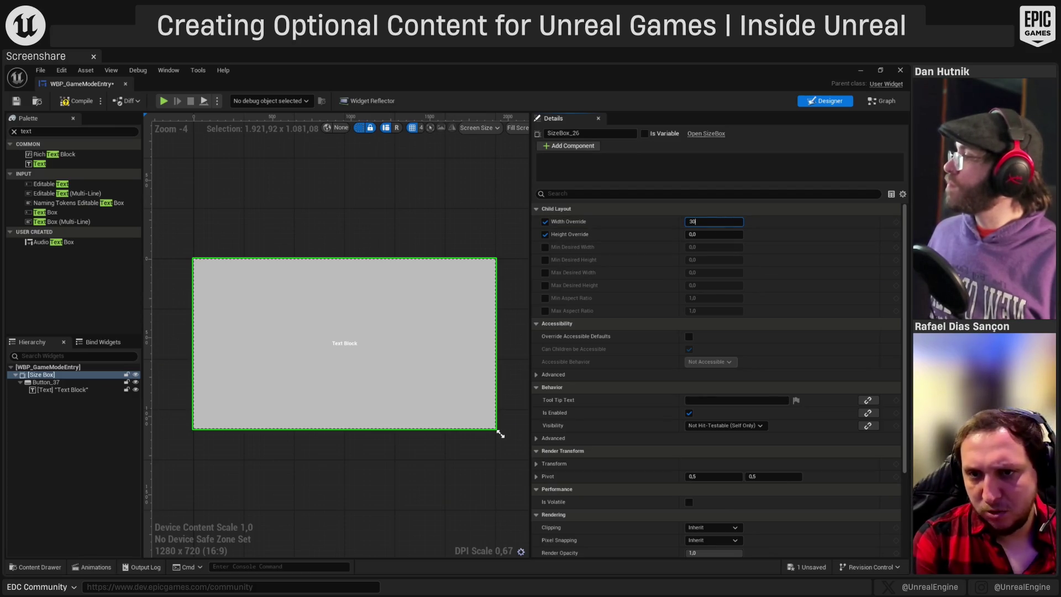
type("0,0")
key("Tab")
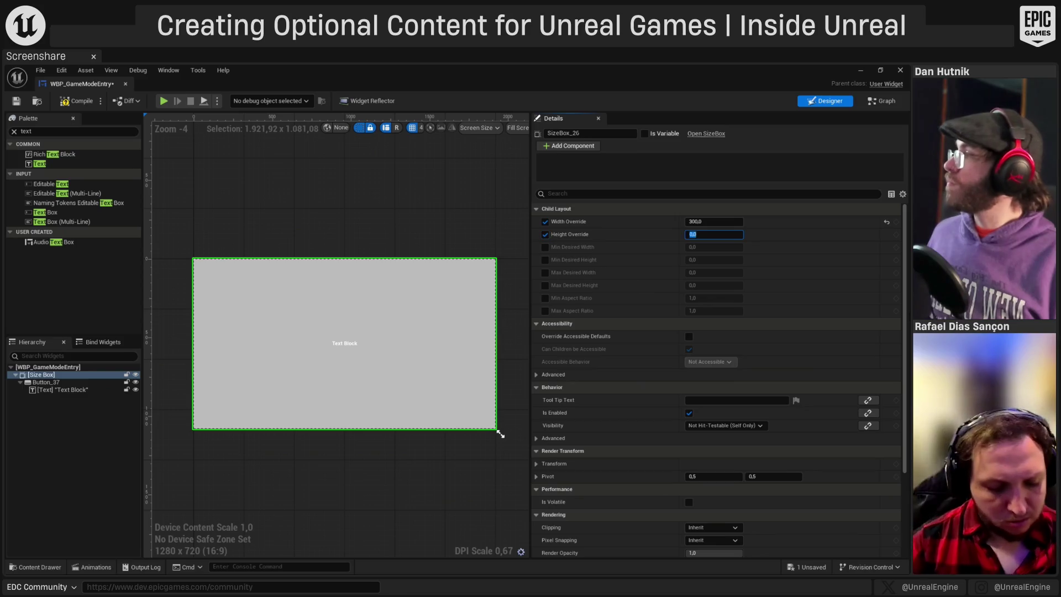
type("75")
key("Return")
left_click(317, 449)
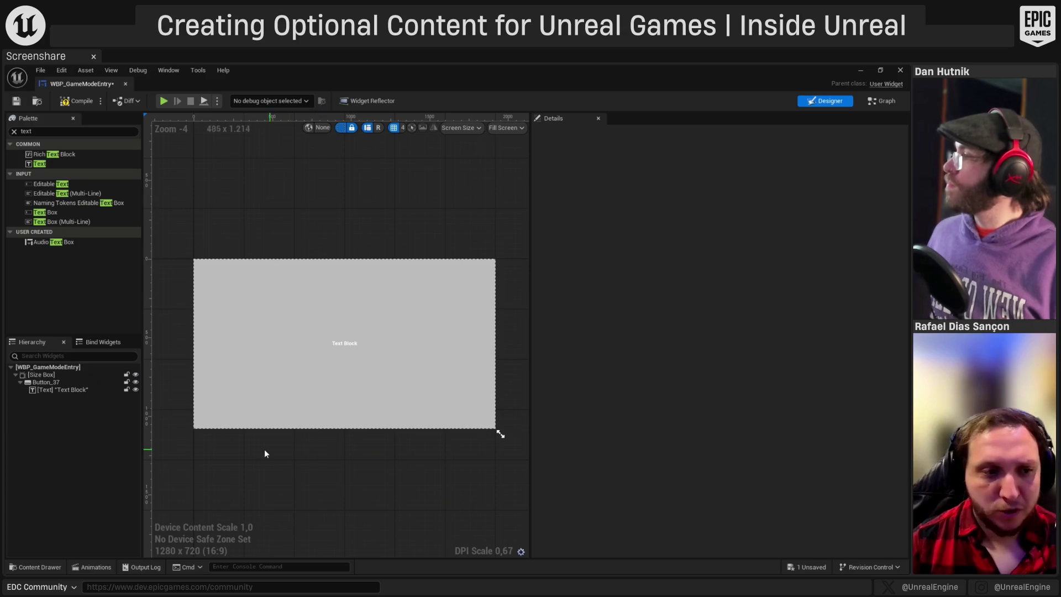
left_click(101, 391)
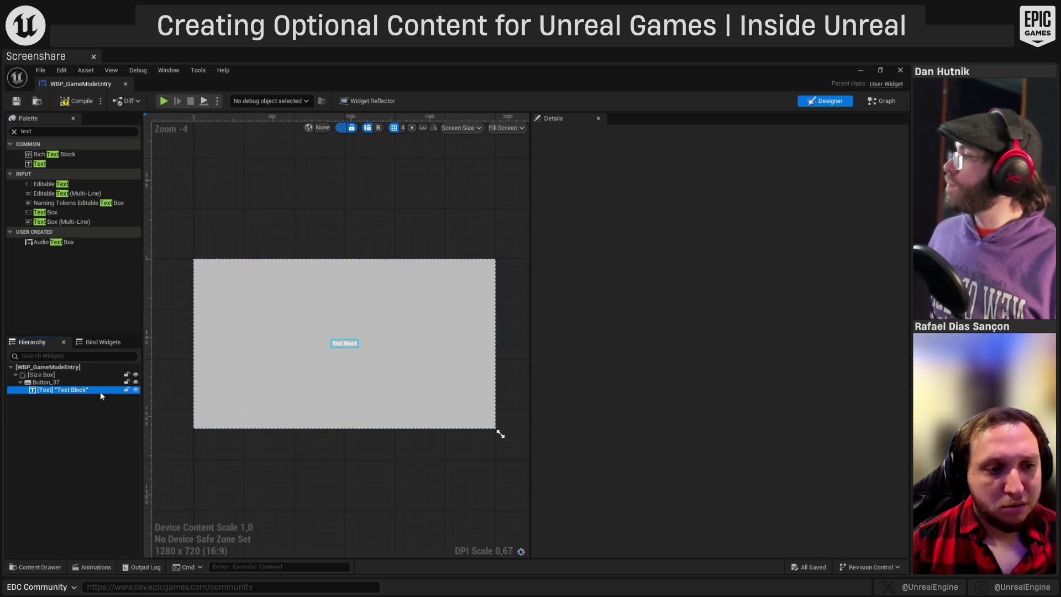
- Add an On Clicked event for Button_37 and delete the unused default event nodes
left_click(88, 383)
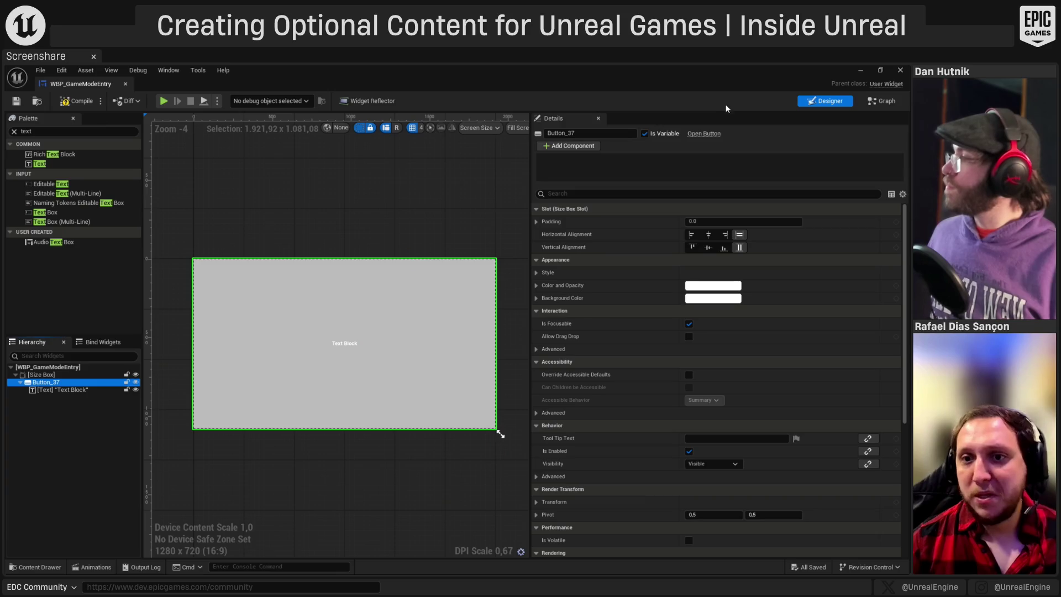
scroll(602, 274, "down", 10)
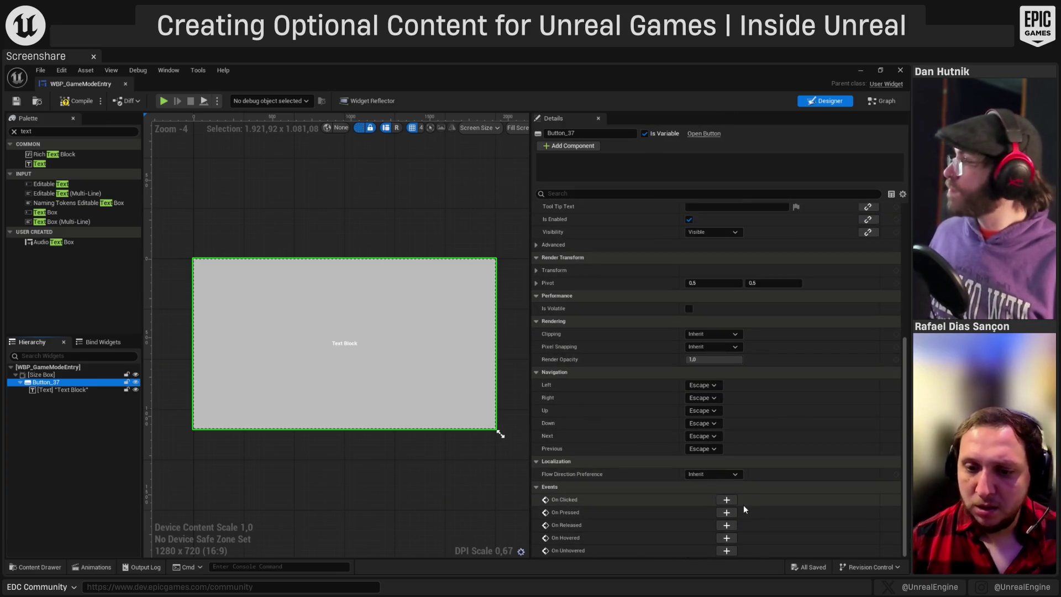
left_click(727, 500)
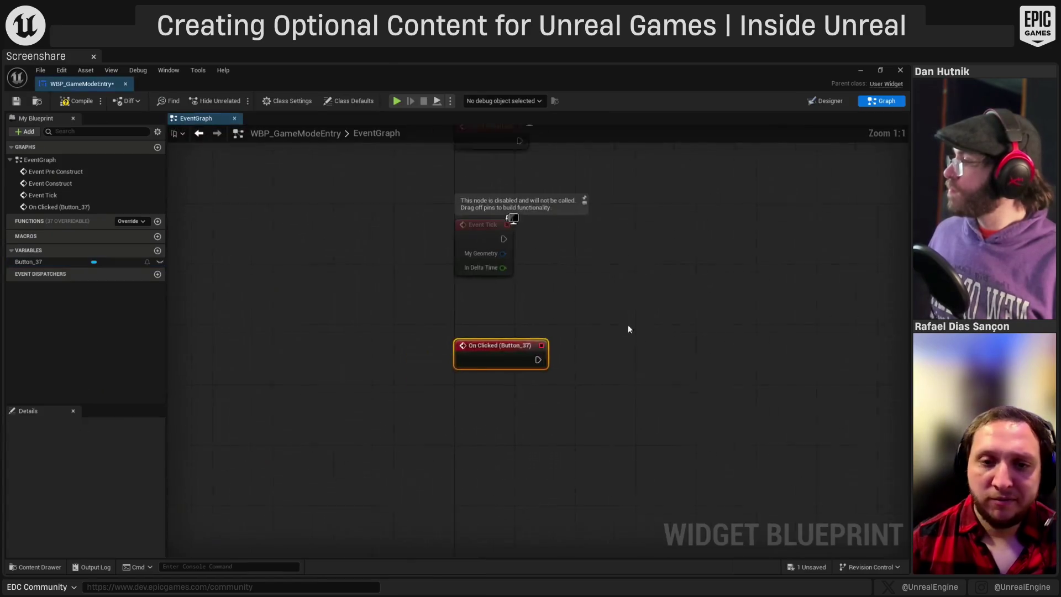
scroll(574, 394, "down", 2)
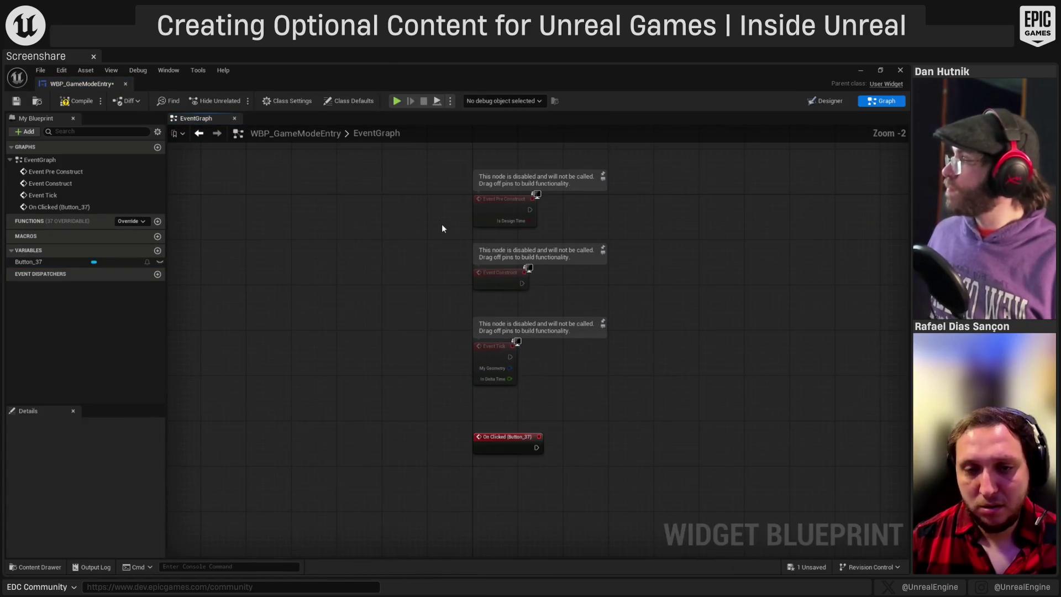
mouse_move(439, 197)
left_mouse_down()
mouse_move(479, 306)
mouse_move(482, 383)
left_mouse_up()
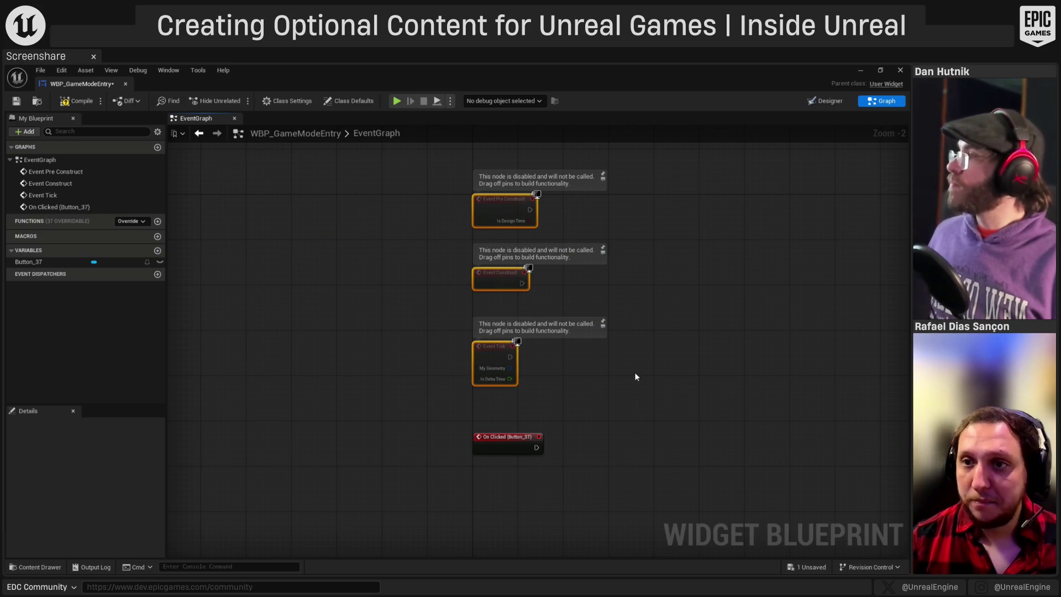
key("Delete")
- Rename the Text Block to txtName and mark it Is Variable
key("ctrl+shift+d")
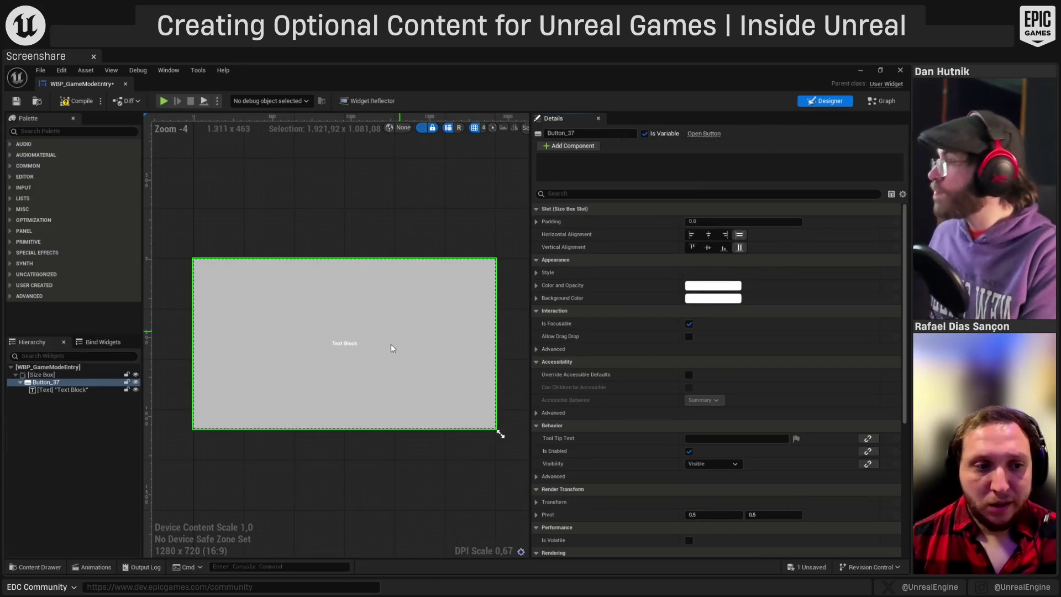
left_click(103, 391)
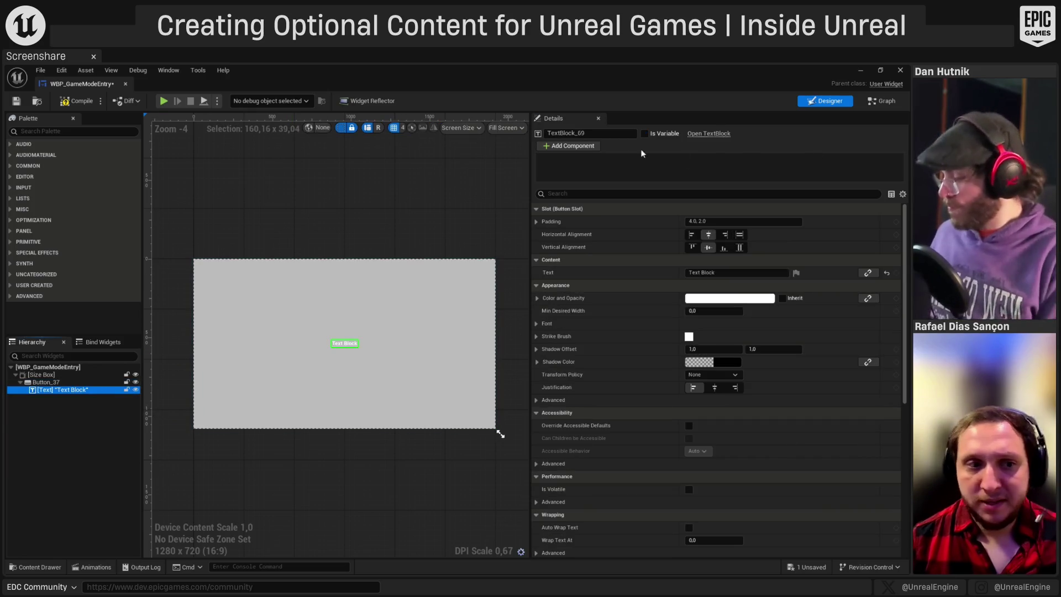
left_click(586, 133)
type("txtName")
key("Return")
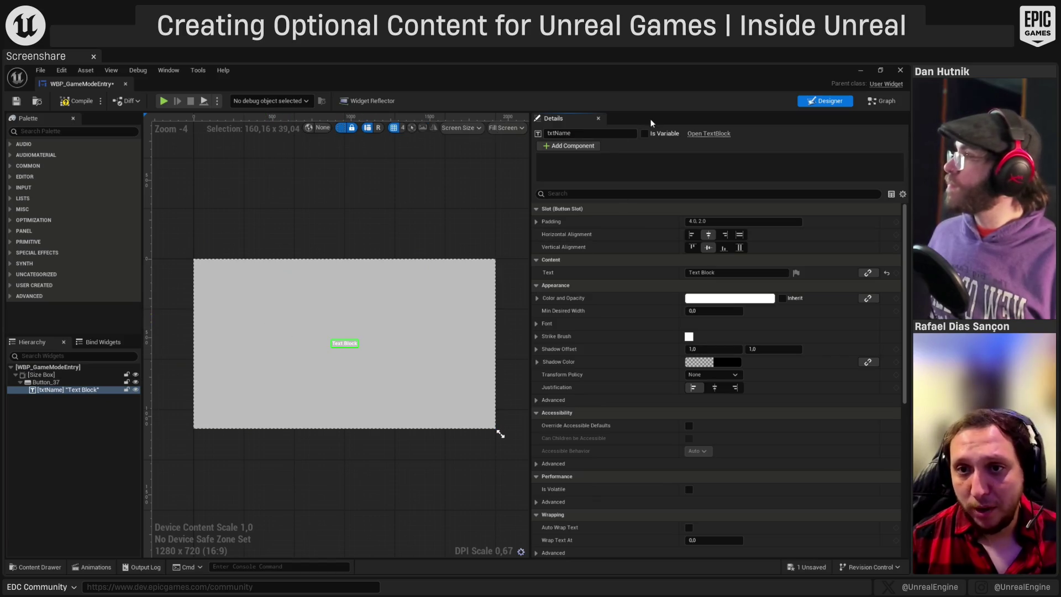
left_click(647, 134)
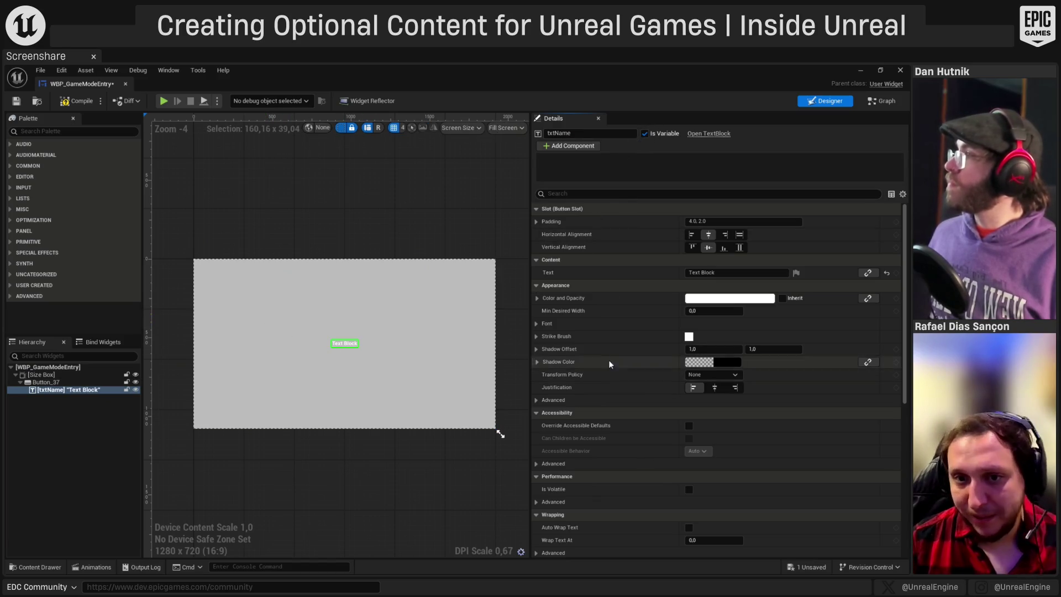
- Place a txtName getter in the event graph and wire it into a SetText (Text) node
left_click(882, 101)
mouse_move(17, 228)
left_mouse_down()
mouse_move(553, 390)
mouse_move(575, 356)
left_mouse_up()
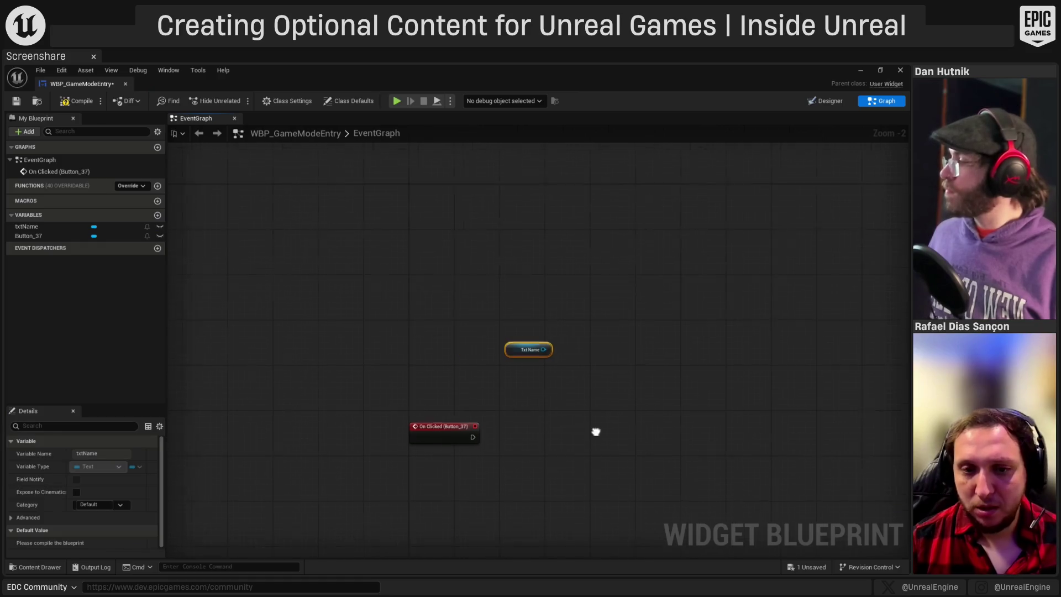
left_click_drag(502, 340, 550, 308)
type("set text")
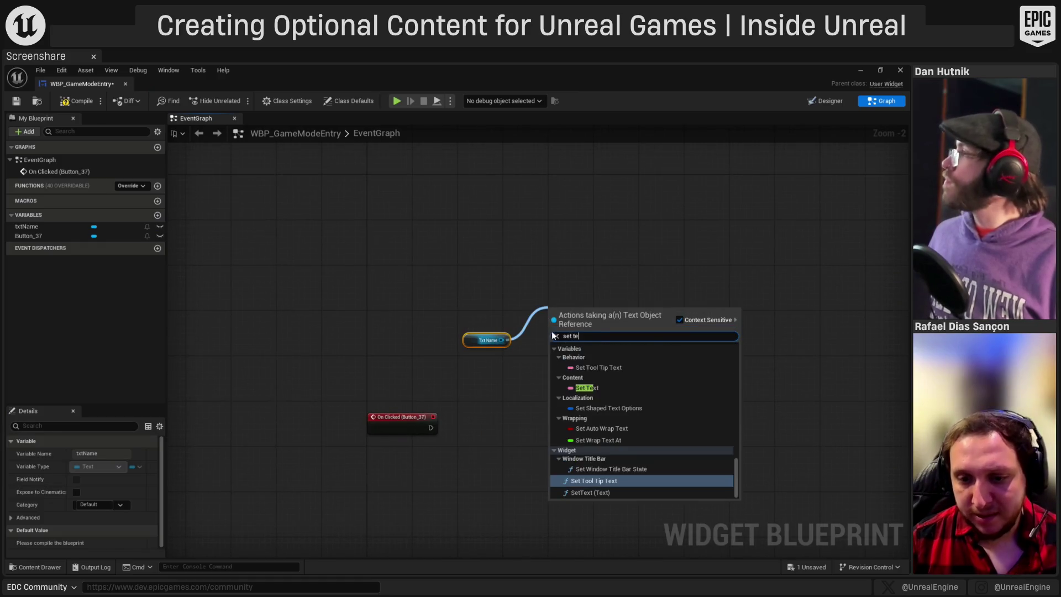
left_click(606, 410)
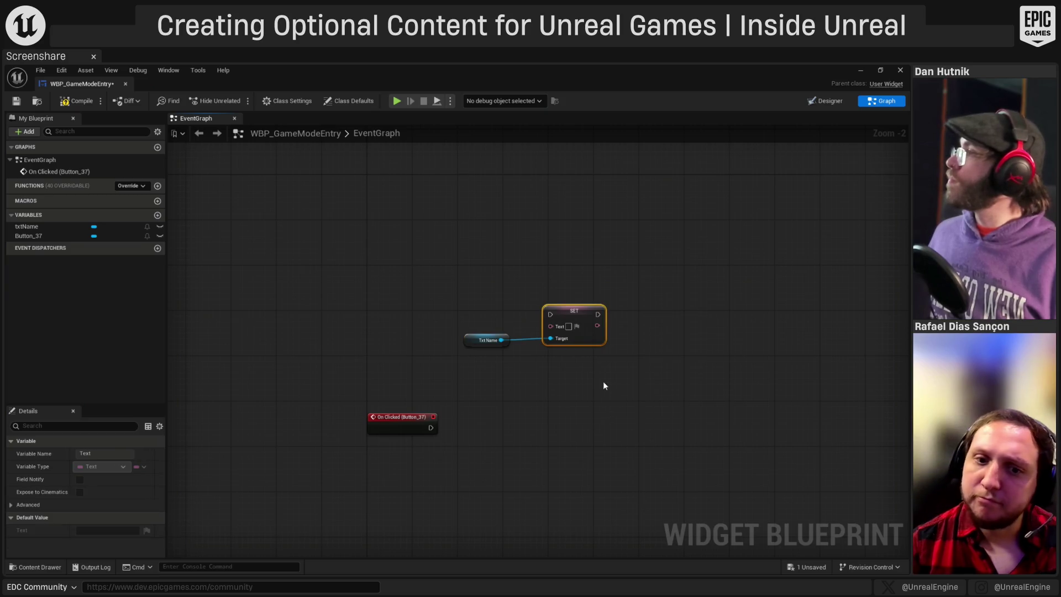
key("ctrl+z")
left_click_drag(500, 341, 525, 330)
type("set text")
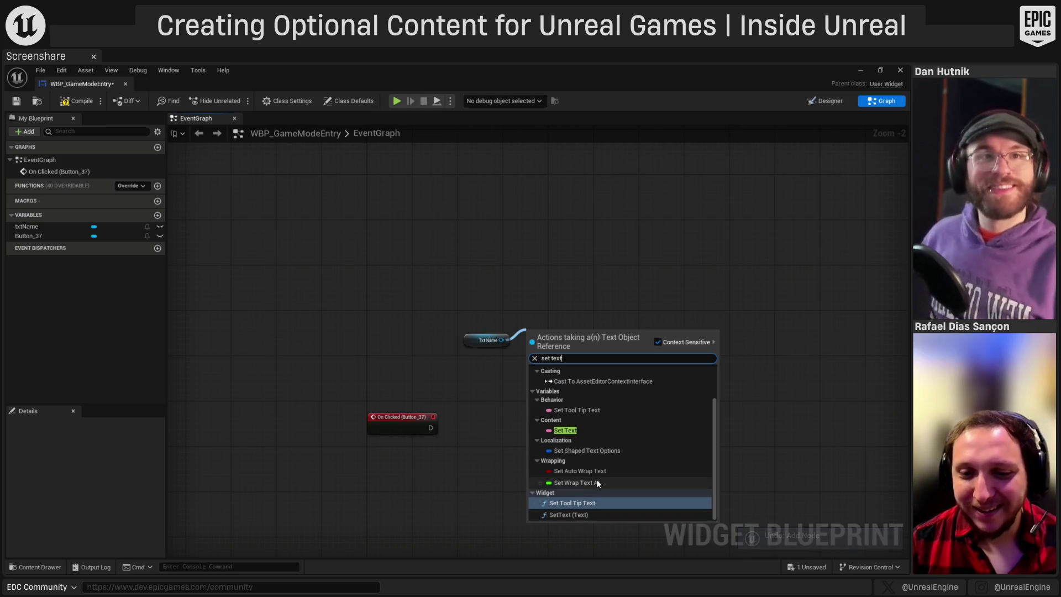
left_click(566, 514)
left_click_drag(561, 346, 578, 307)
left_click(532, 414)
- Add an Event Construct node and wire it into SetText's execution input
left_click_drag(358, 319, 408, 303)
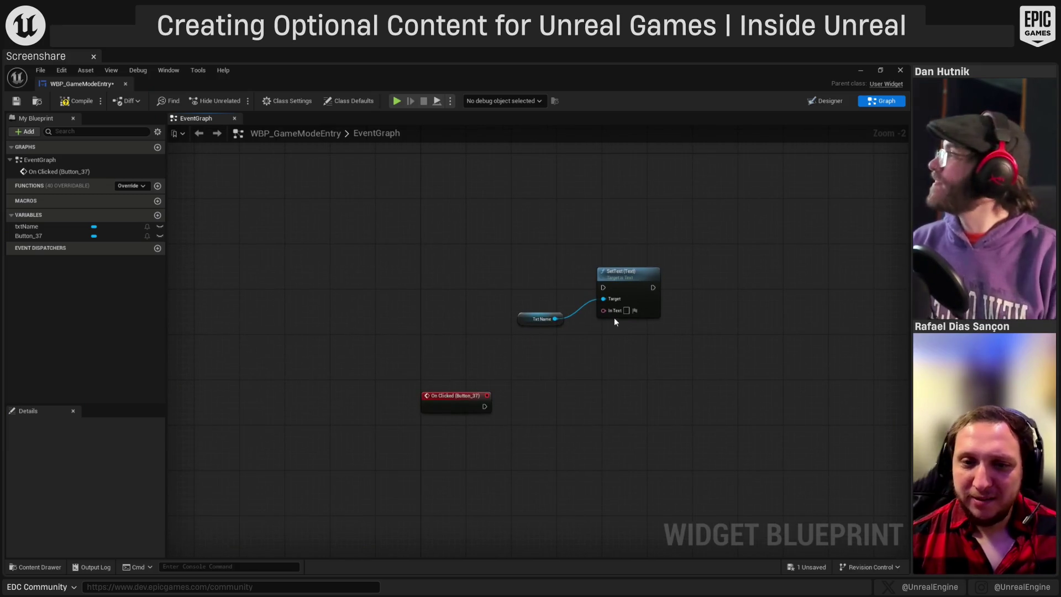
right_click(416, 271)
type("constr")
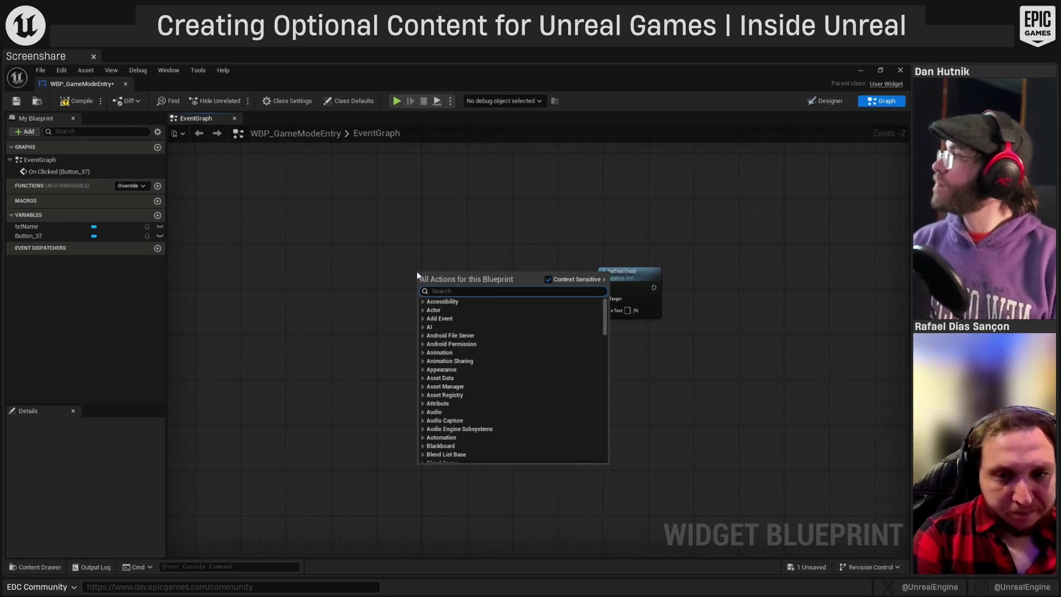
type("uct")
key("Return")
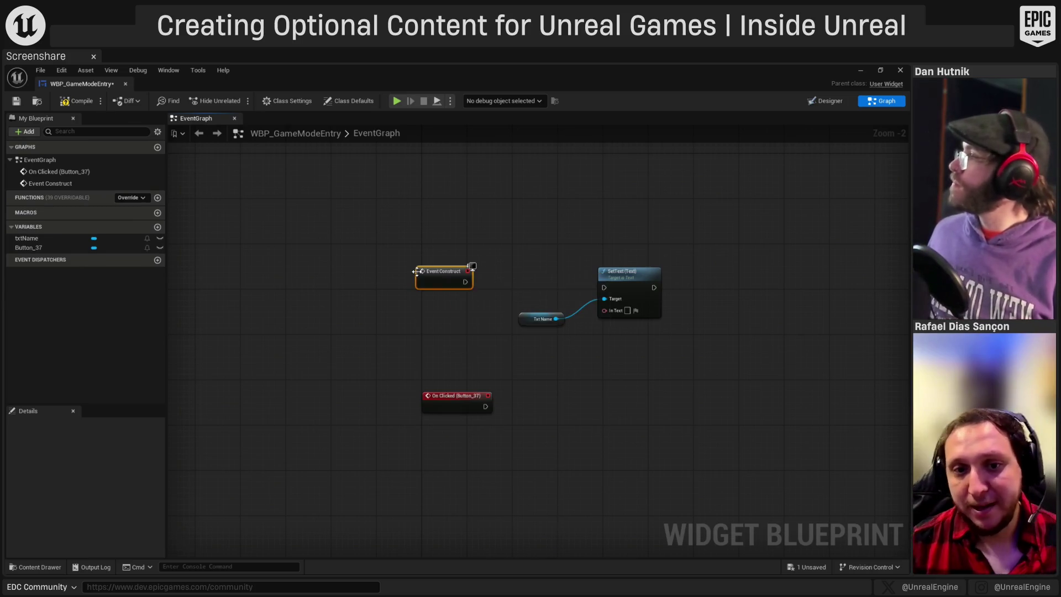
mouse_move(465, 282)
left_mouse_down()
mouse_move(486, 295)
mouse_move(604, 287)
left_mouse_up()
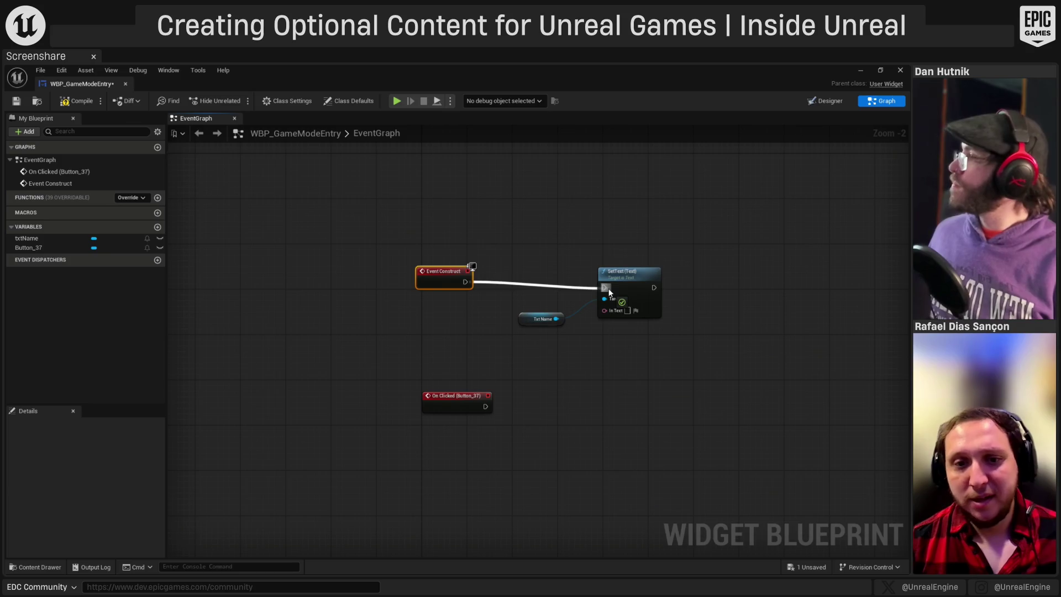
left_click_drag(456, 278, 467, 284)
left_click(428, 219)
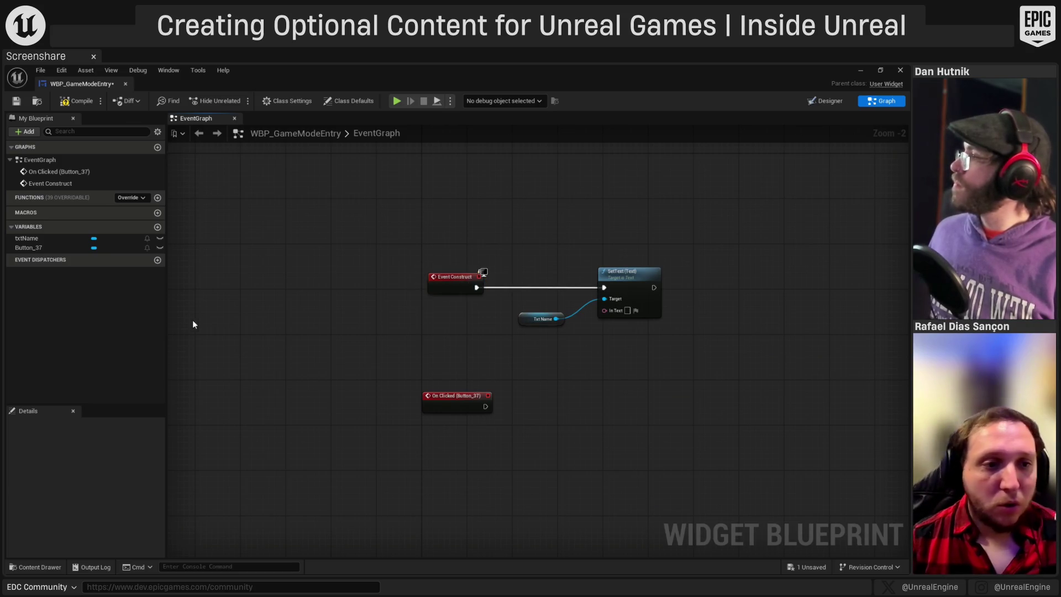
left_click(157, 226)
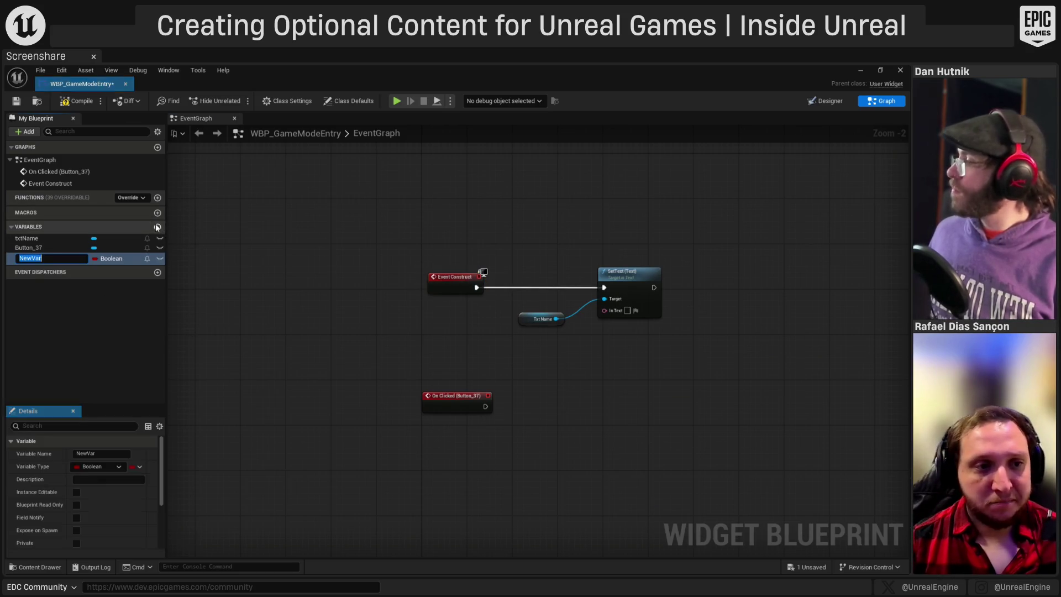
- Make the new variable a BP Game Mode Variant Data Asset reference
left_click(126, 259)
type("BP_Gam")
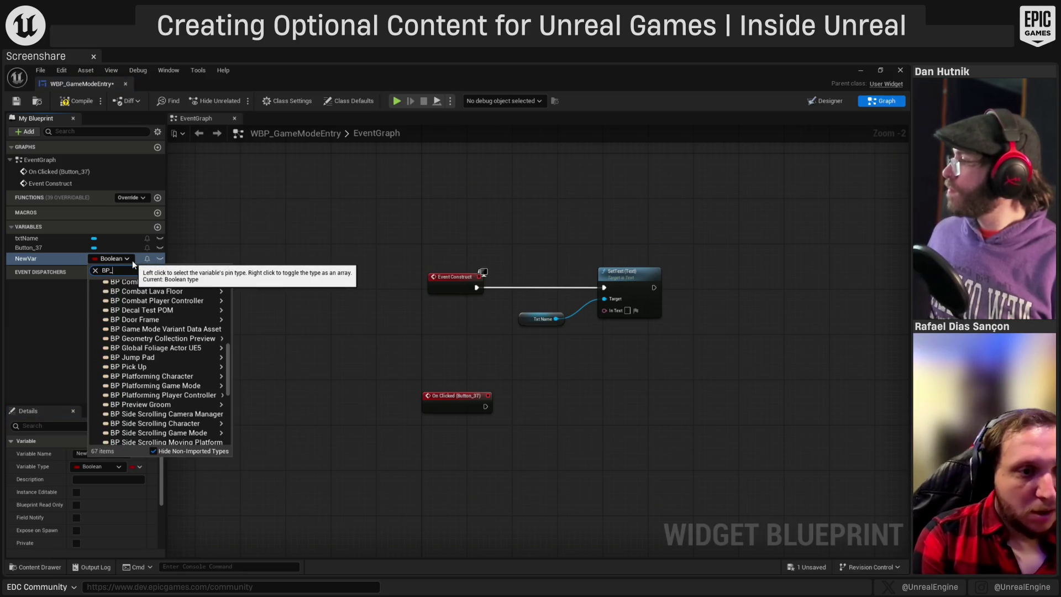
type("e")
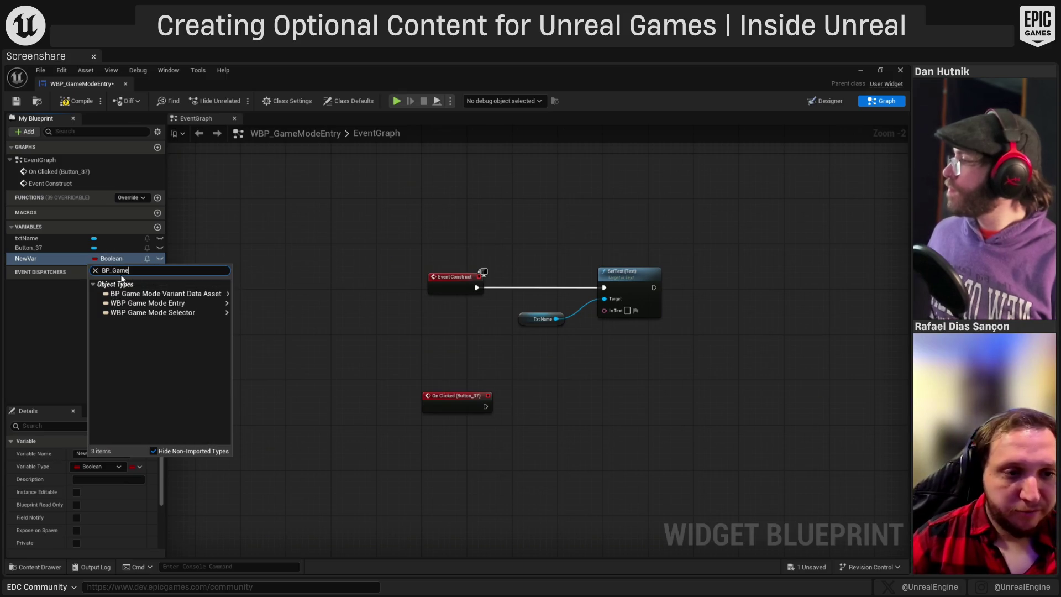
mouse_move(185, 297)
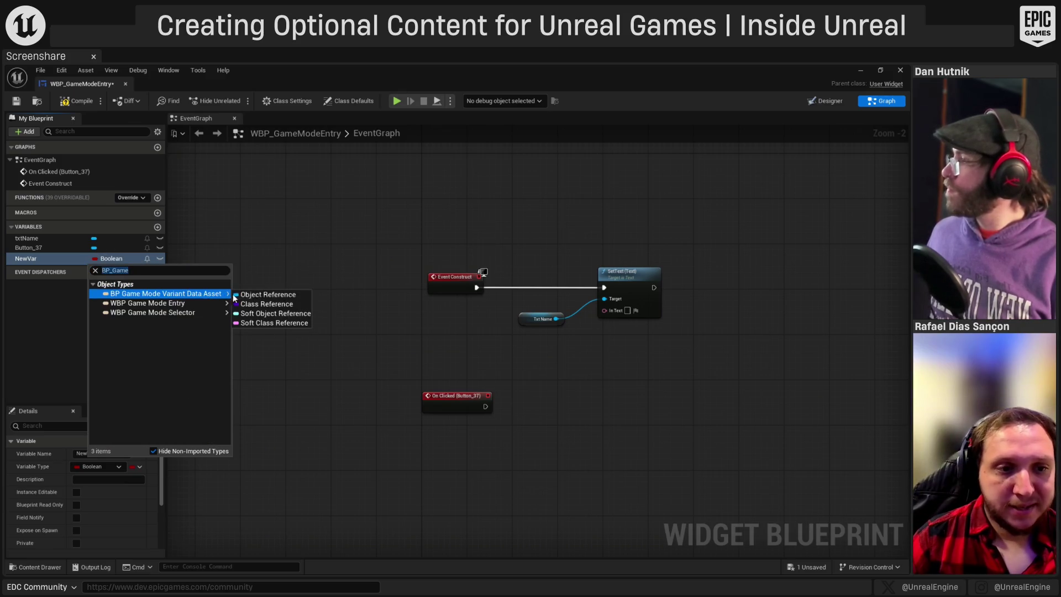
left_click(247, 299)
- Rename the new variable to GameModelVariant
left_click(79, 333)
left_click(35, 255)
key("F2")
type("Game Mode V")
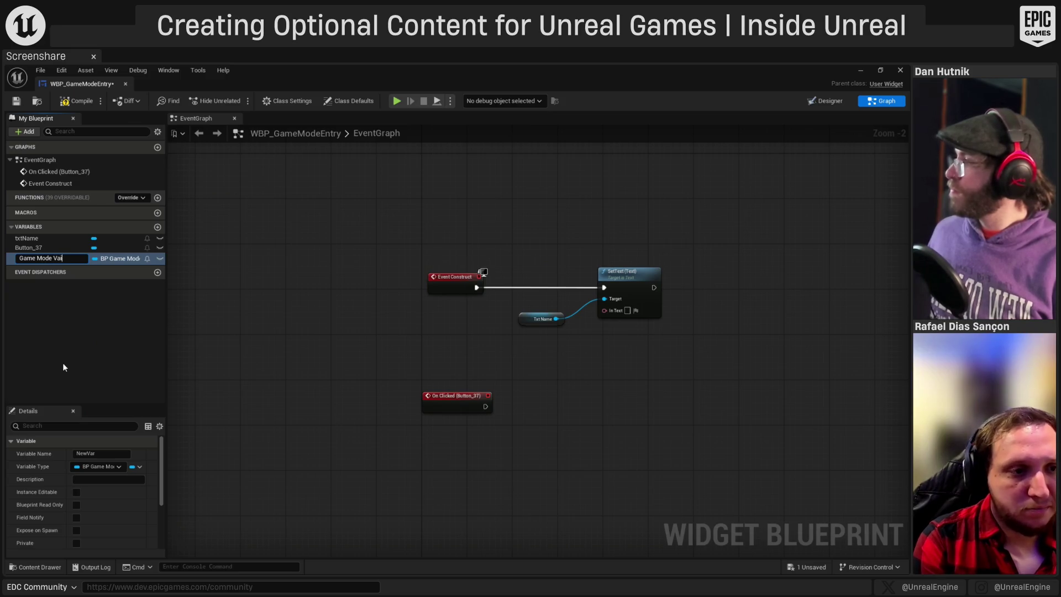
key("BackSpace")
key("BackSpace")
key("BackSpace")
key("BackSpace")
type("ModelVariant")
key("Return")
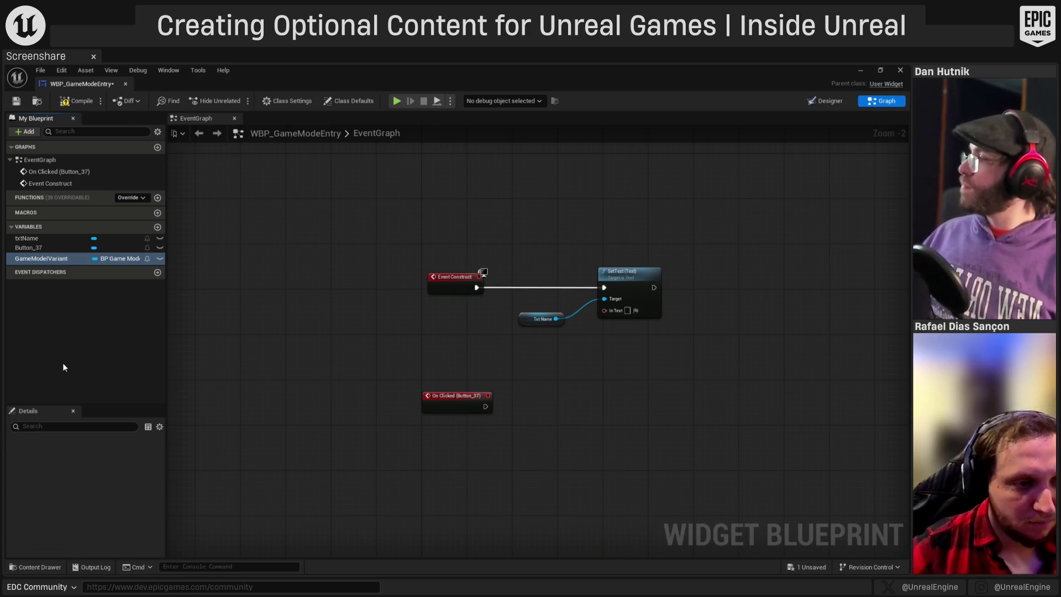
- Correct the variable name to Game Mode Variant
left_click(36, 258)
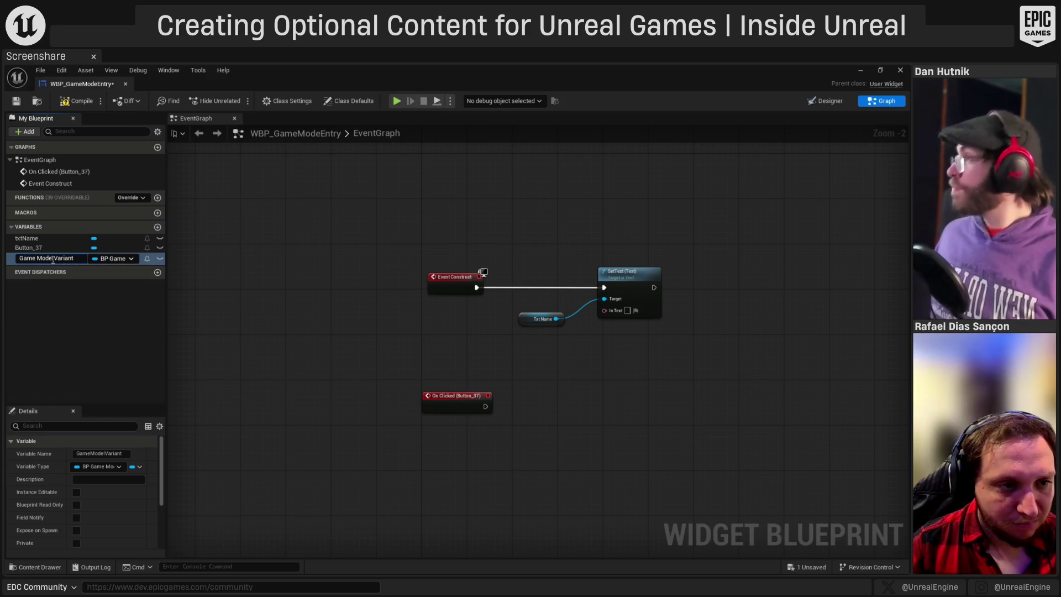
key("BackSpace")
left_click(71, 312)
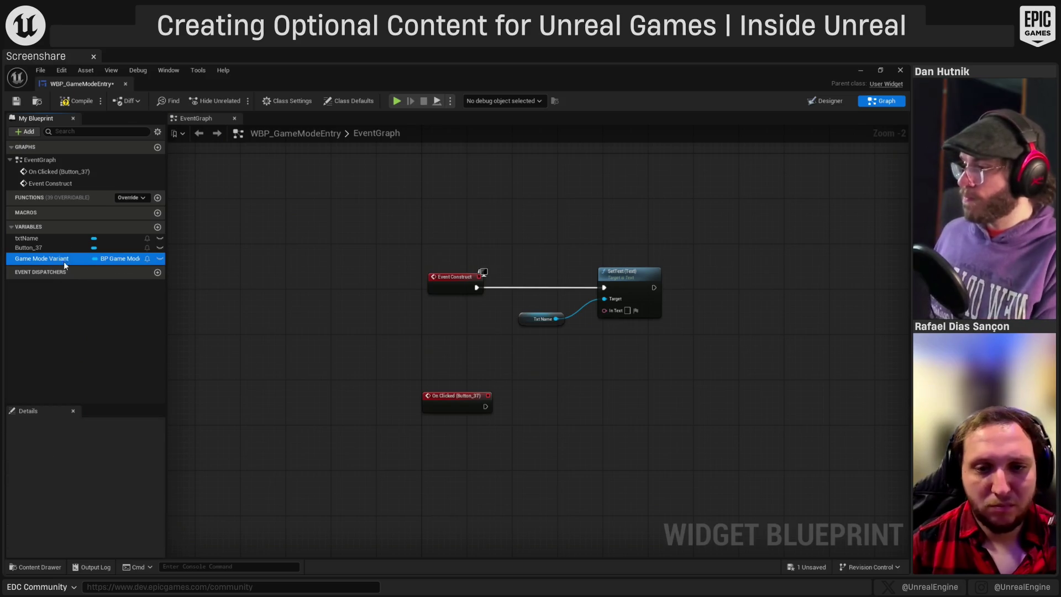
- Add a Game Mode Variant getter with Get Name, feeding Name into SetText's In Text
left_click_drag(65, 261, 422, 327)
left_click(445, 338)
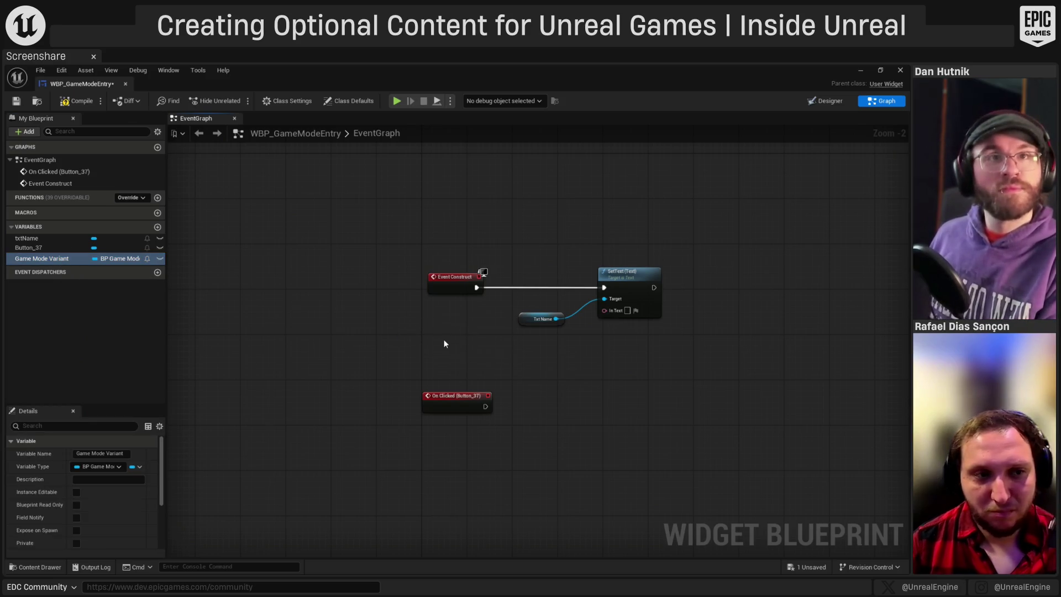
left_click(450, 343)
scroll(478, 291, "up", 2)
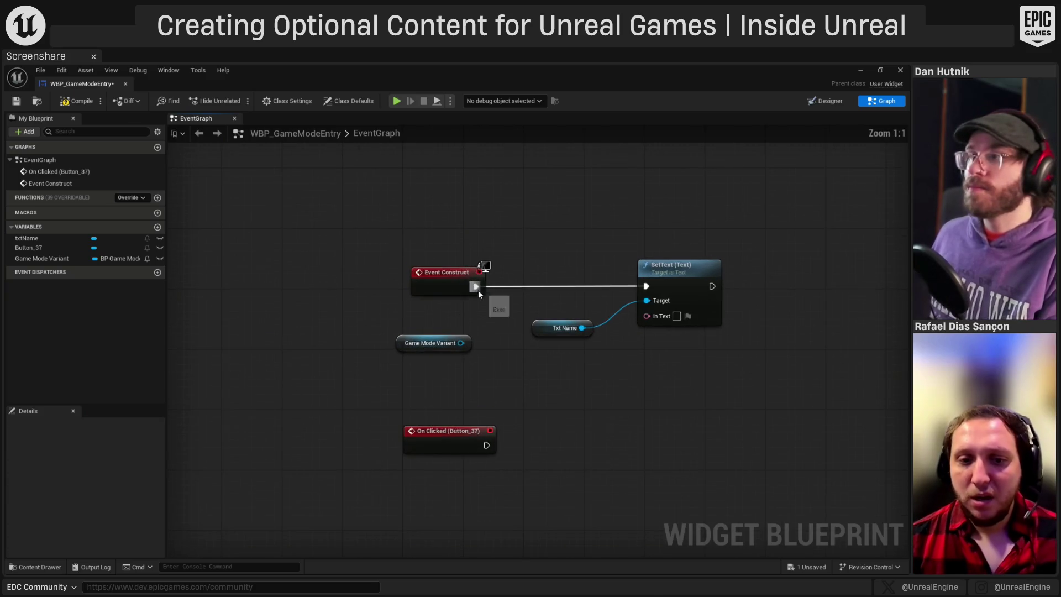
left_click_drag(461, 342, 496, 358)
type("get")
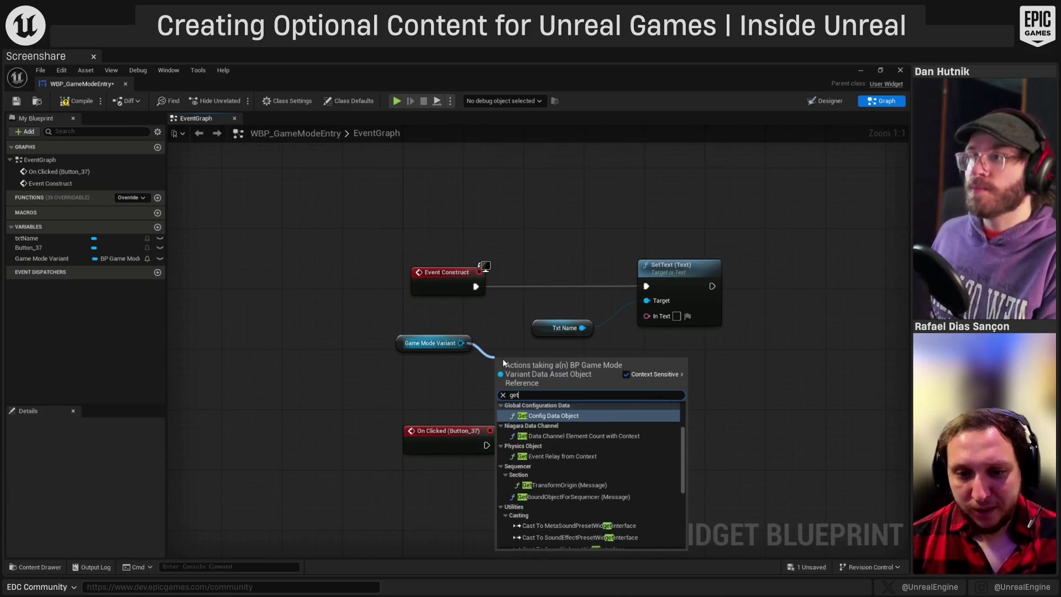
type(" na")
left_click(536, 522)
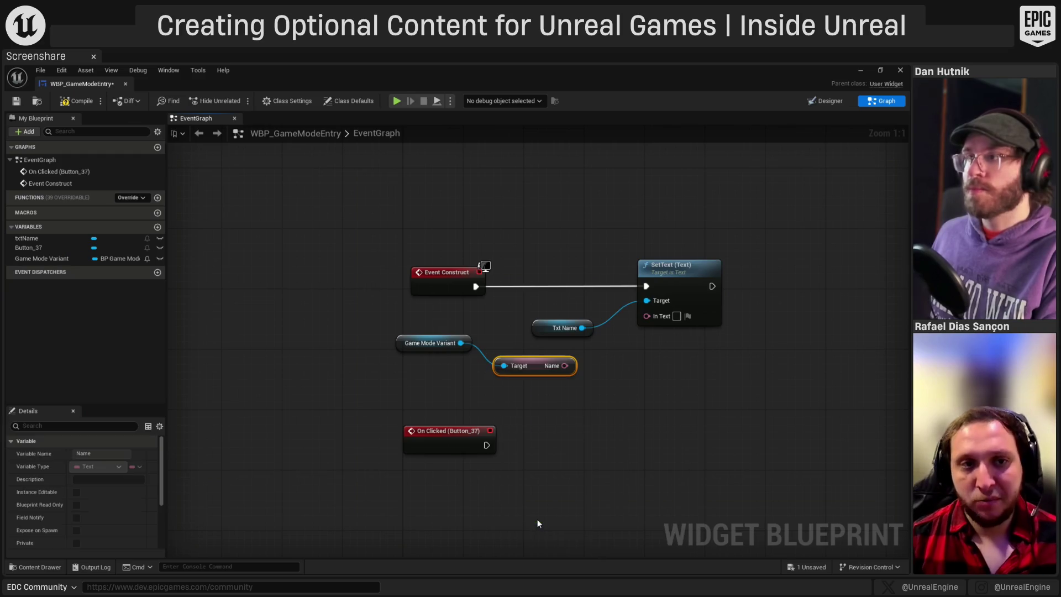
mouse_move(383, 331)
left_mouse_down()
mouse_move(514, 375)
mouse_move(562, 372)
mouse_move(646, 315)
left_mouse_up()
key("q")
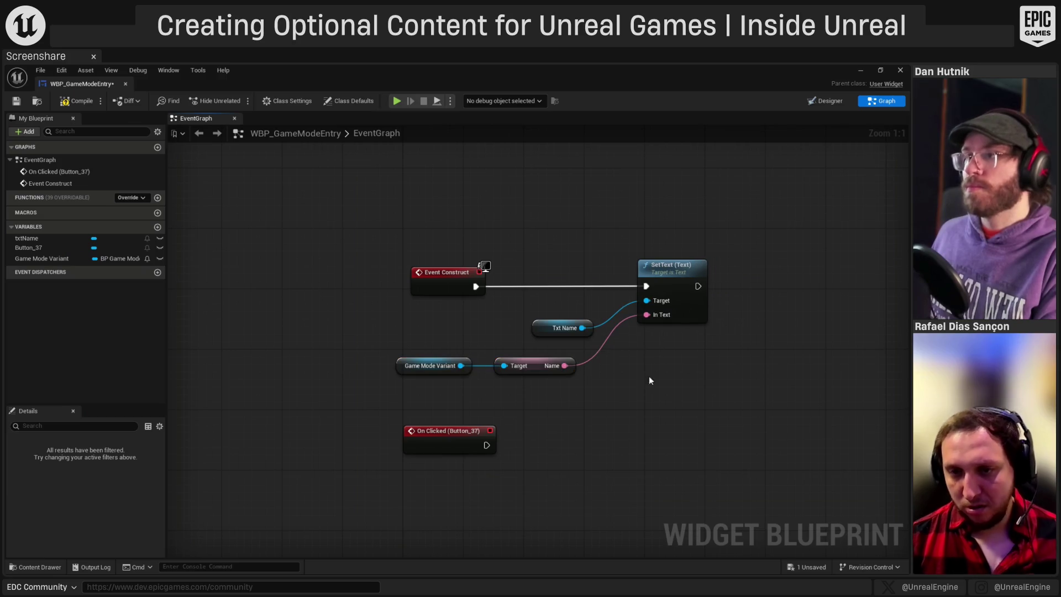
left_click(402, 338)
- Duplicate the Game Mode Variant getter into free space below
mouse_move(390, 352)
left_mouse_down()
mouse_move(517, 382)
mouse_move(551, 355)
left_mouse_up()
key("Escape")
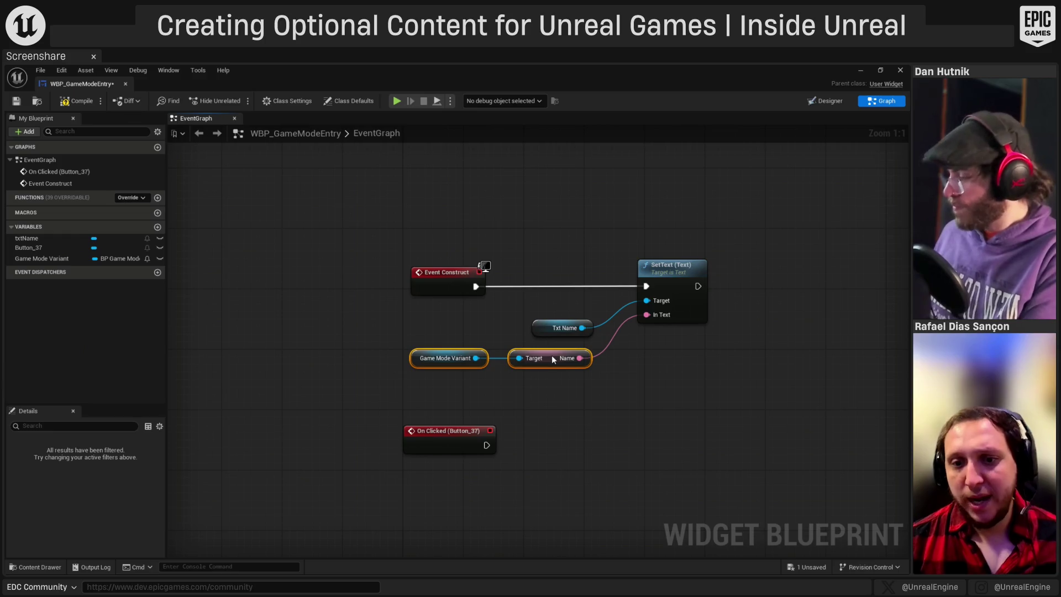
left_click(638, 439)
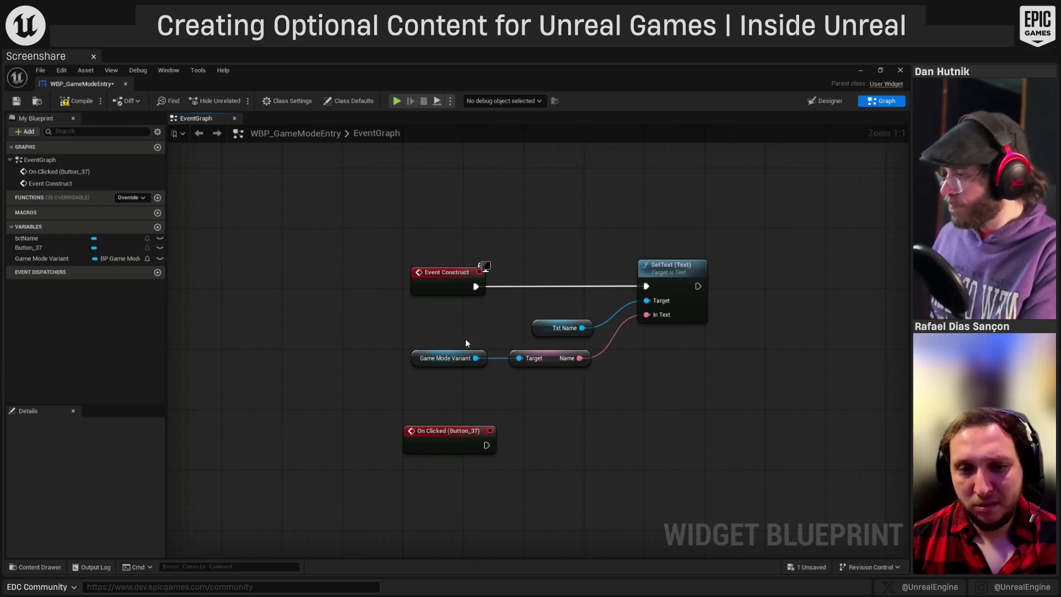
left_click_drag(619, 417, 566, 313)
left_click(390, 257)
mouse_move(407, 406)
left_mouse_down()
mouse_move(378, 450)
mouse_move(333, 442)
left_mouse_up()
key("ctrl+c")
key("ctrl+v")
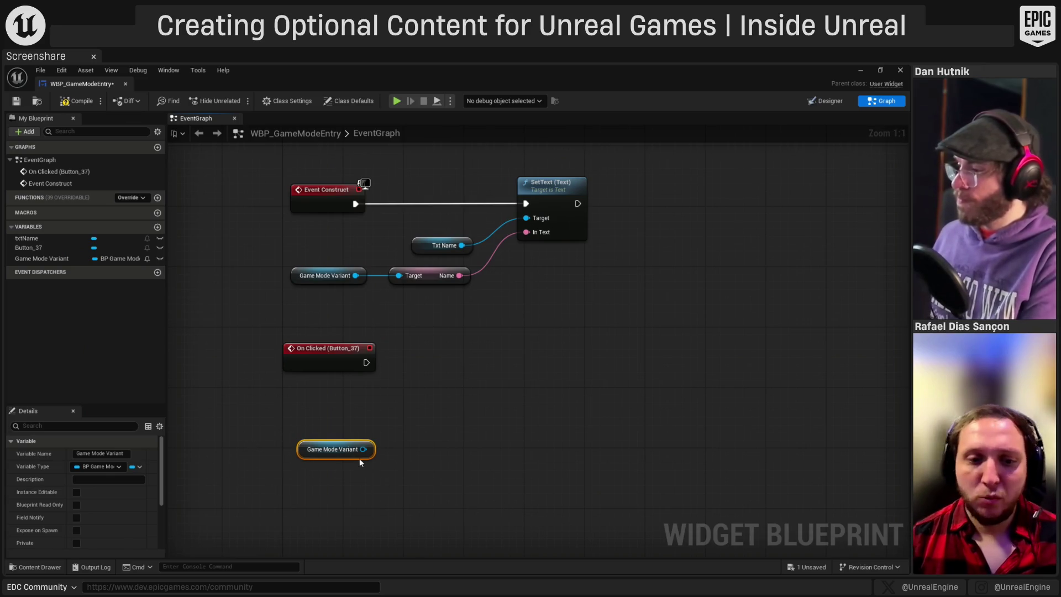
- From the second getter, feed Get Level into Load Stream Level (by Object Reference)
mouse_move(363, 450)
left_mouse_down()
mouse_move(373, 458)
mouse_move(382, 443)
left_mouse_up()
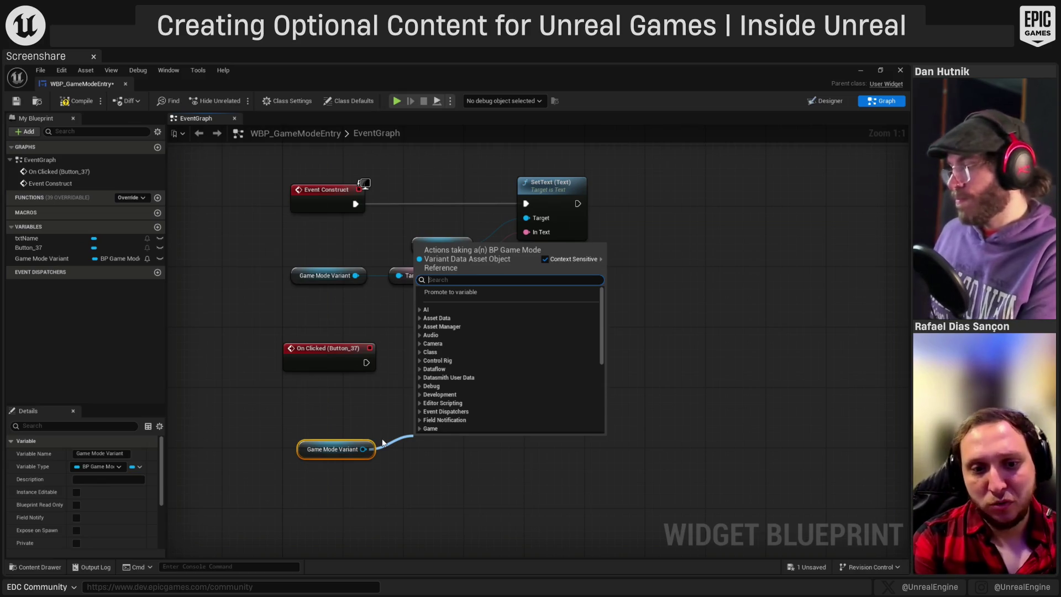
type("get level")
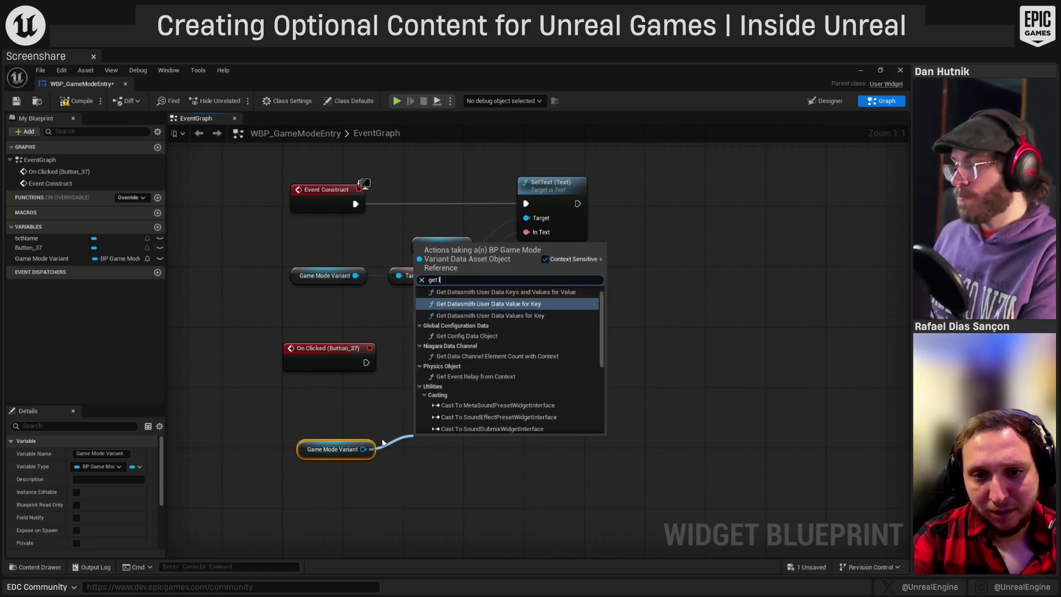
key("Return")
left_click_drag(481, 441, 554, 393)
type("load")
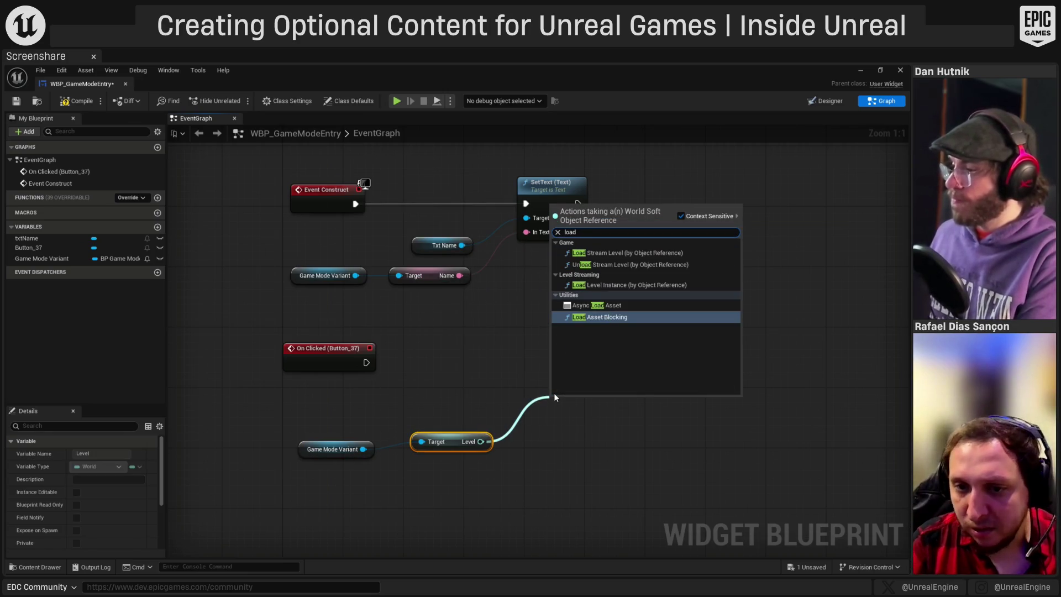
key("Up")
key("Up")
key("Up")
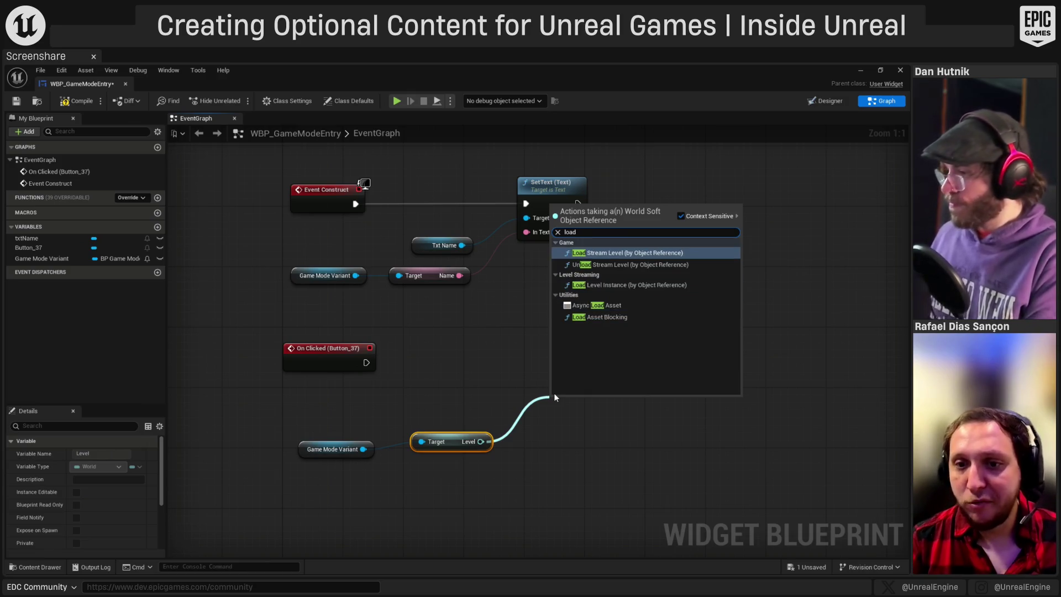
key("Return")
- Straighten the node chain and connect On Clicked (Button_37) to Load Stream Level
mouse_move(334, 412)
left_mouse_down()
mouse_move(379, 438)
mouse_move(557, 490)
left_mouse_up()
key("q")
left_click(544, 518)
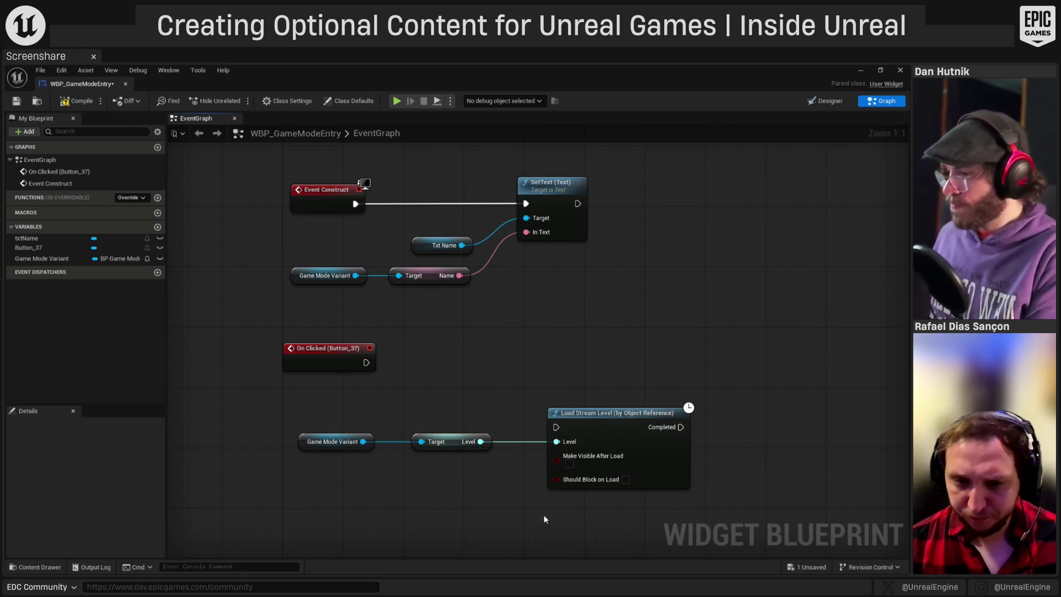
mouse_move(604, 419)
left_mouse_down()
mouse_move(605, 354)
mouse_move(483, 382)
mouse_move(366, 365)
left_mouse_up()
left_click(582, 468)
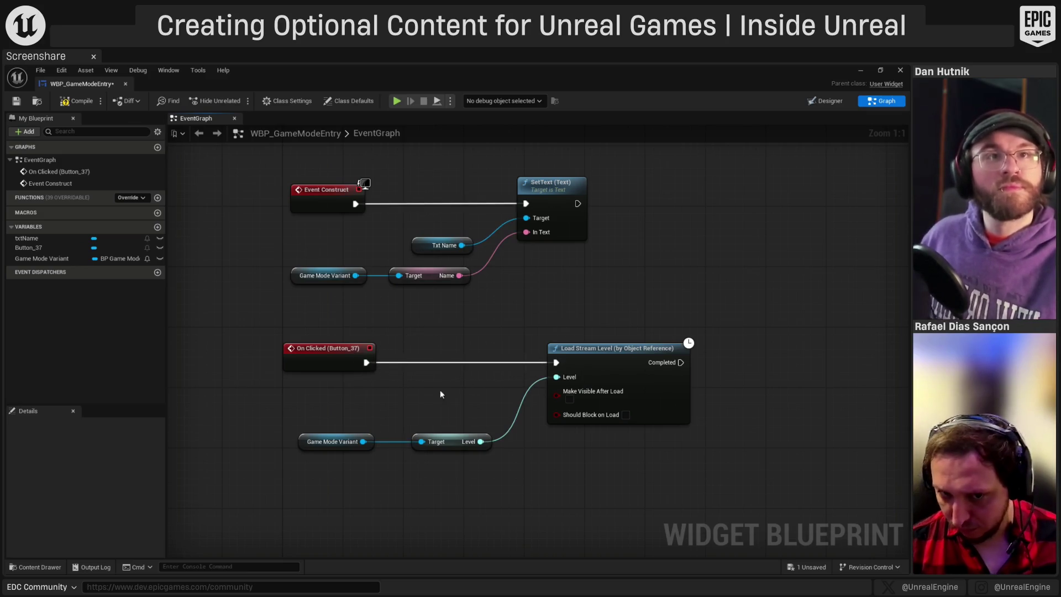
left_click_drag(568, 493, 576, 412)
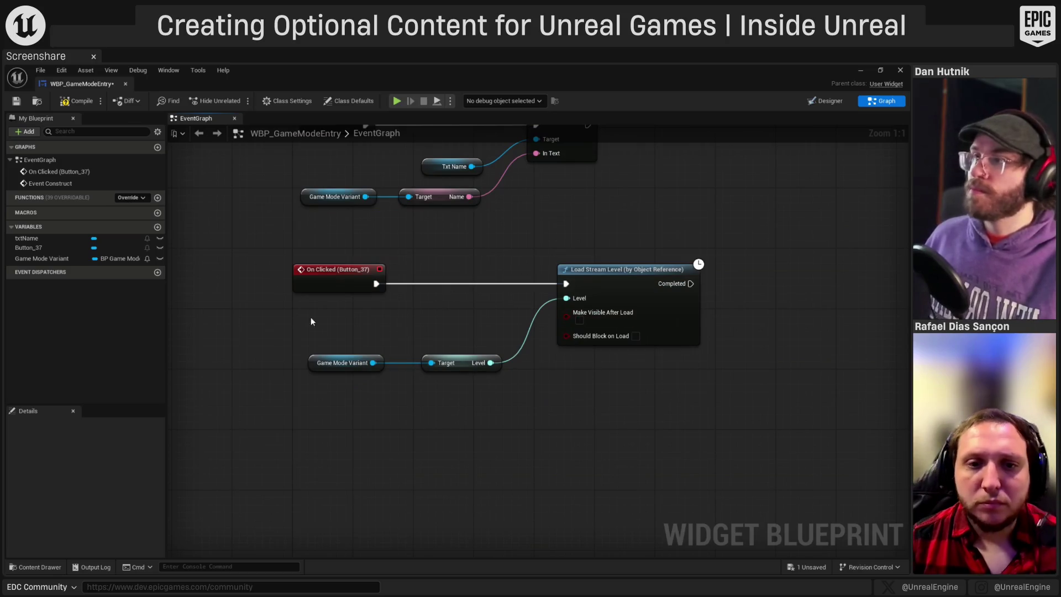
scroll(588, 440, "down", 3)
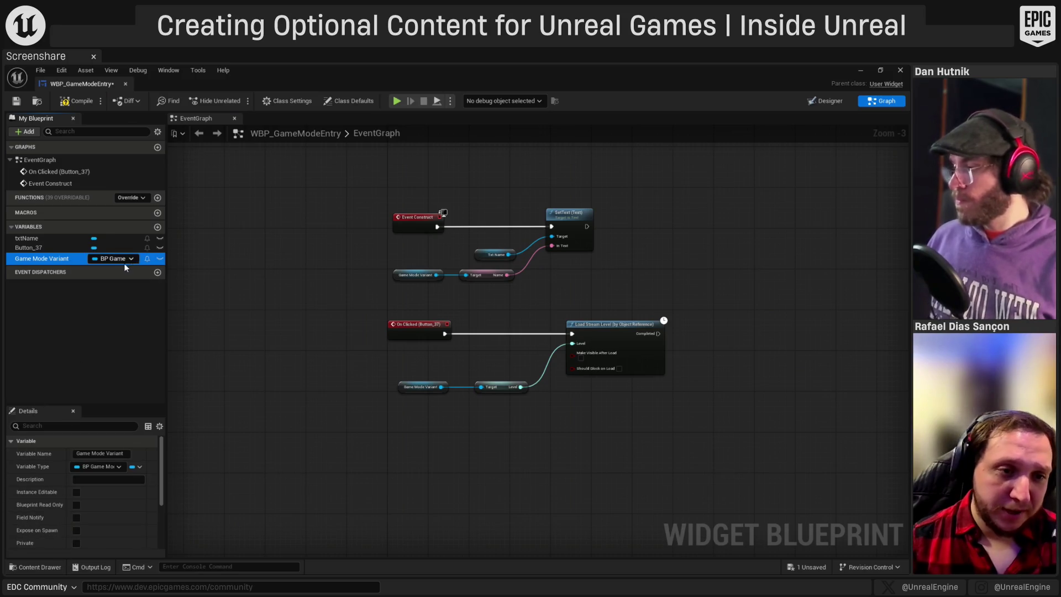
- Make Game Mode Variant instance editable and Expose on Spawn, then compile, save and close WBP_GameModeEntry
left_click(158, 259)
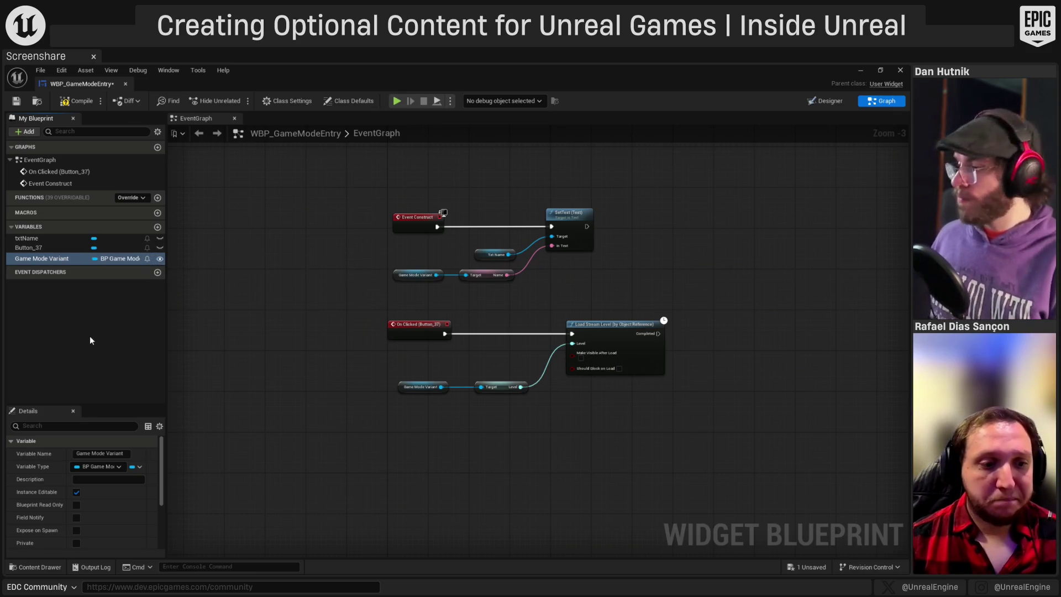
scroll(56, 523, "down", 2)
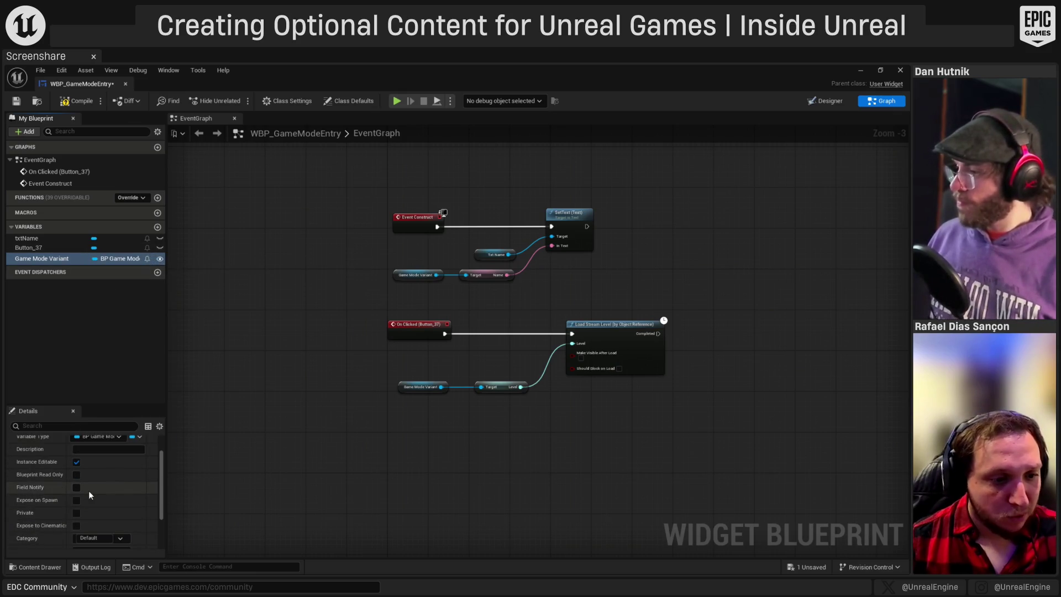
left_click(76, 500)
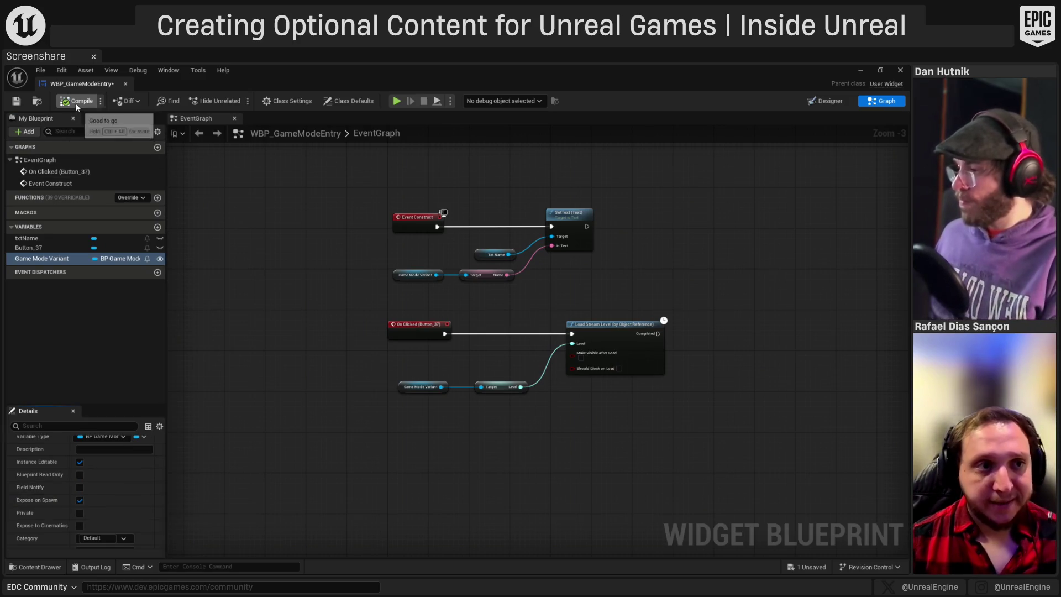
left_click(17, 101)
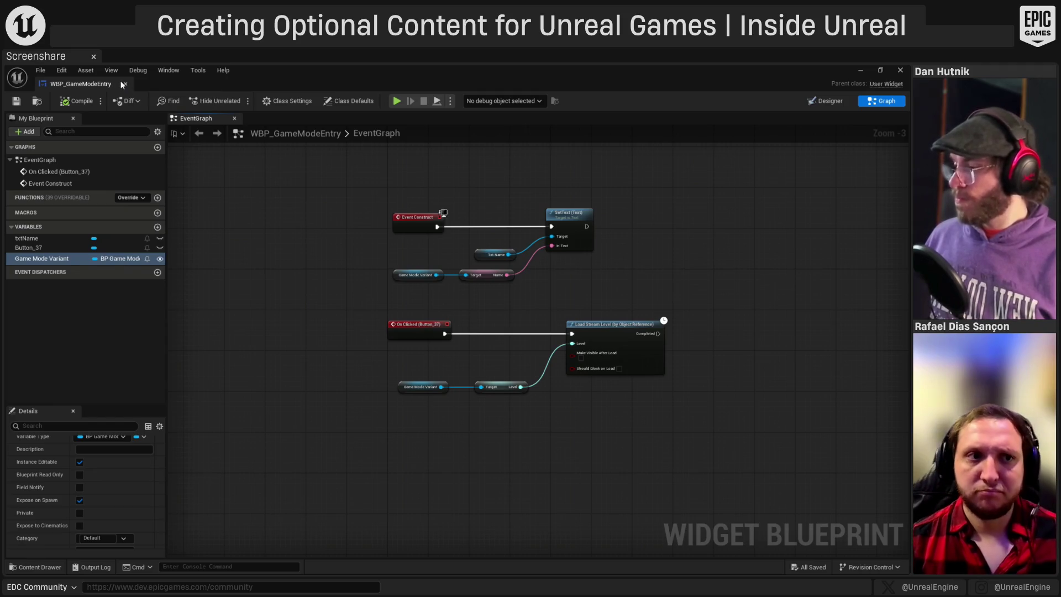
left_click(127, 83)
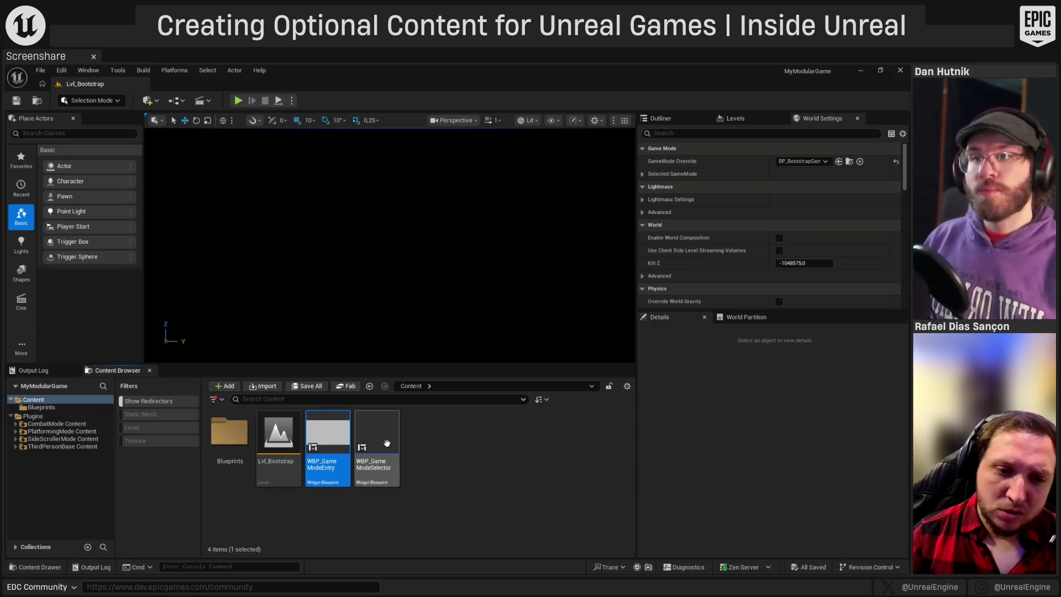
- Open WBP_GameModeSelector and add a Border to its layout
double_click(387, 443)
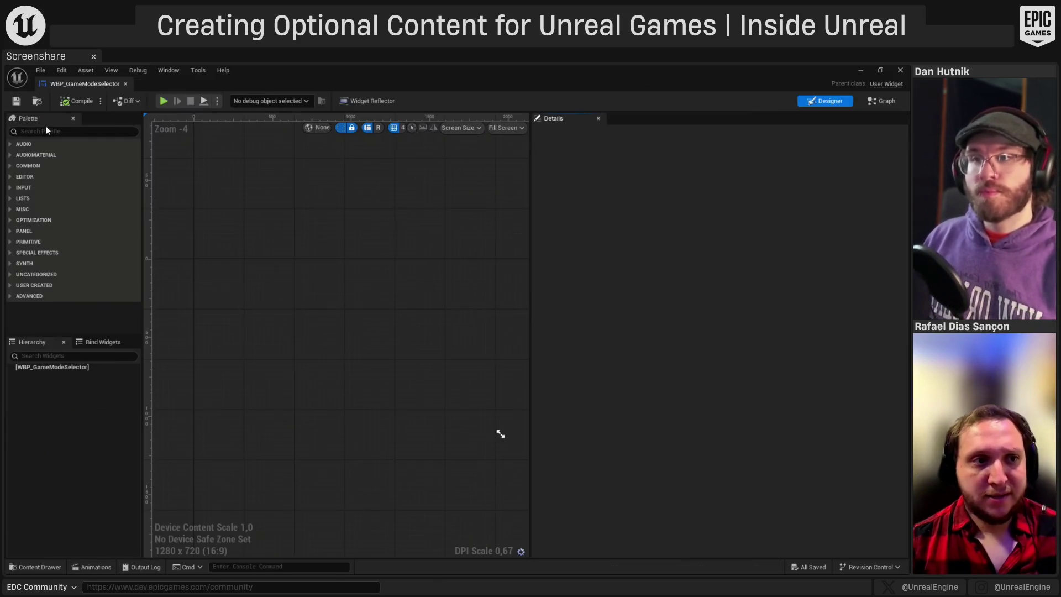
type("bor")
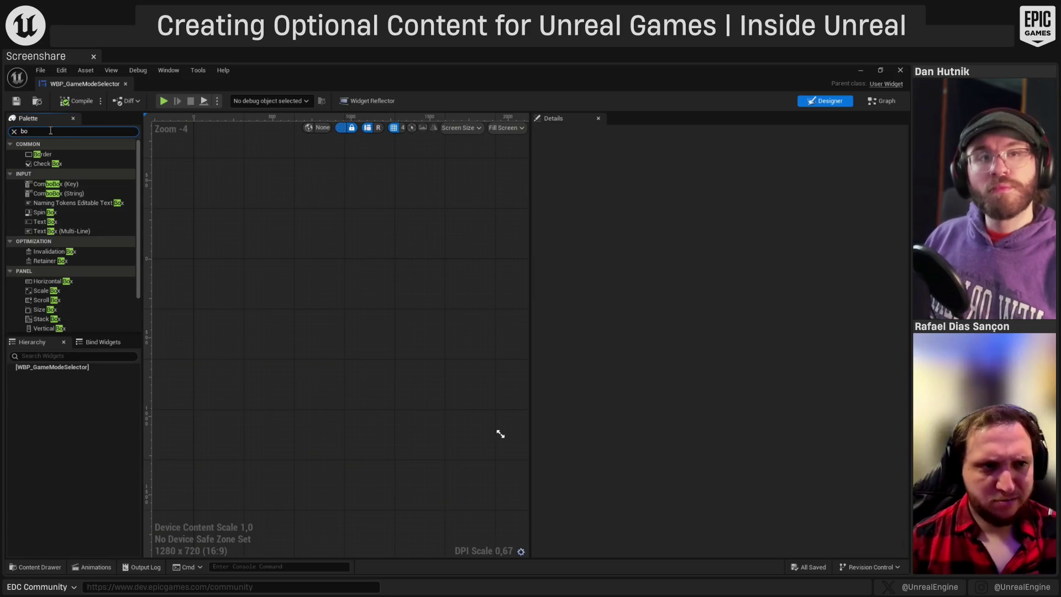
left_click_drag(44, 154, 55, 376)
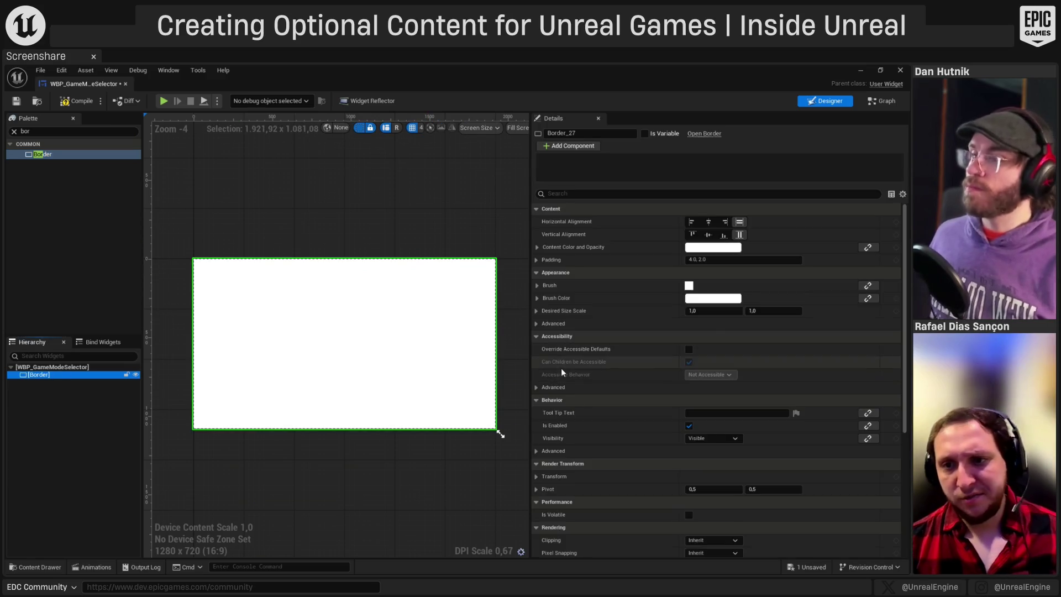
- Darken Content Color and Opacity to near black, copy it, then reset it to white
left_click(713, 247)
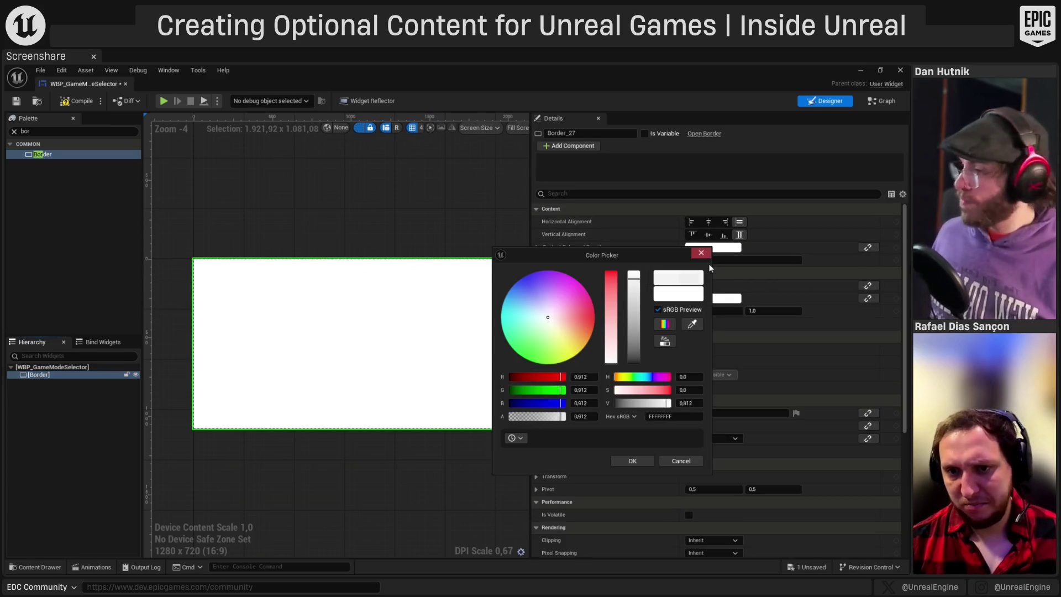
left_click_drag(635, 343, 636, 358)
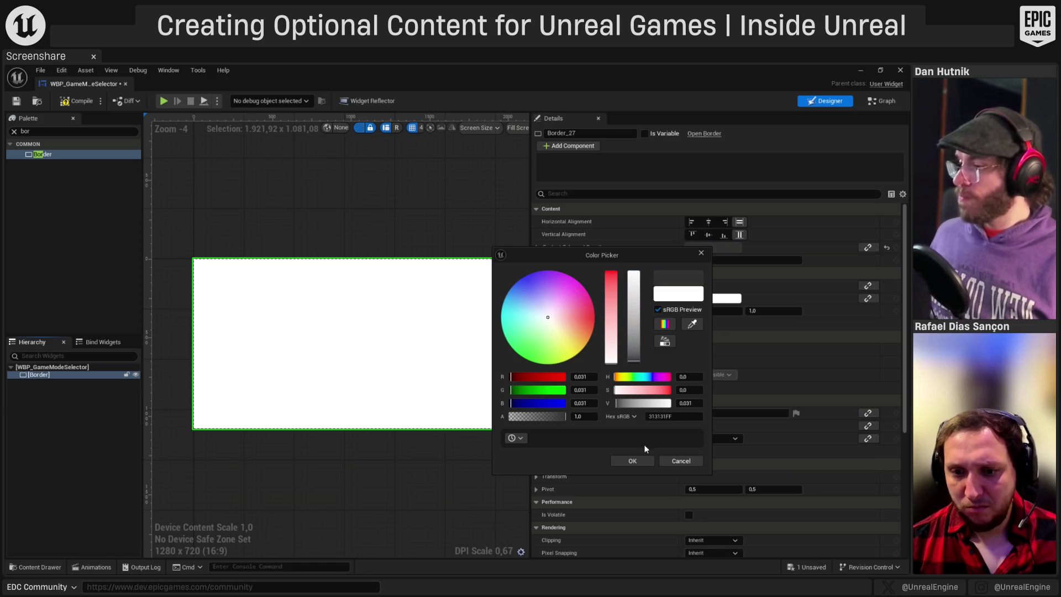
left_click(639, 459)
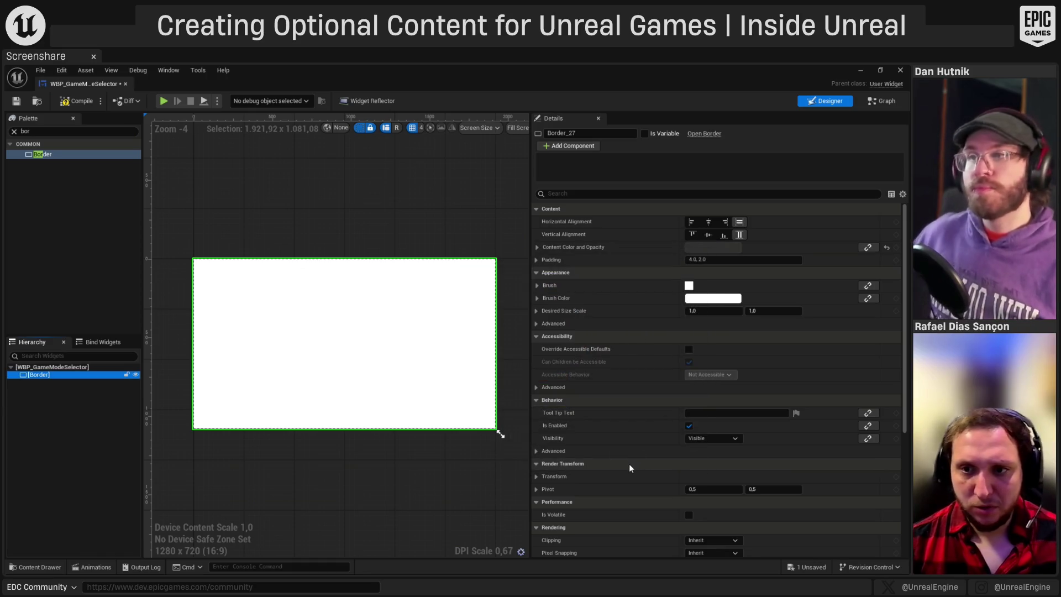
right_click(706, 255)
left_click(716, 301)
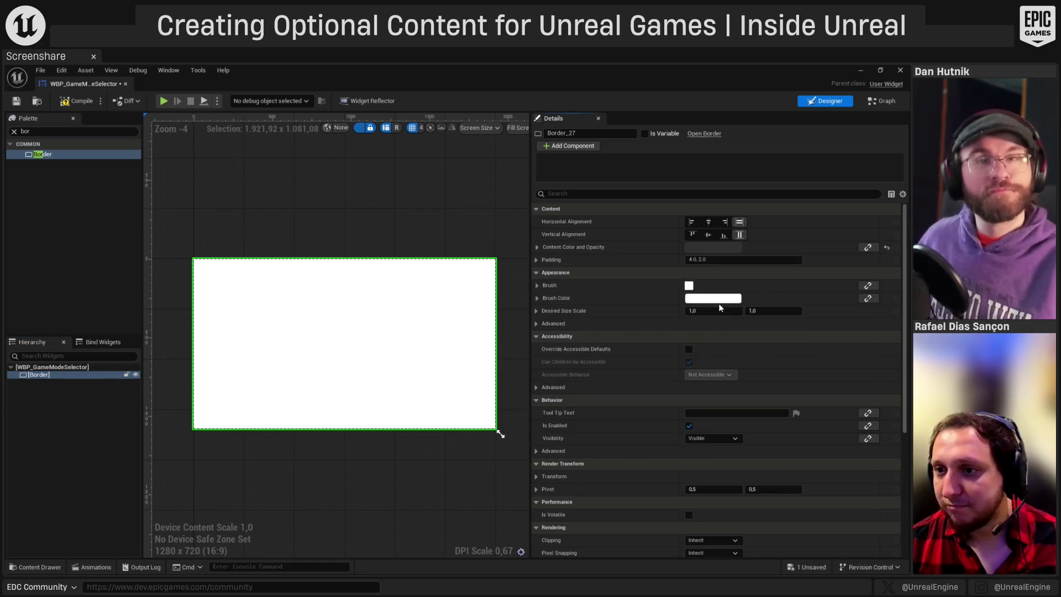
left_click(886, 249)
- Paste the dark colour into Brush Color, preview it, then undo
right_click(689, 299)
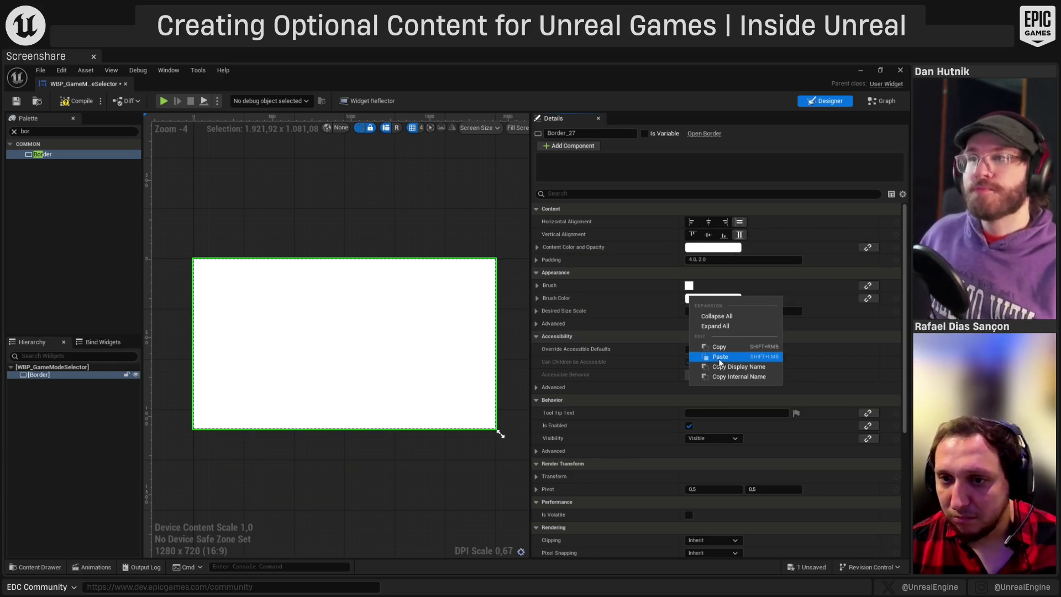
left_click(720, 357)
left_click(294, 467)
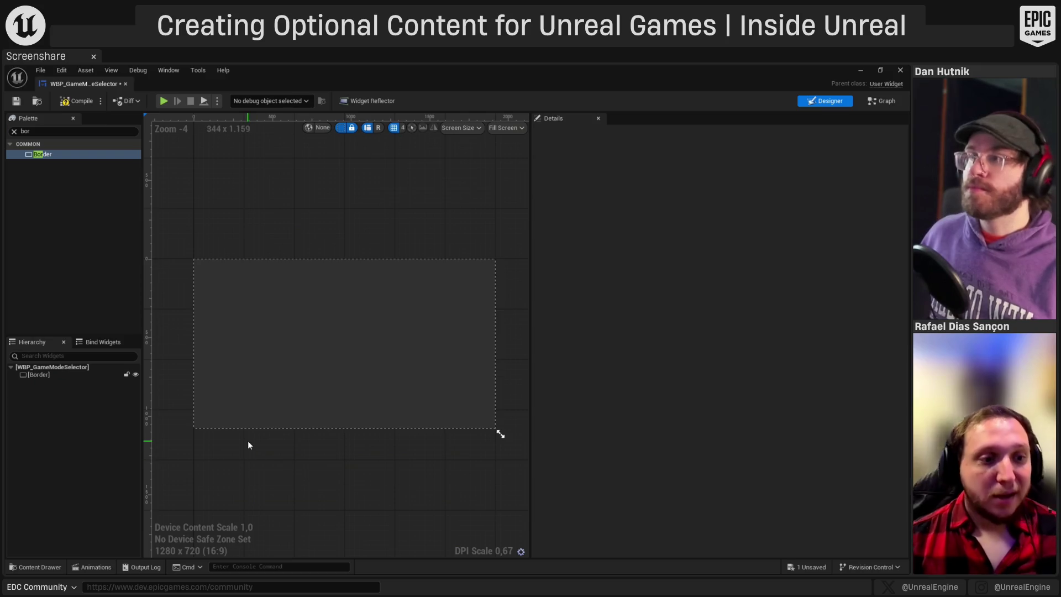
left_click(38, 376)
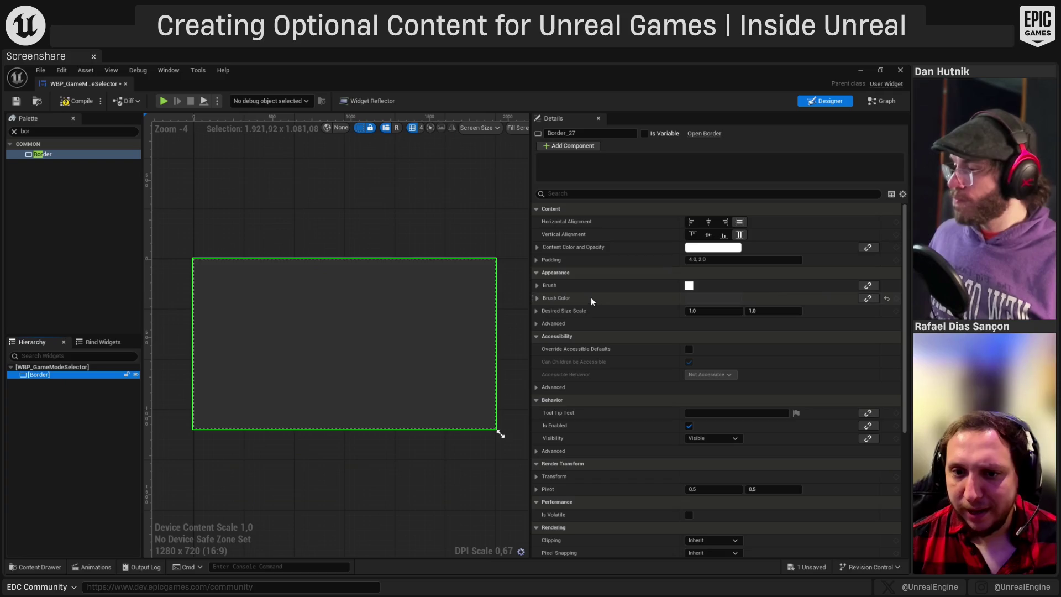
key("ctrl+z")
- Paste the dark colour into the Border's Brush Tint instead
left_click(538, 286)
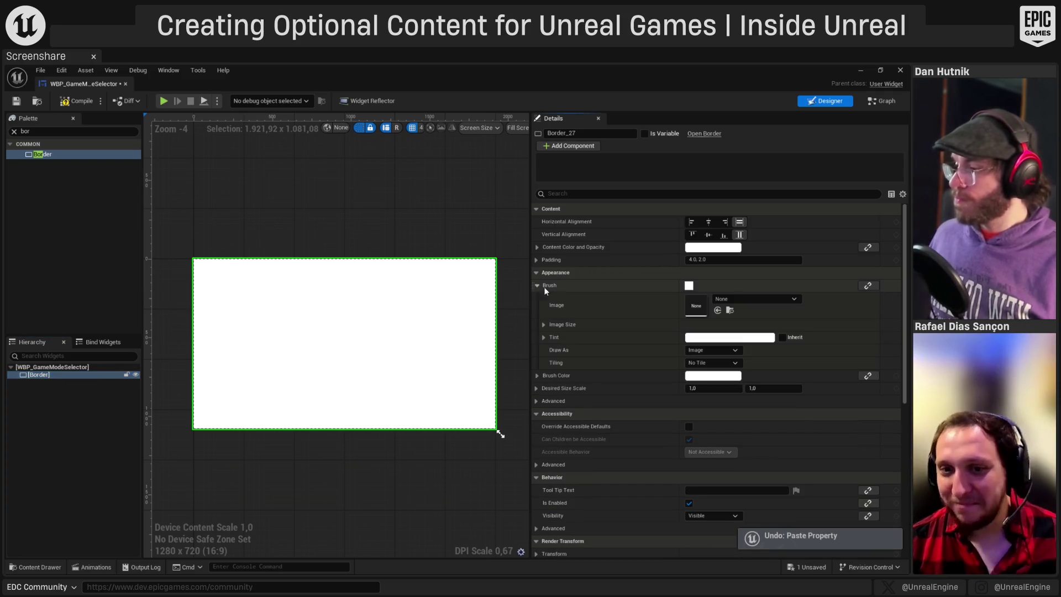
right_click(711, 337)
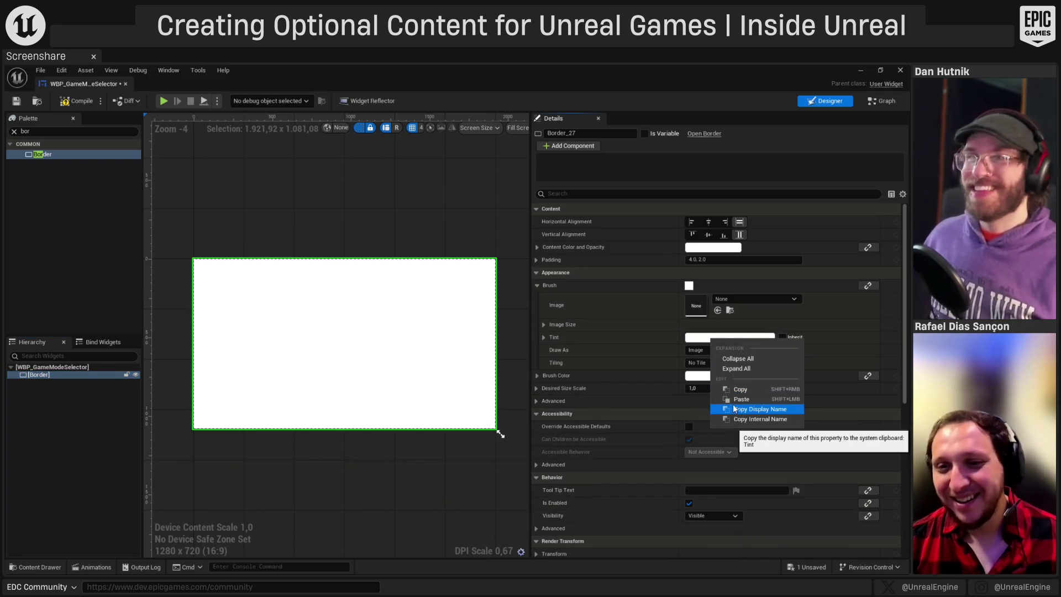
left_click(730, 399)
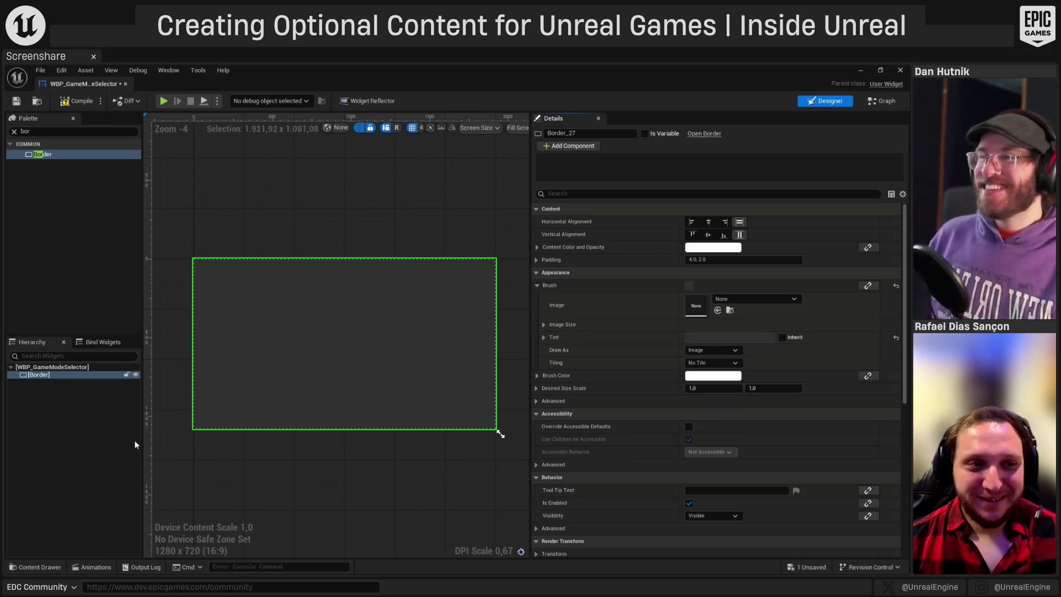
left_click(40, 132)
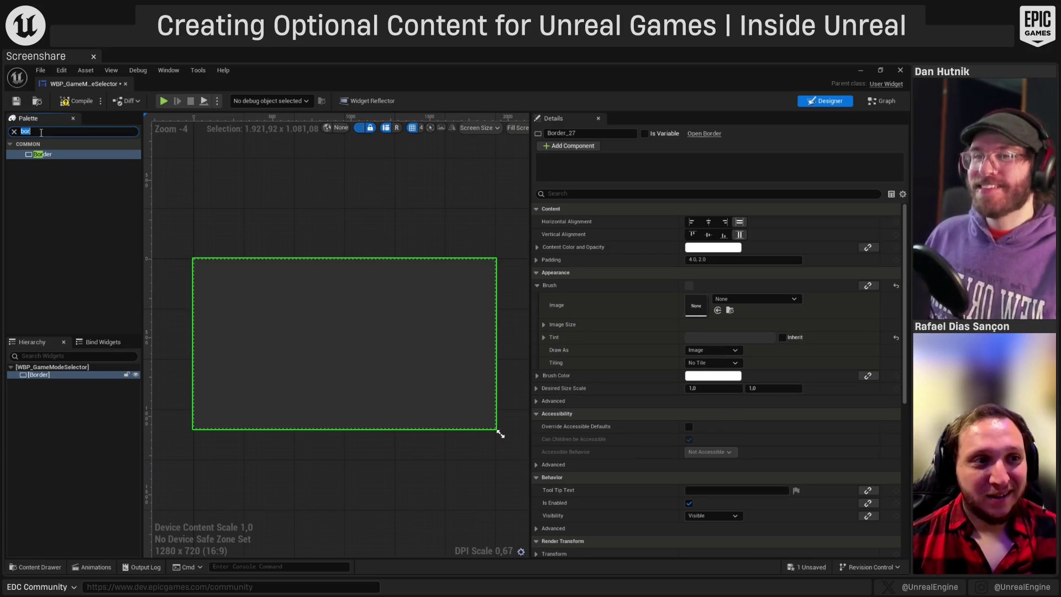
left_click(44, 425)
left_click(44, 374)
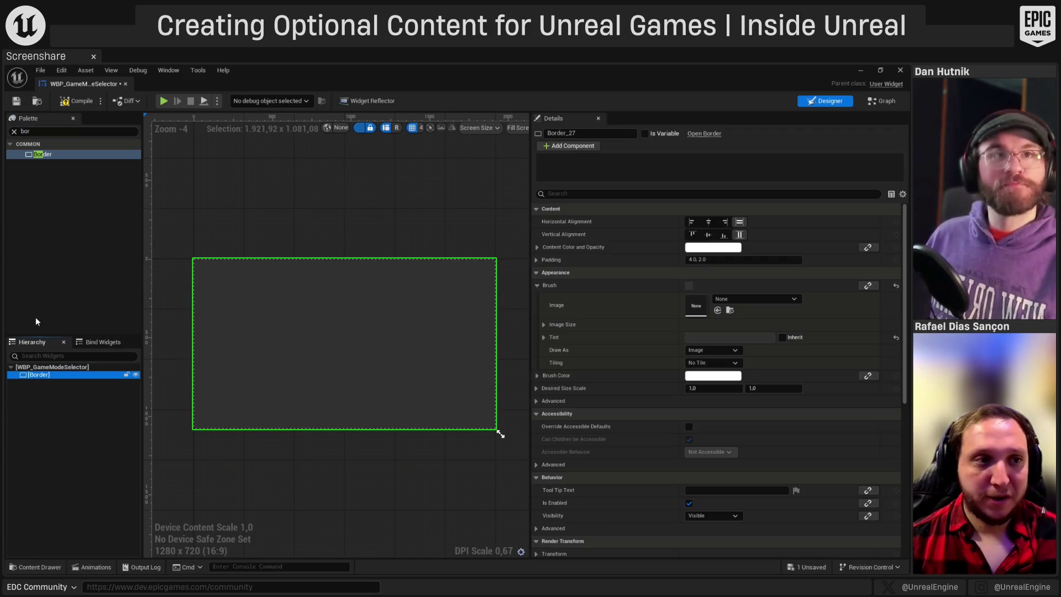
left_click(31, 132)
- Place an Overlay inside the Border, undoing an accidentally added Vertical Box first
type("vert")
left_click_drag(58, 157, 49, 375)
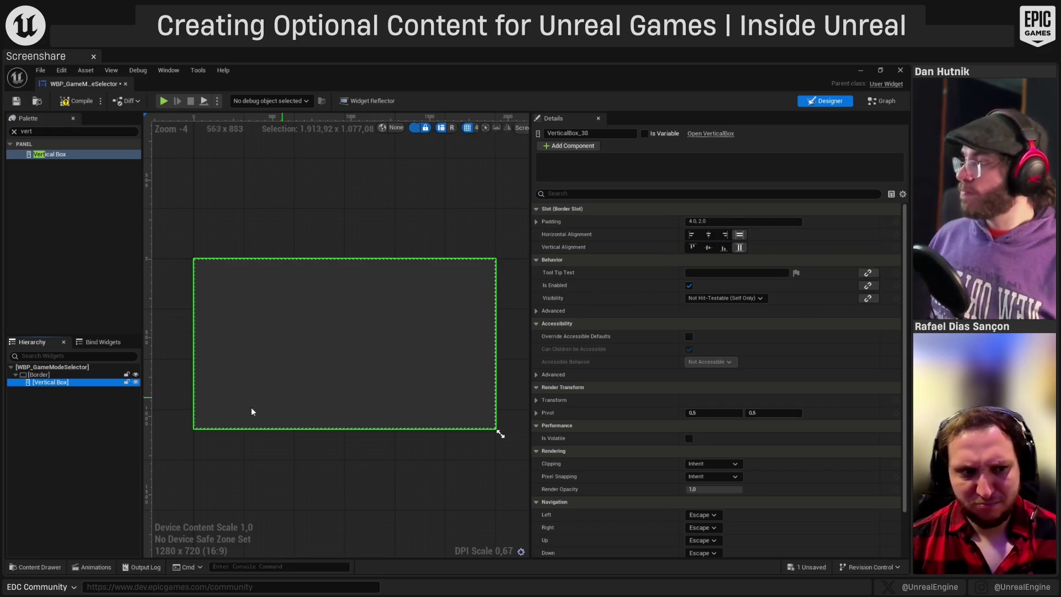
key("ctrl+z")
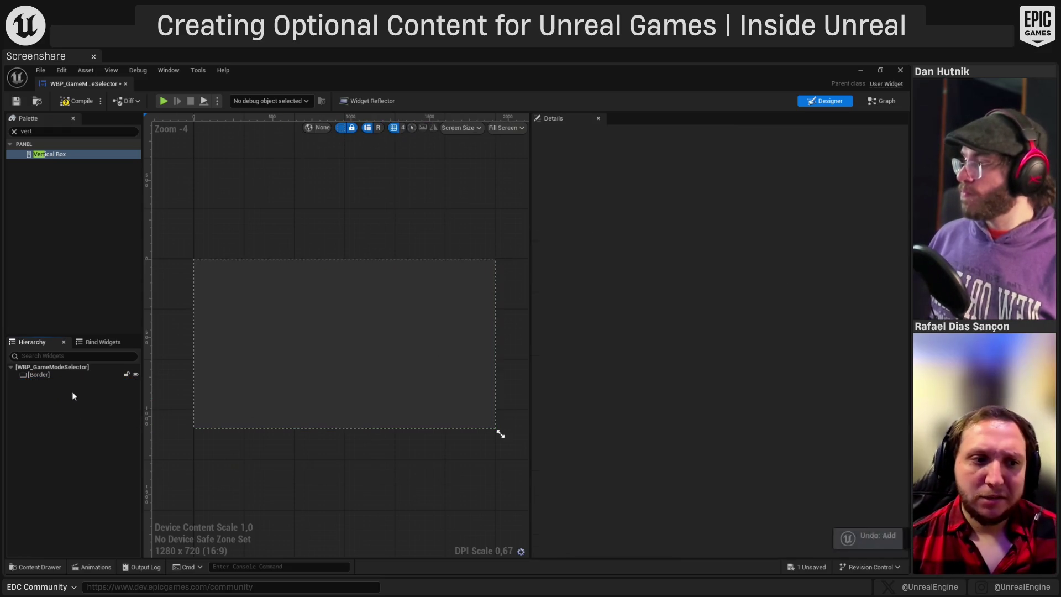
left_click(63, 373)
right_click(62, 374)
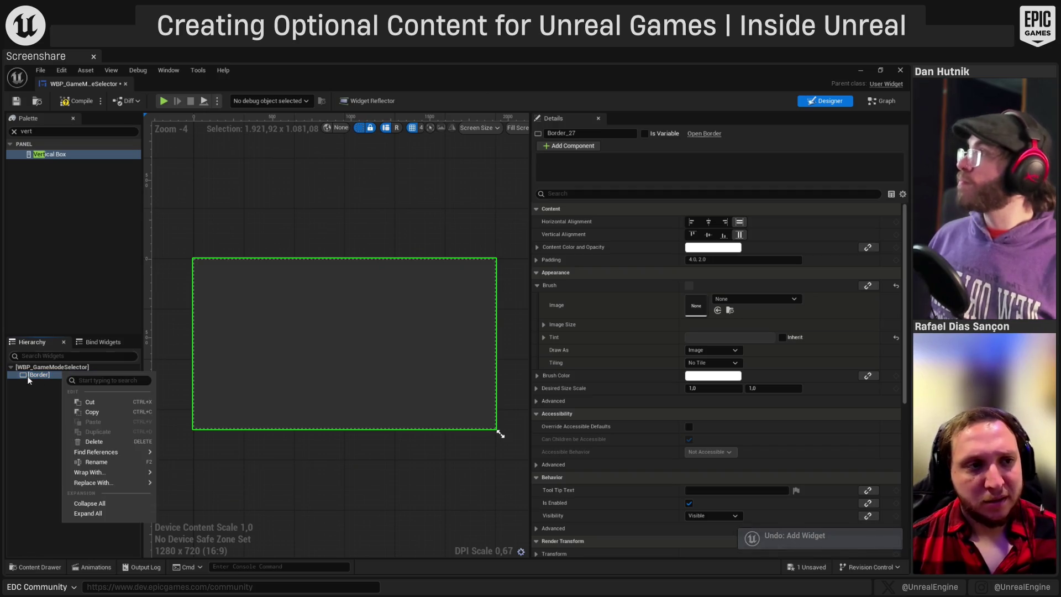
left_click(66, 130)
type("ov")
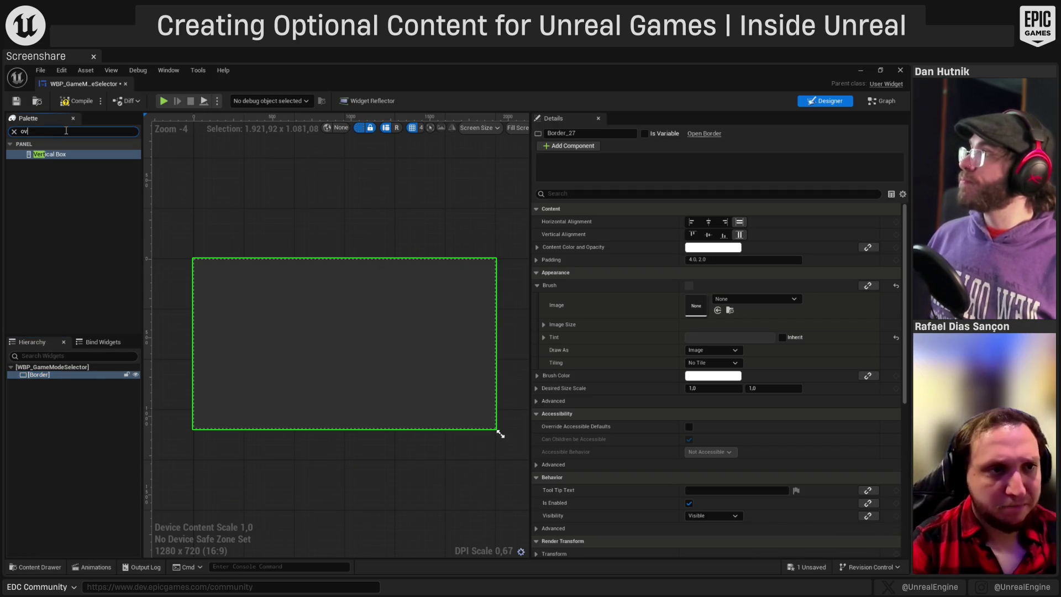
type("erlay")
mouse_move(62, 152)
left_mouse_down()
mouse_move(68, 363)
mouse_move(39, 374)
left_mouse_up()
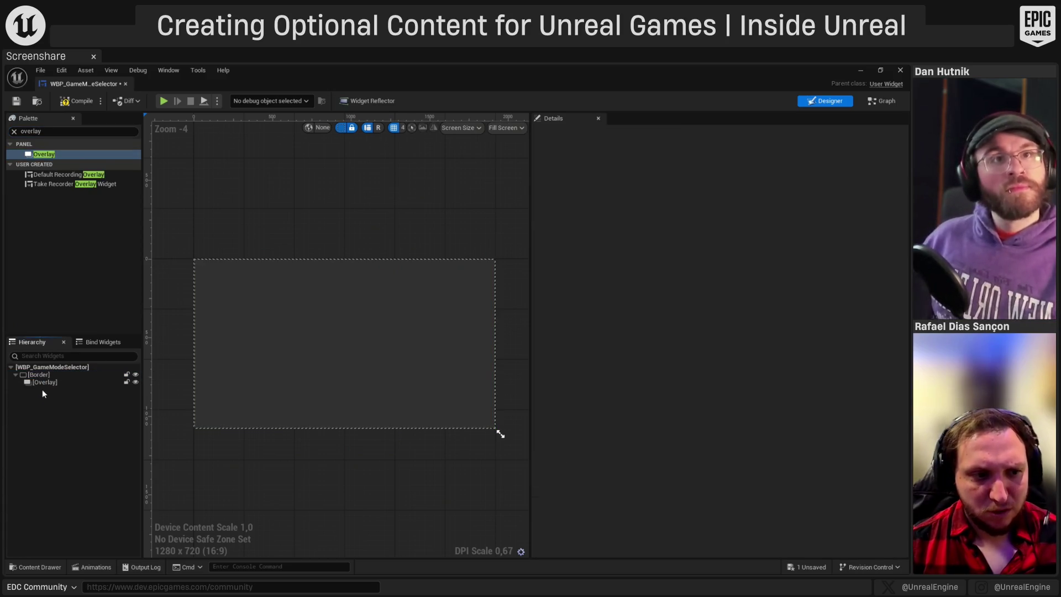
left_click(42, 373)
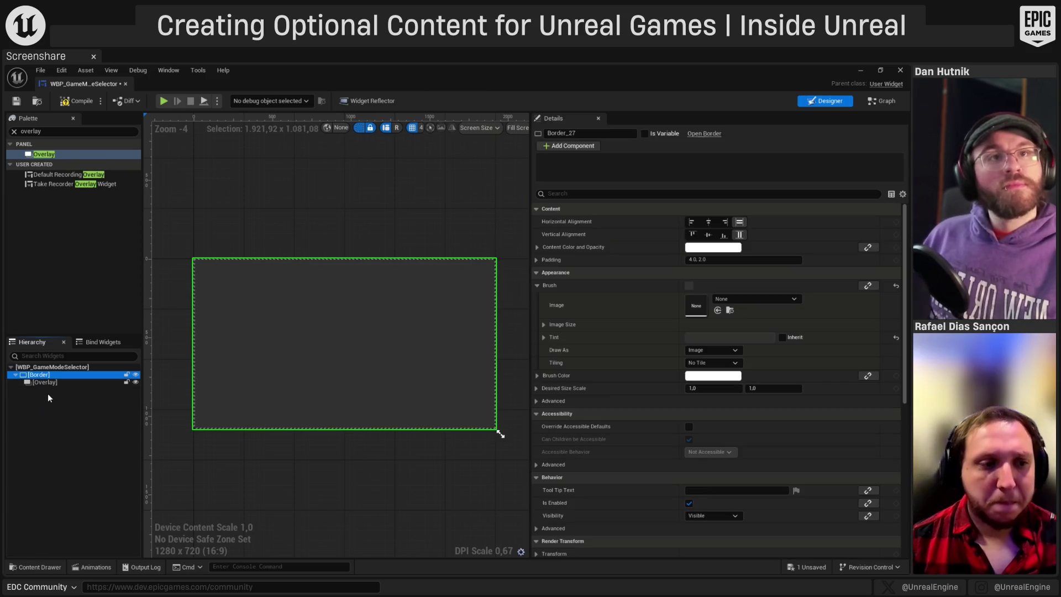
left_click(47, 383)
- Add a Text widget inside the Overlay
left_click(45, 132)
type("te")
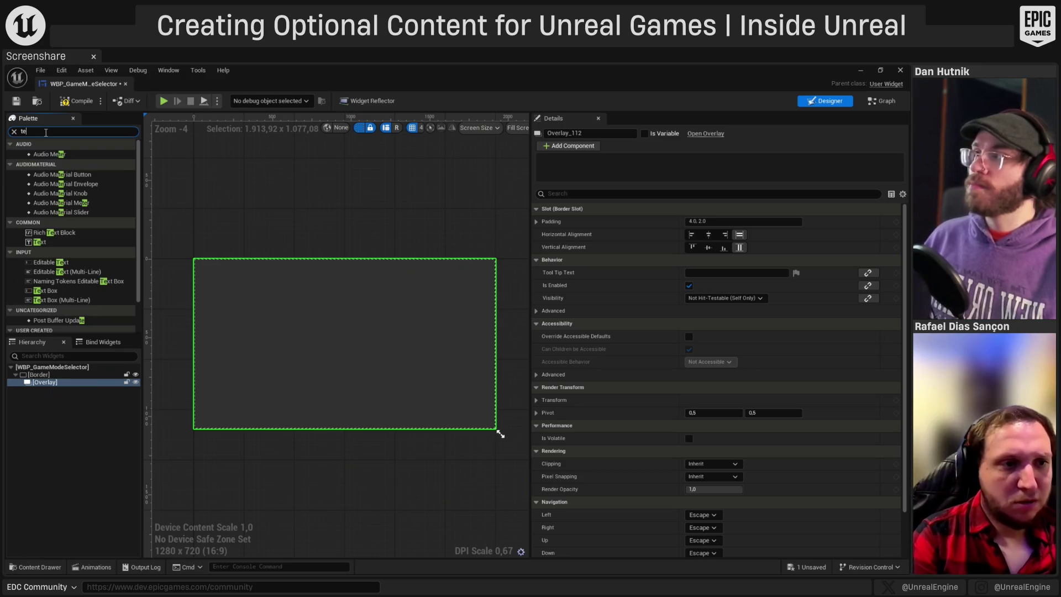
key("BackSpace")
type("label")
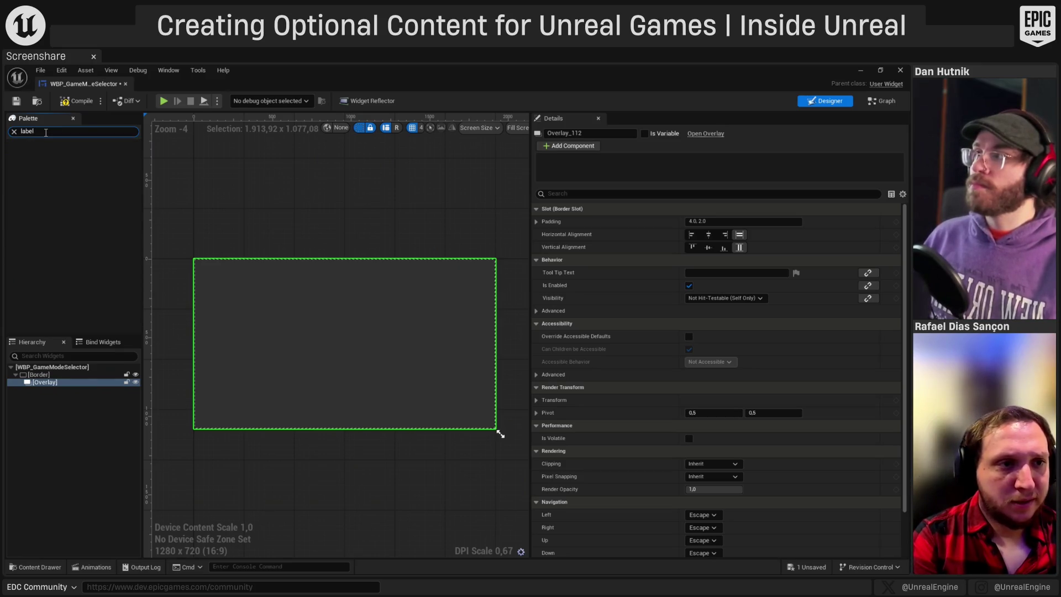
type("text")
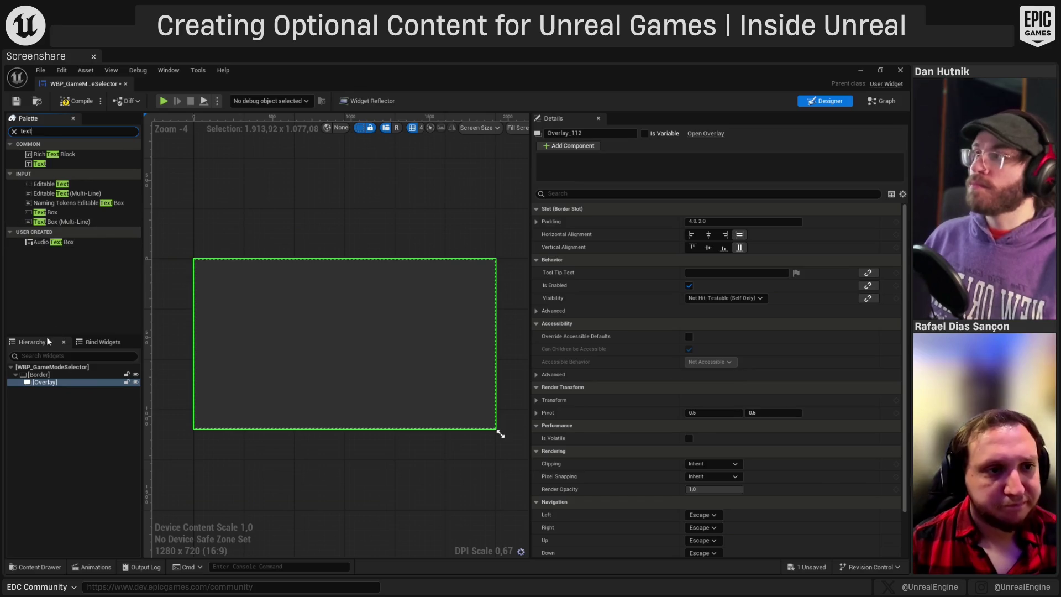
left_click_drag(41, 164, 56, 389)
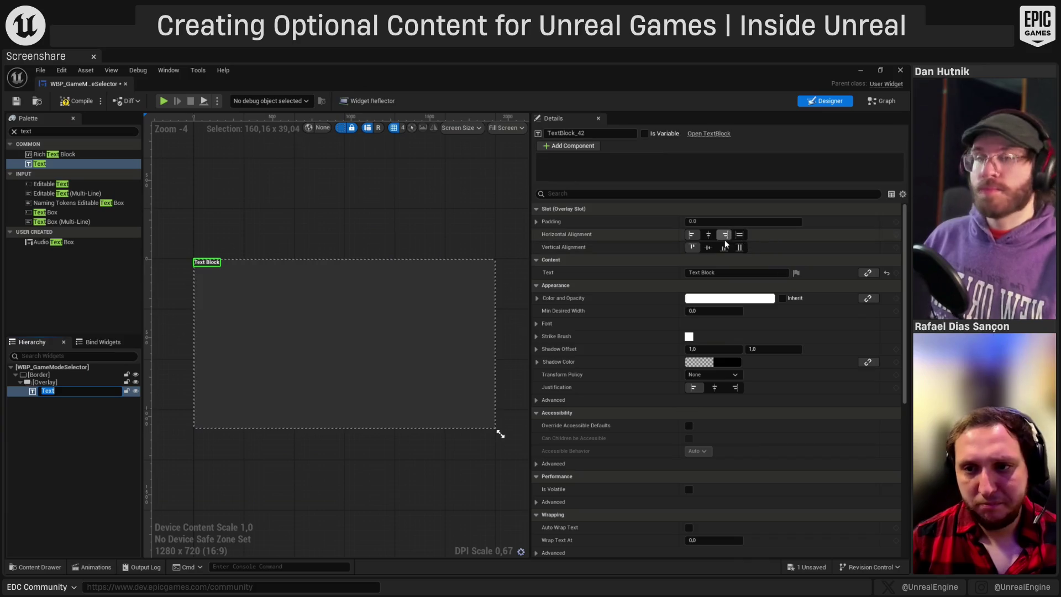
- Centre the Text Block horizontally and vertically and set its text to 'My Game Modes:'
left_click(710, 236)
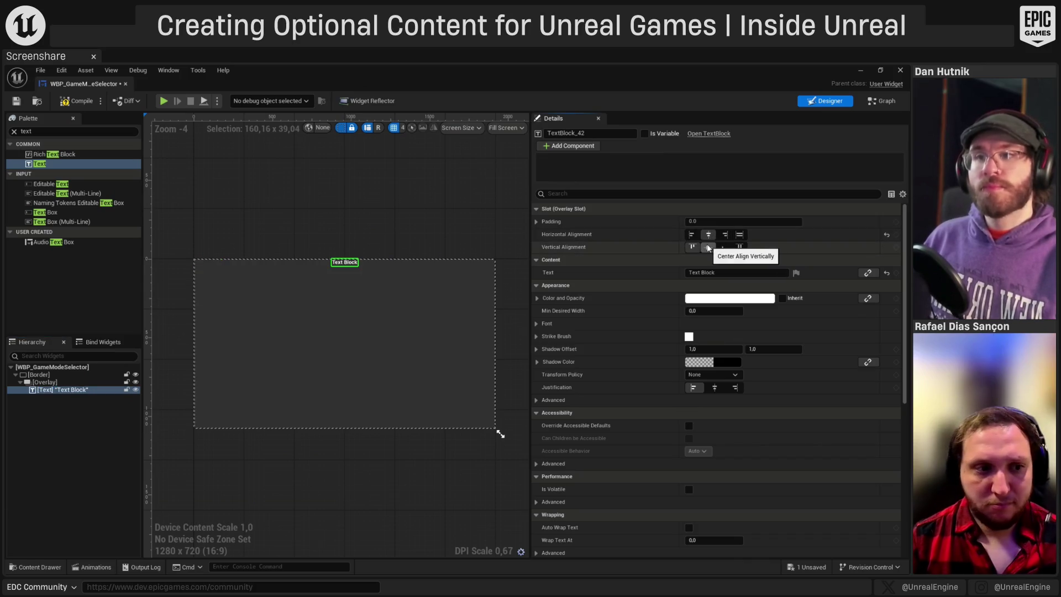
left_click(708, 247)
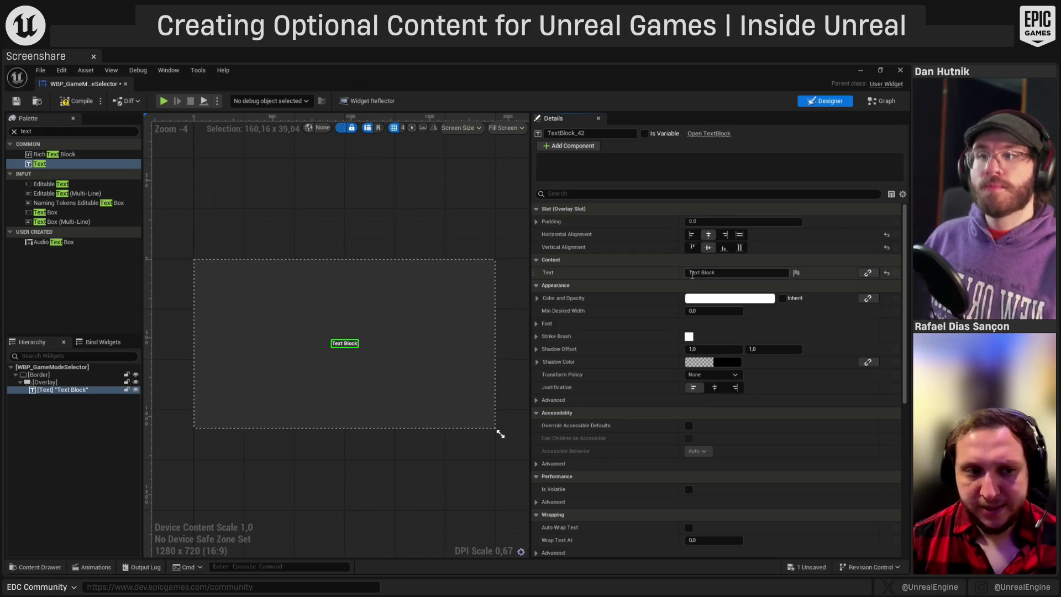
left_click(747, 274)
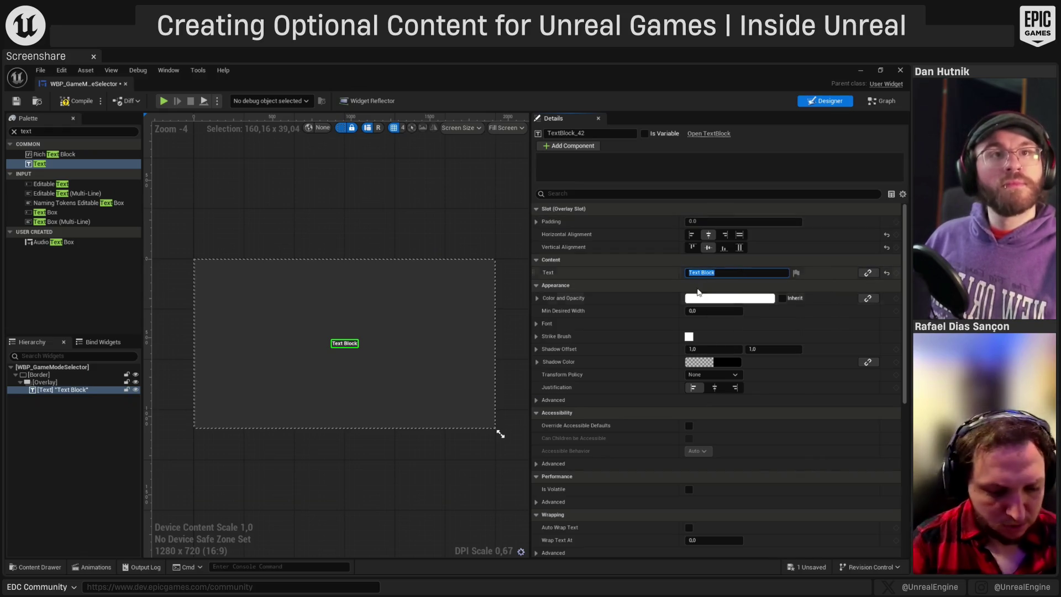
type("My Game Modes:")
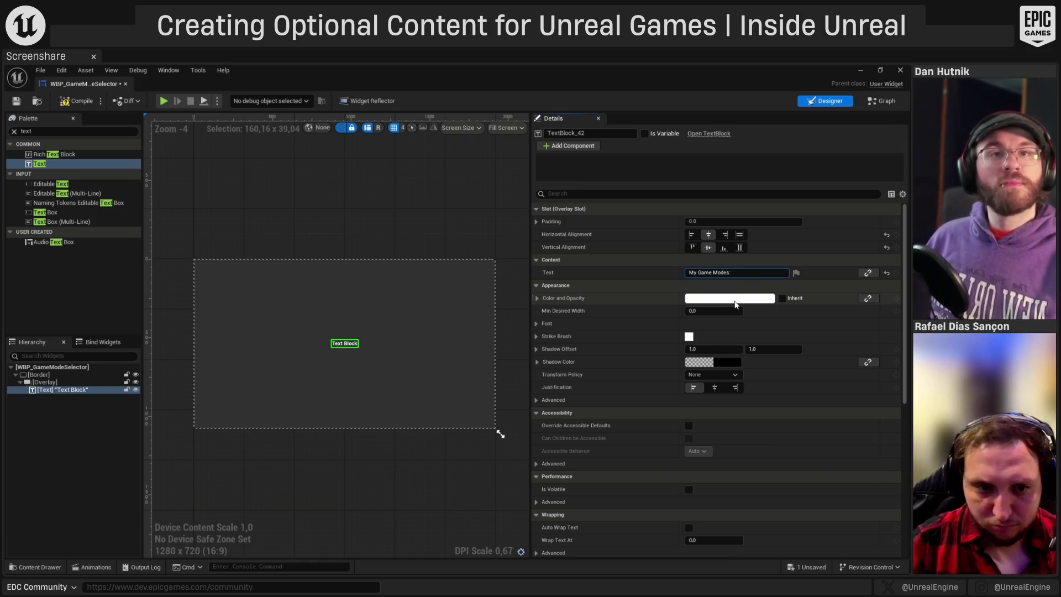
key("Return")
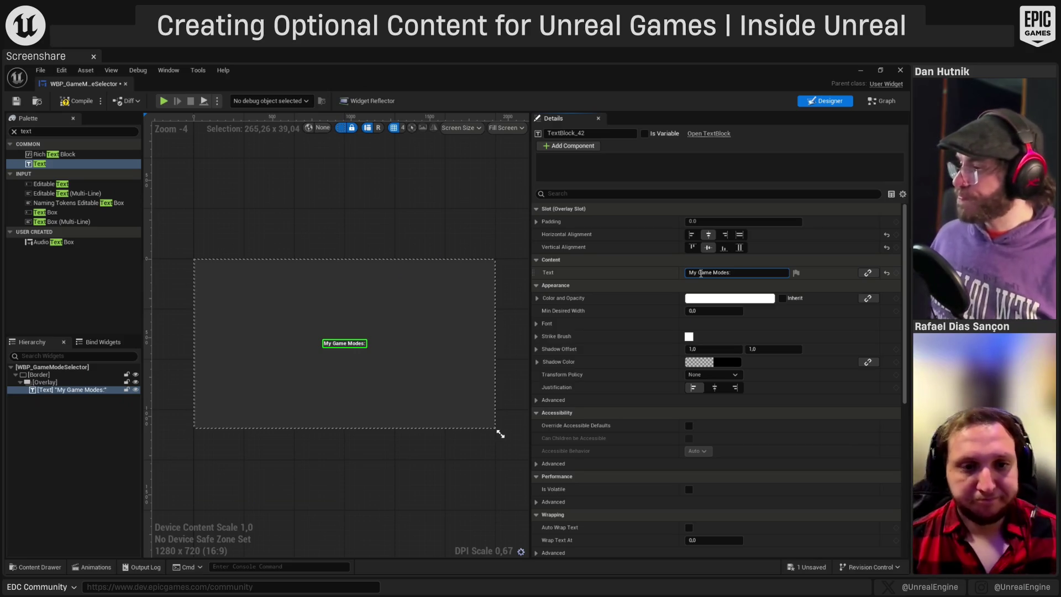
left_click(317, 466)
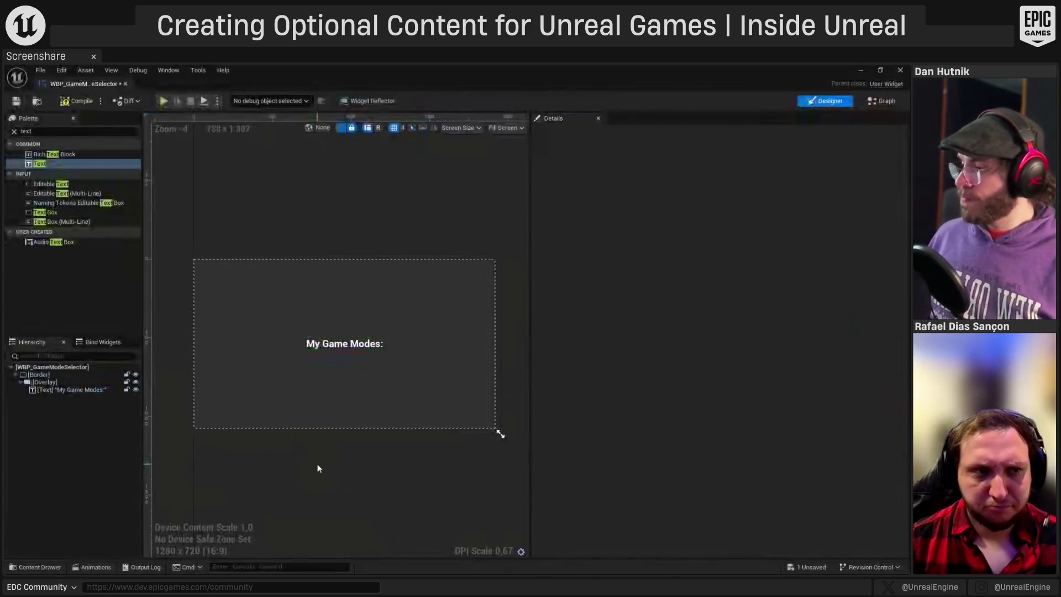
left_click(61, 131)
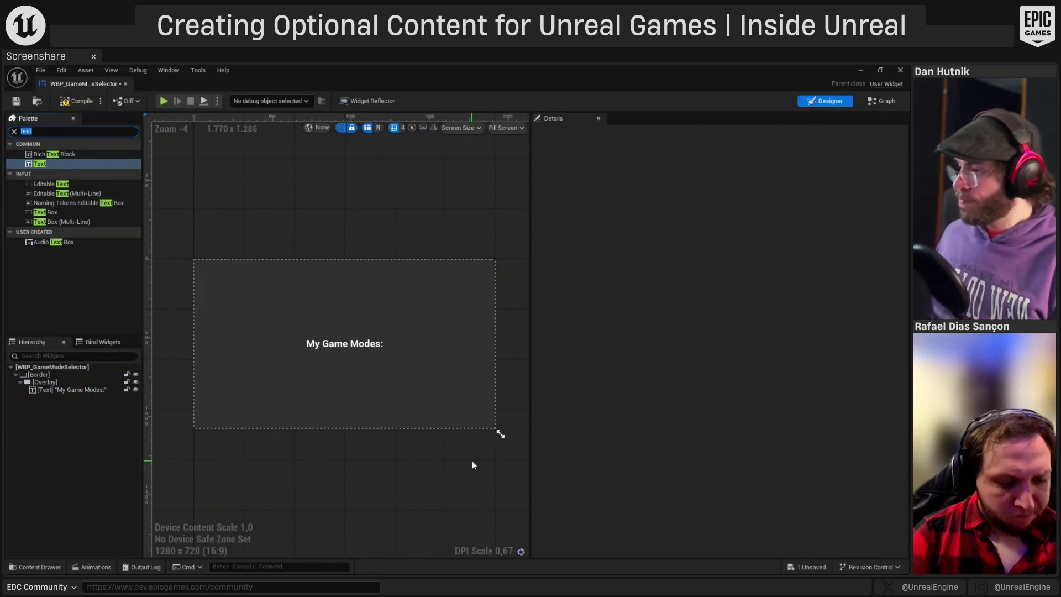
type("unif")
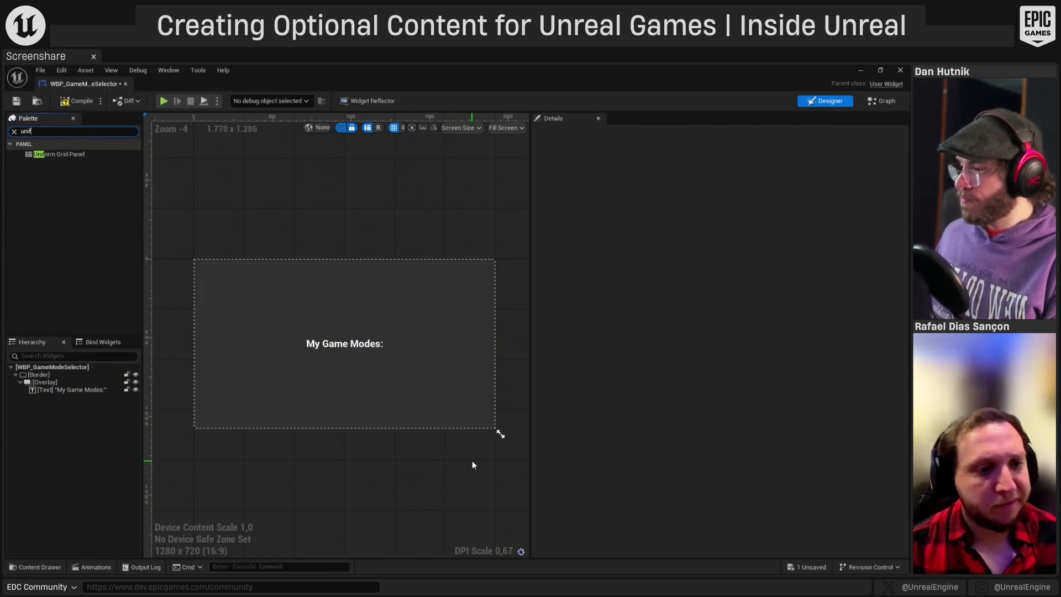
- Add a Uniform Grid Panel to the Overlay, centred horizontally and vertically
mouse_move(65, 156)
left_mouse_down()
mouse_move(76, 230)
mouse_move(42, 380)
mouse_move(51, 399)
left_mouse_up()
left_click(708, 234)
left_click(714, 256)
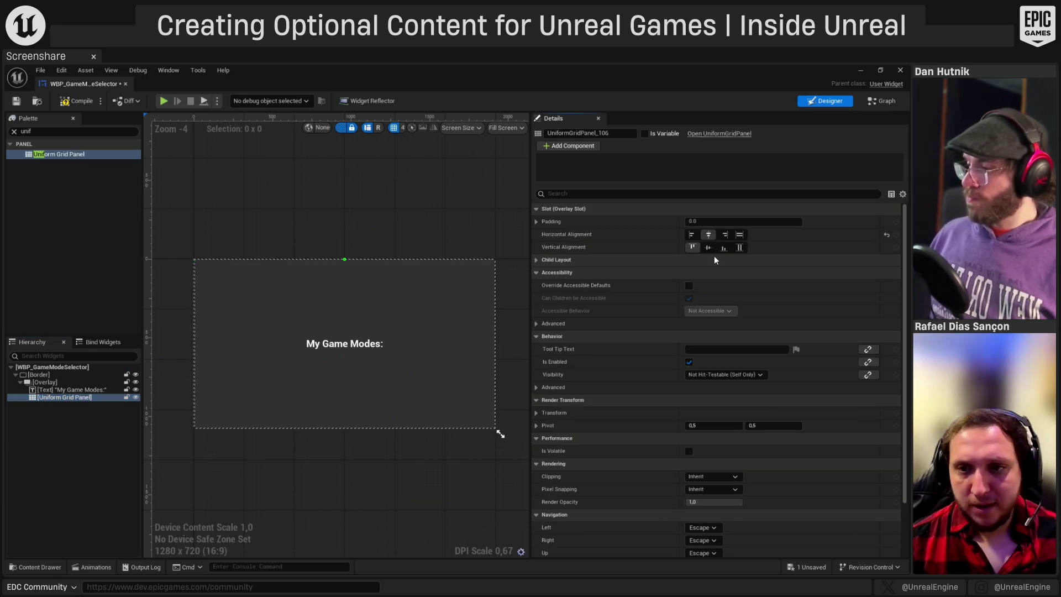
left_click(710, 250)
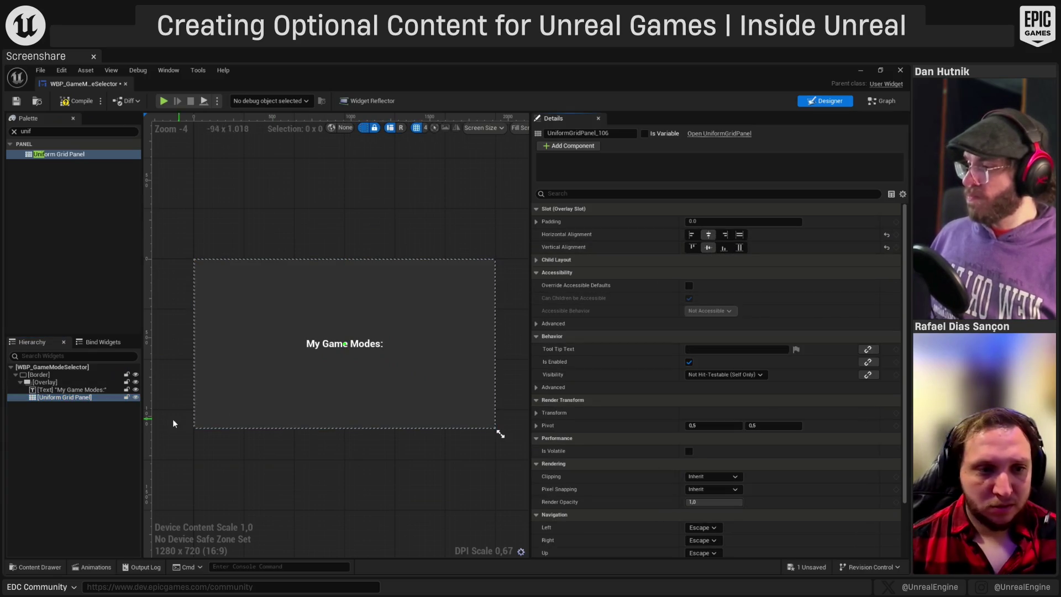
- Give the My Game Modes: title a bottom padding of 125
left_click(83, 389)
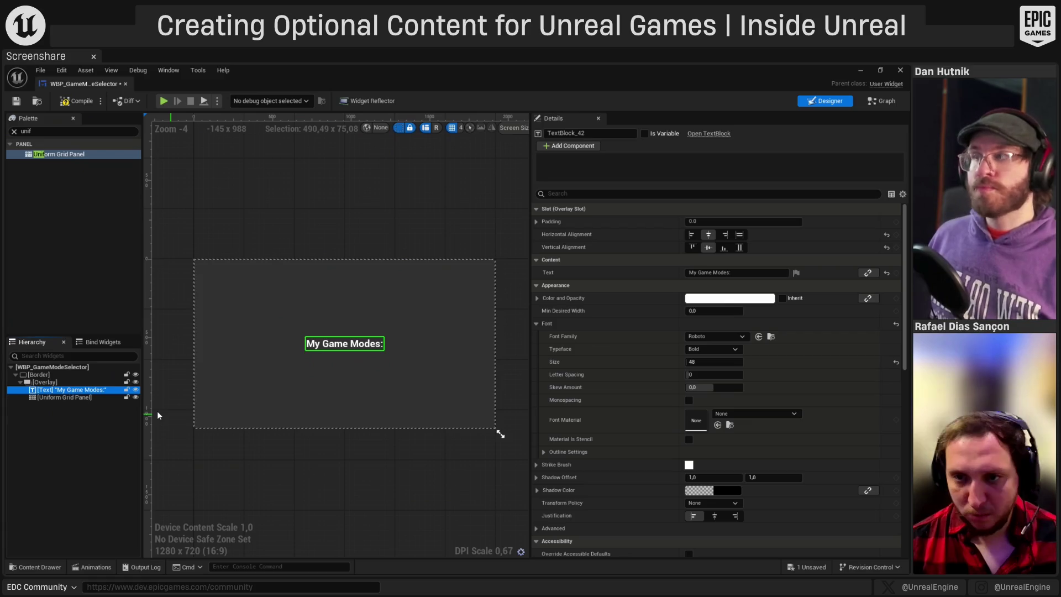
left_click(536, 221)
left_click(701, 273)
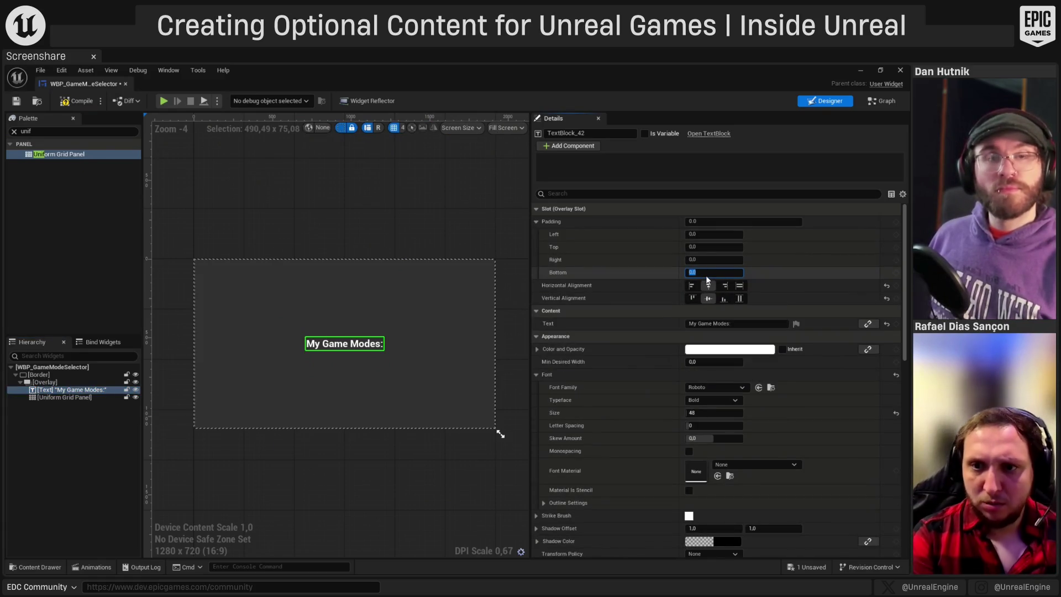
type("100")
key("Return")
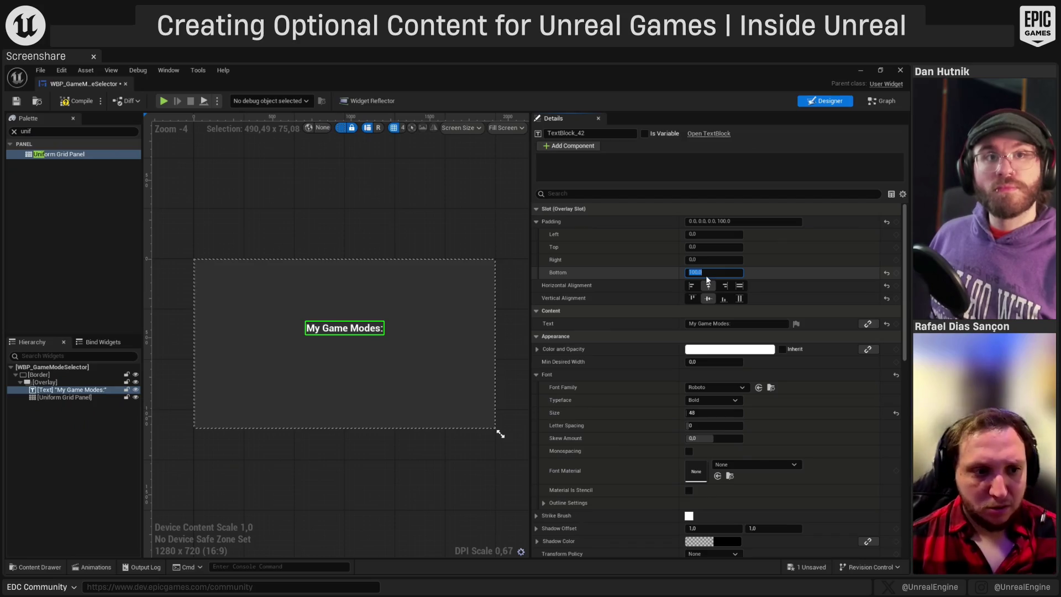
type("125")
key("Return")
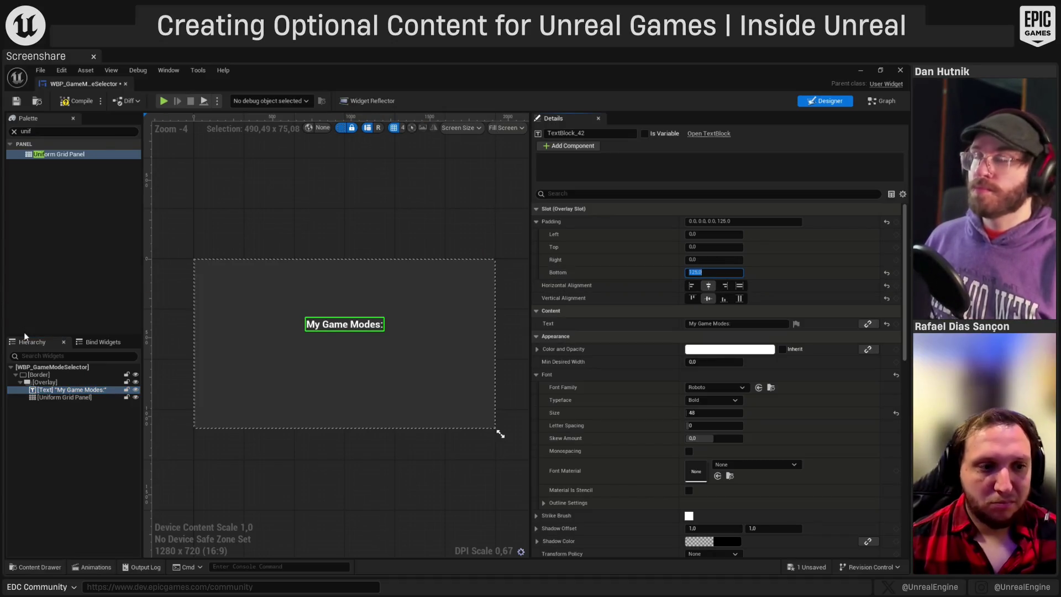
- Rename the grid panel GameModesGrid, compile and save, then mark it Is Variable
left_click(58, 395)
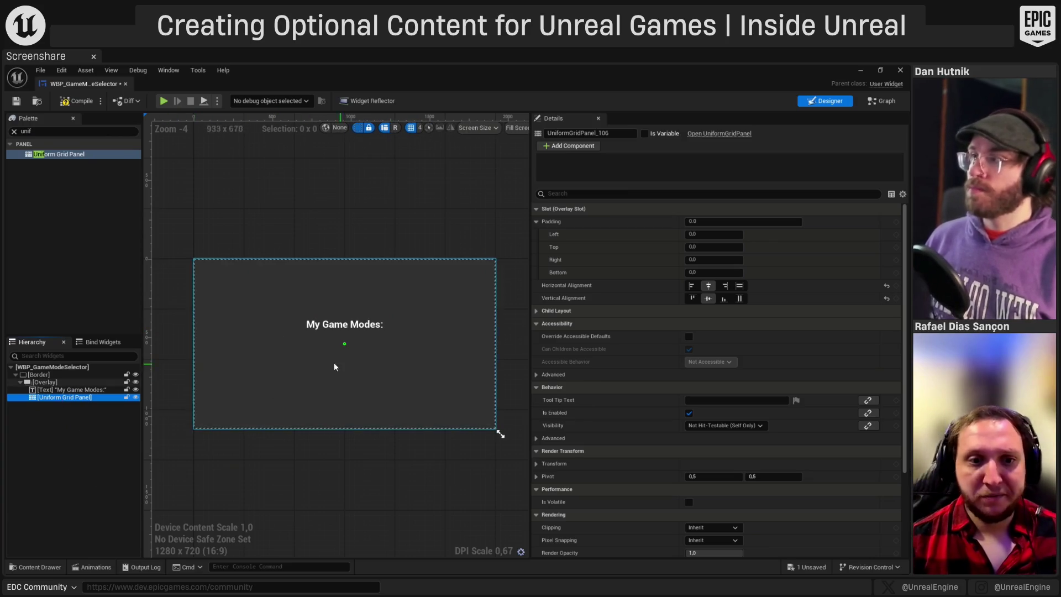
double_click(104, 401)
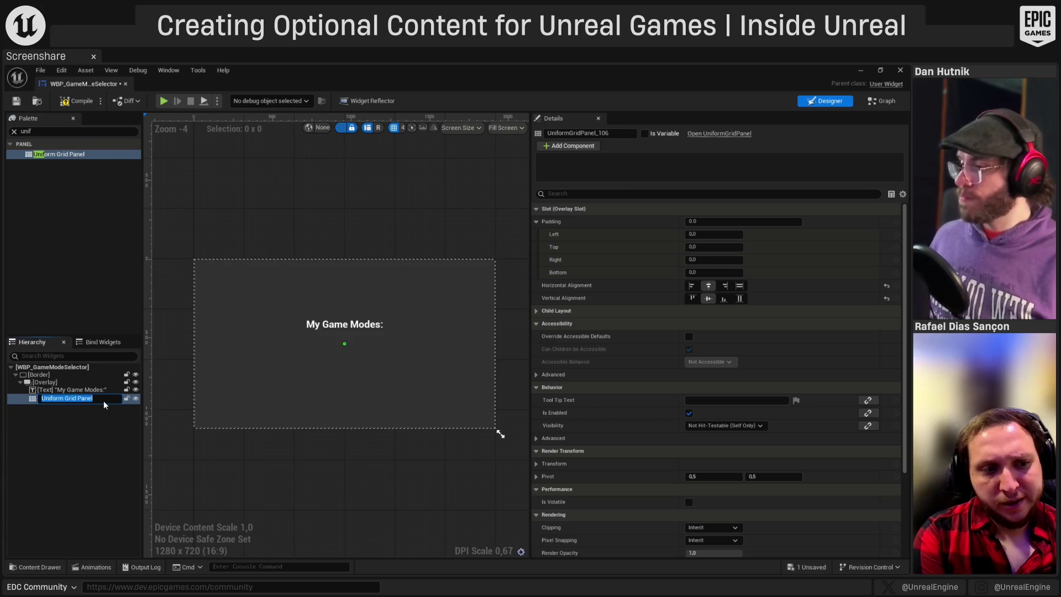
type("GameModesG")
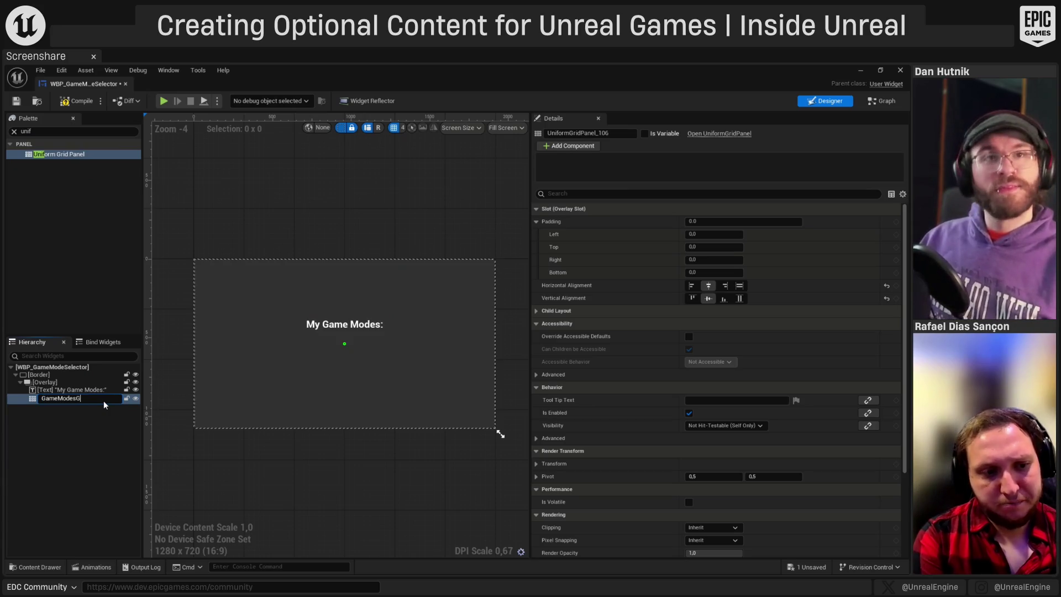
type("rid")
key("Return")
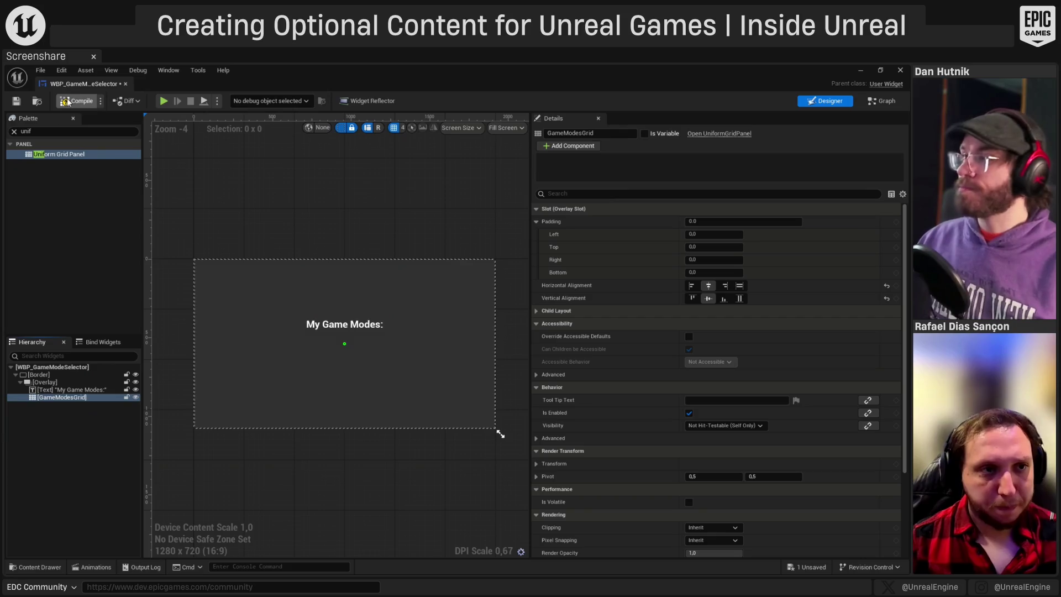
left_click(66, 102)
left_click(16, 101)
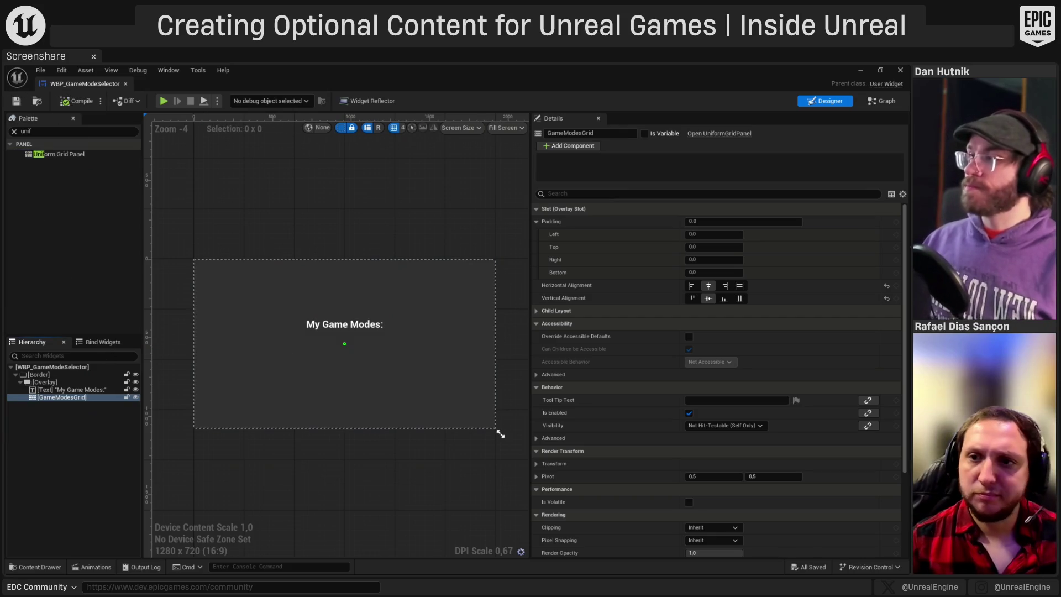
left_click(645, 134)
left_click(877, 104)
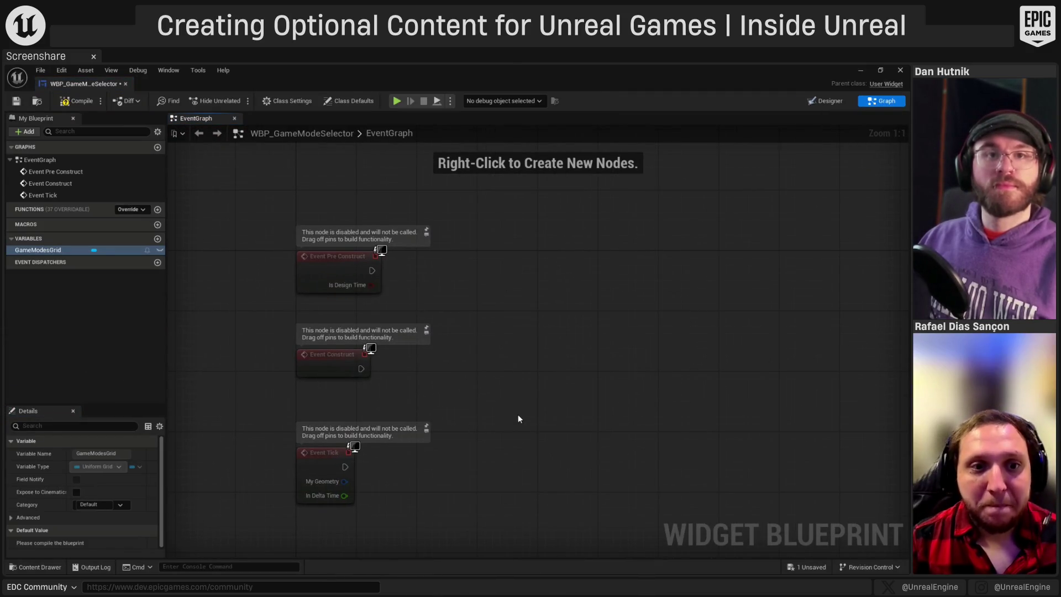
- Delete the Event Pre Construct and Event Tick nodes, keeping only Event Construct
left_click_drag(518, 424, 495, 381)
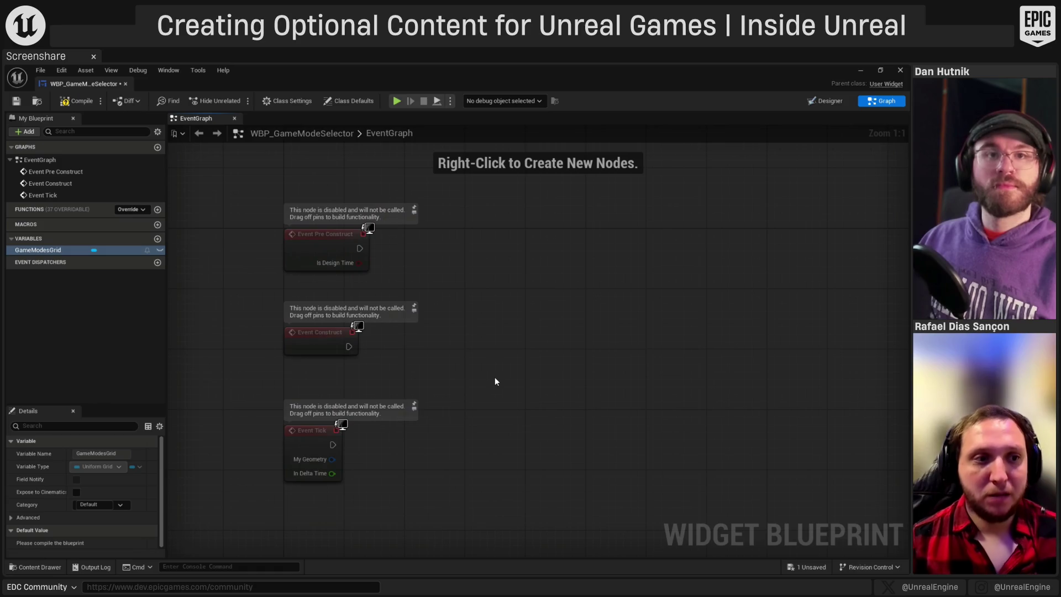
left_click(339, 244)
key("Delete")
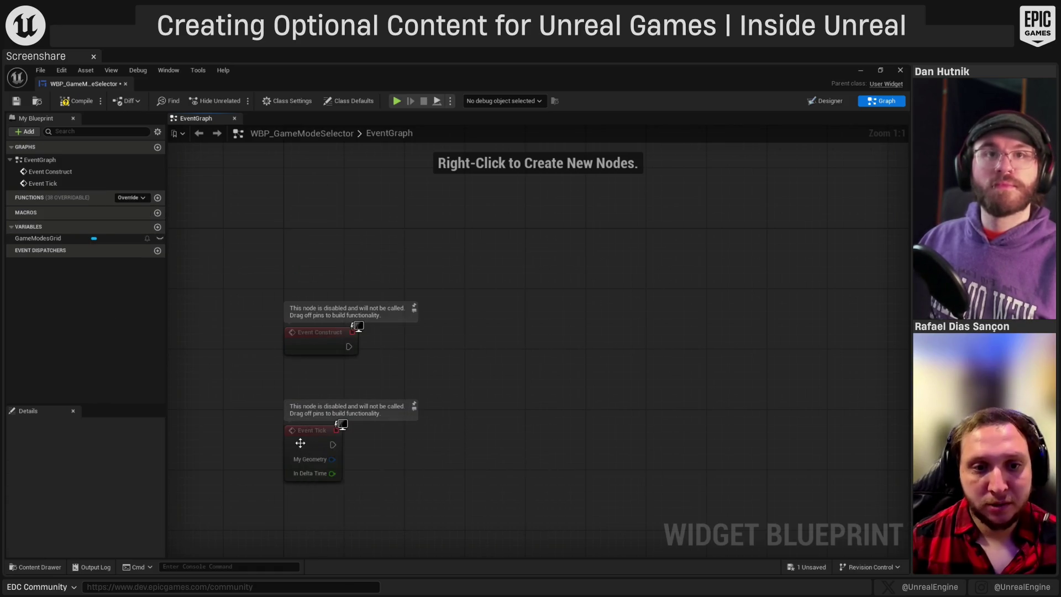
left_click(300, 442)
key("Delete")
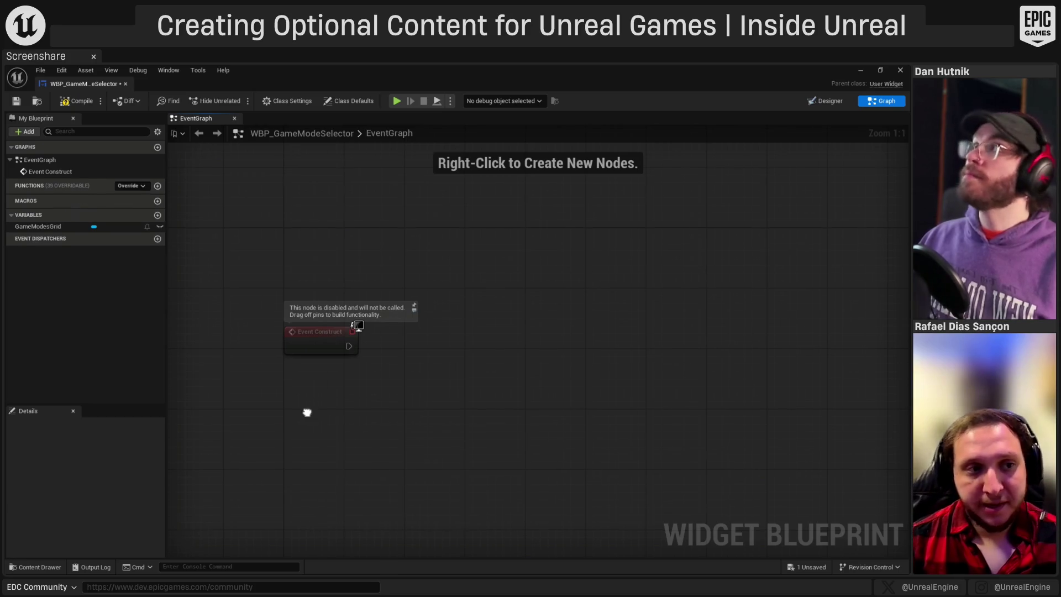
left_click_drag(306, 413, 324, 381)
- Place a GameModesGrid getter feeding an Add Child to Uniform Grid node
mouse_move(50, 225)
left_mouse_down()
mouse_move(495, 337)
mouse_move(486, 367)
mouse_move(615, 331)
left_mouse_up()
type("add ch")
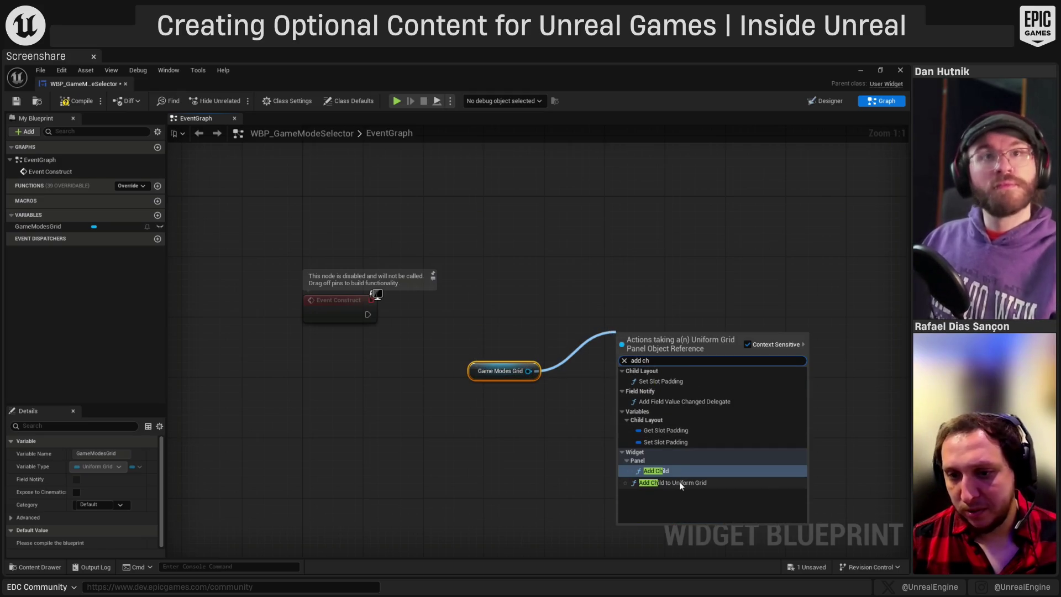
left_click(672, 483)
left_click_drag(659, 461, 559, 440)
left_click_drag(409, 349, 448, 342)
left_click(613, 381, "shift")
left_click_drag(613, 380, 755, 238)
left_click(525, 406)
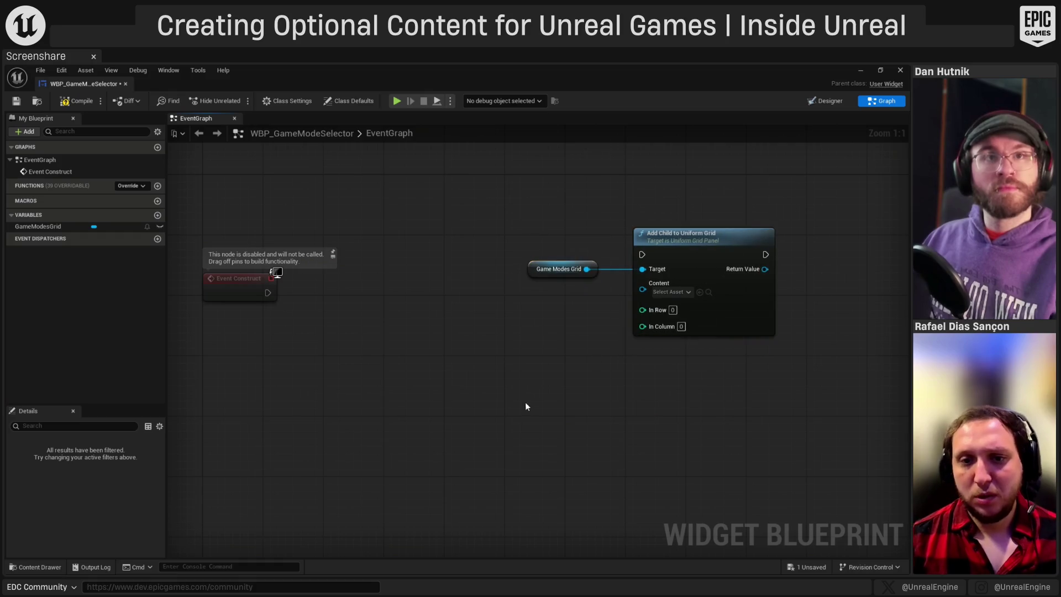
left_click(533, 268)
left_click(821, 103)
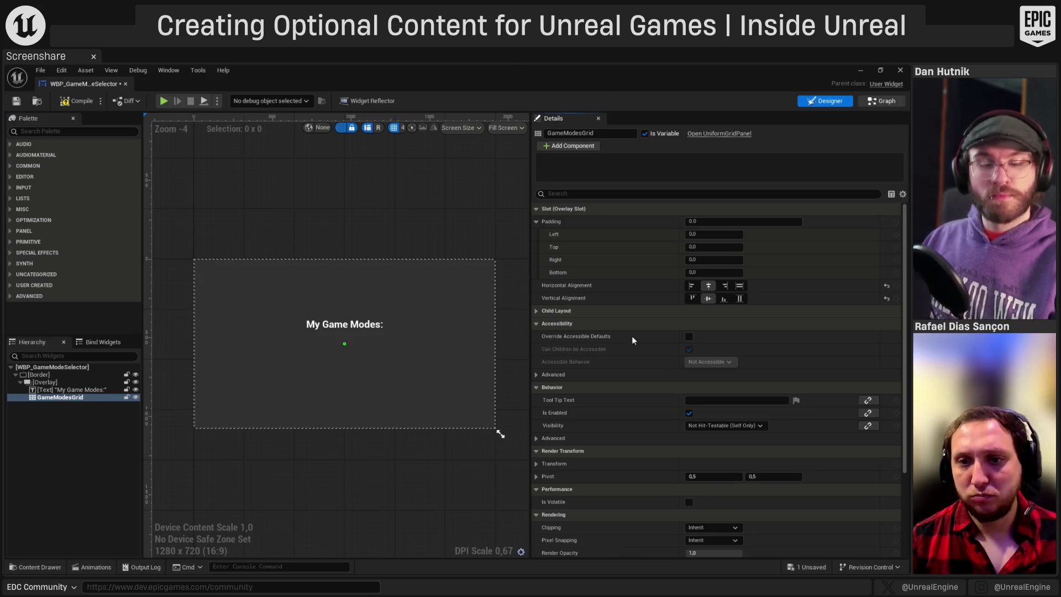
left_click(887, 105)
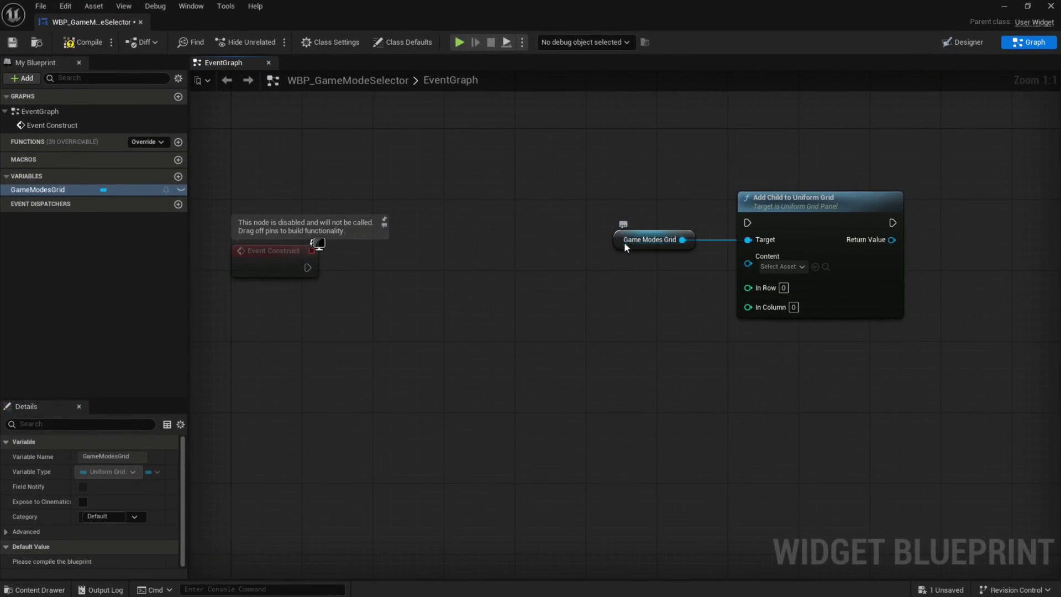
- Paste an extra GameModesGrid getter with a Get Children Count node, then delete both
left_click(622, 240)
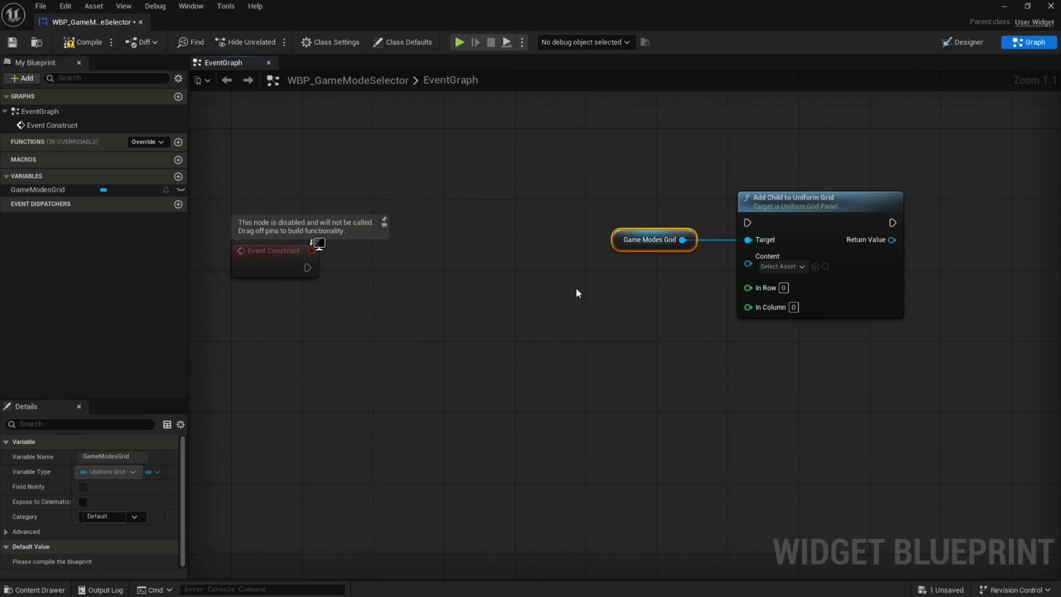
key("ctrl+v")
left_click_drag(585, 317, 628, 335)
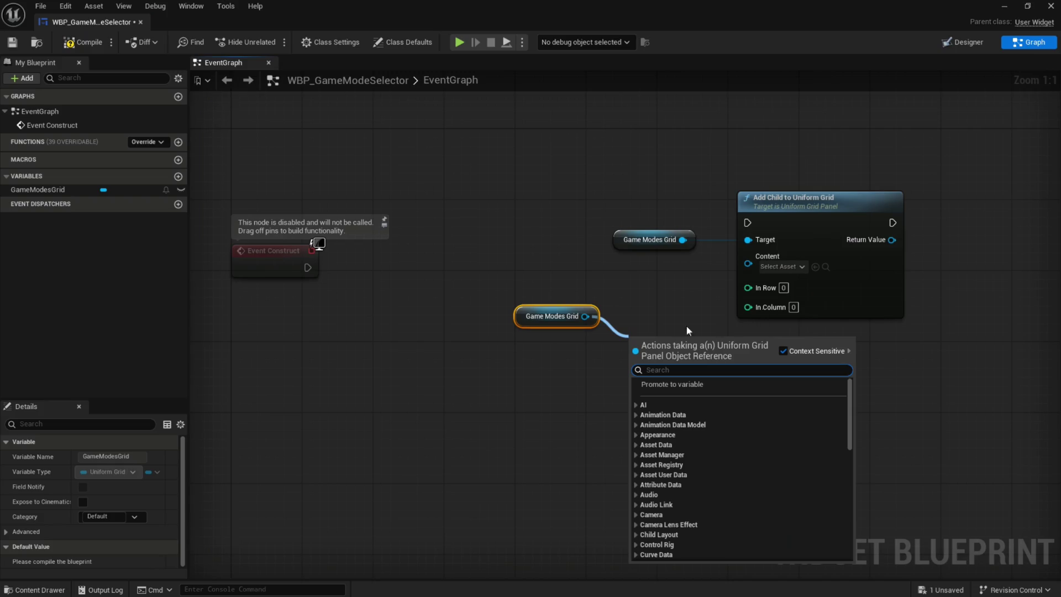
type("c")
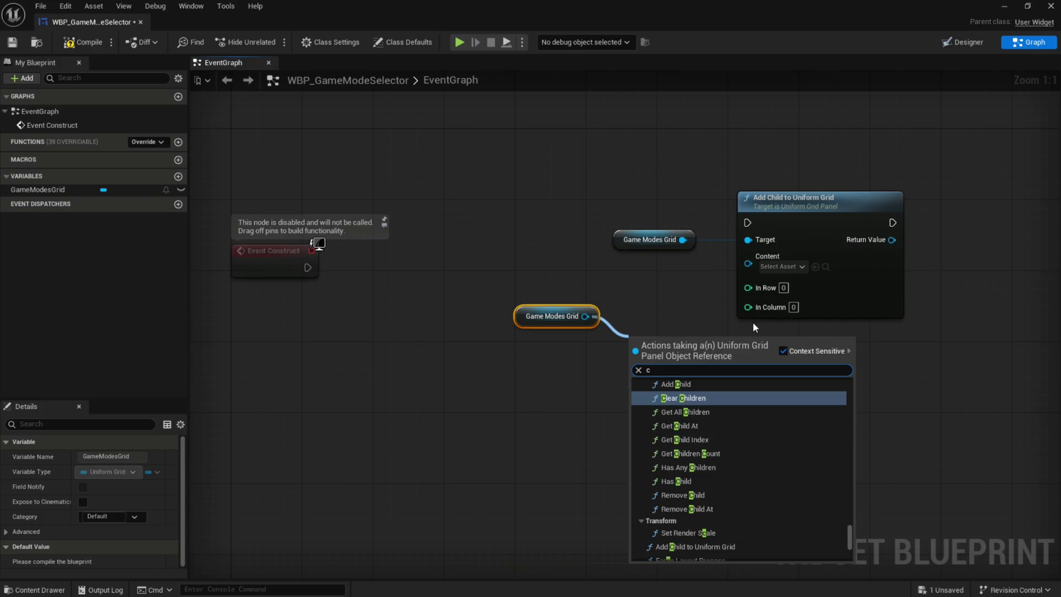
type("o")
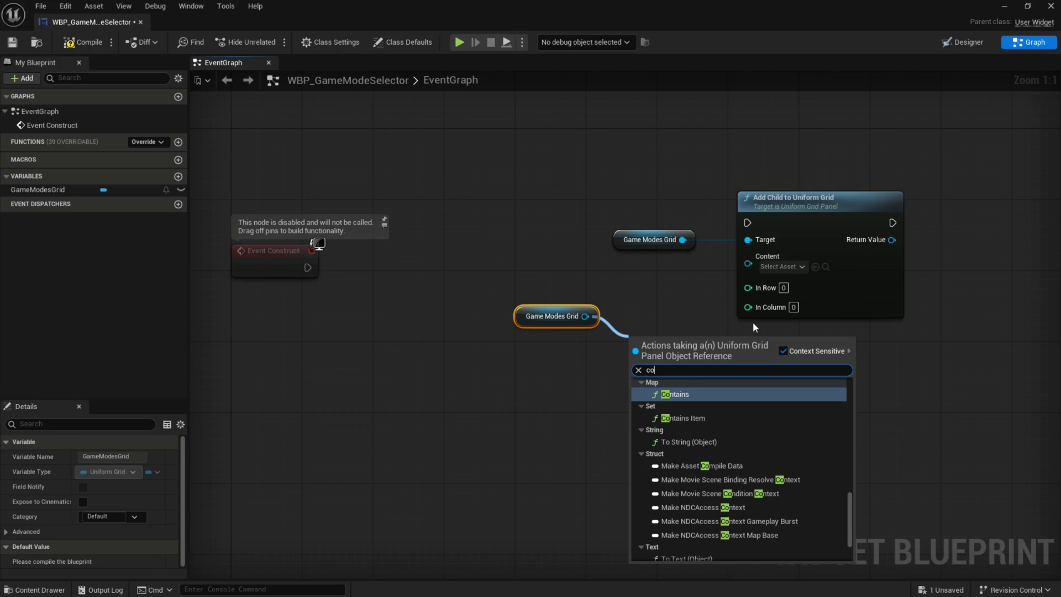
key("BackSpace")
type("hild")
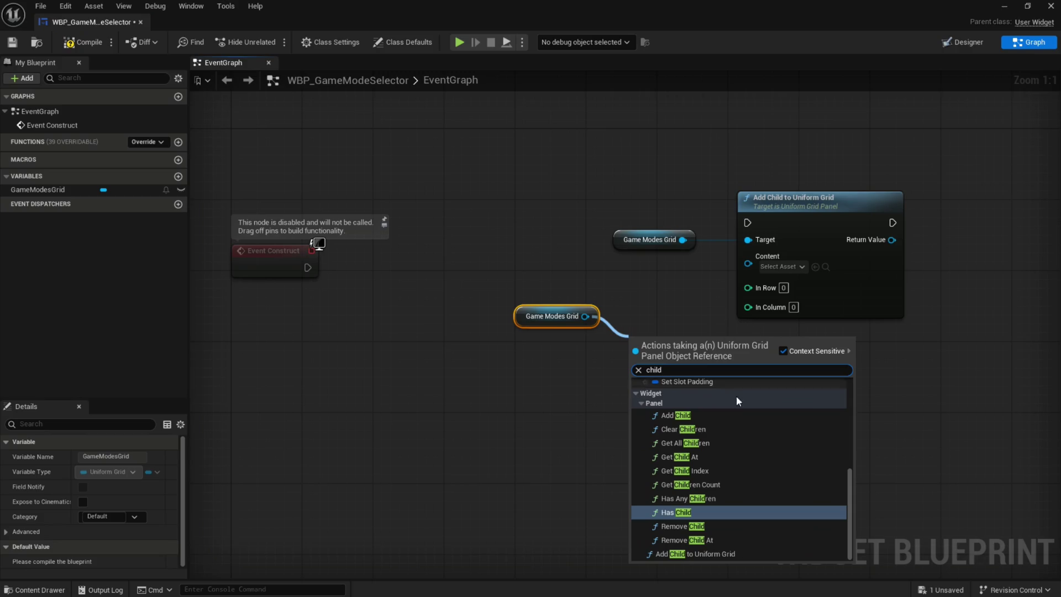
left_click(726, 486)
mouse_move(562, 310)
left_mouse_down()
mouse_move(555, 353)
mouse_move(685, 386)
left_mouse_up()
left_click(565, 343)
left_click_drag(634, 350, 617, 296)
left_click(697, 392)
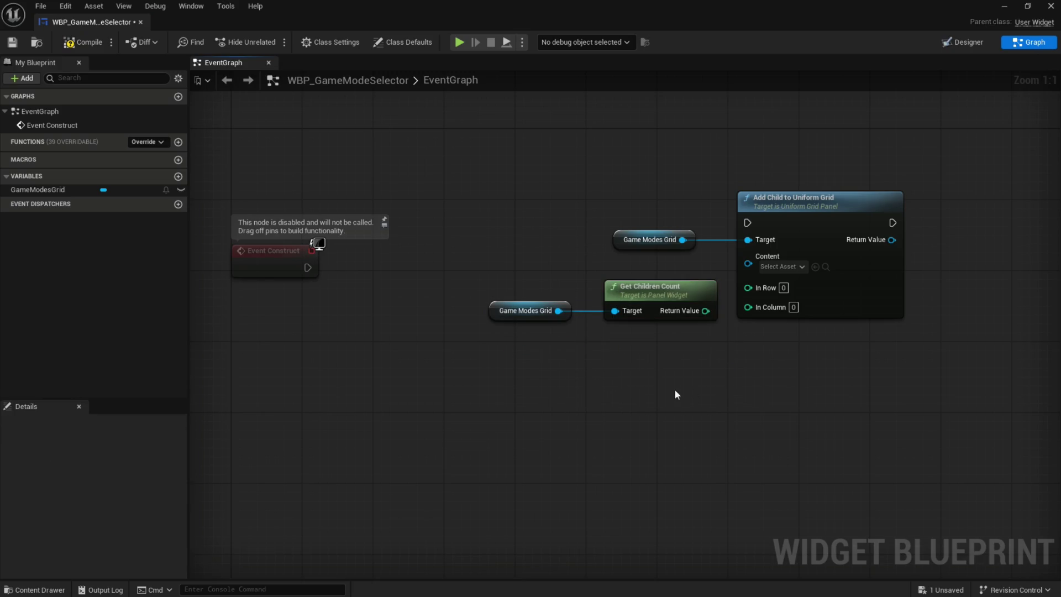
left_click_drag(513, 277, 621, 406)
key("Delete")
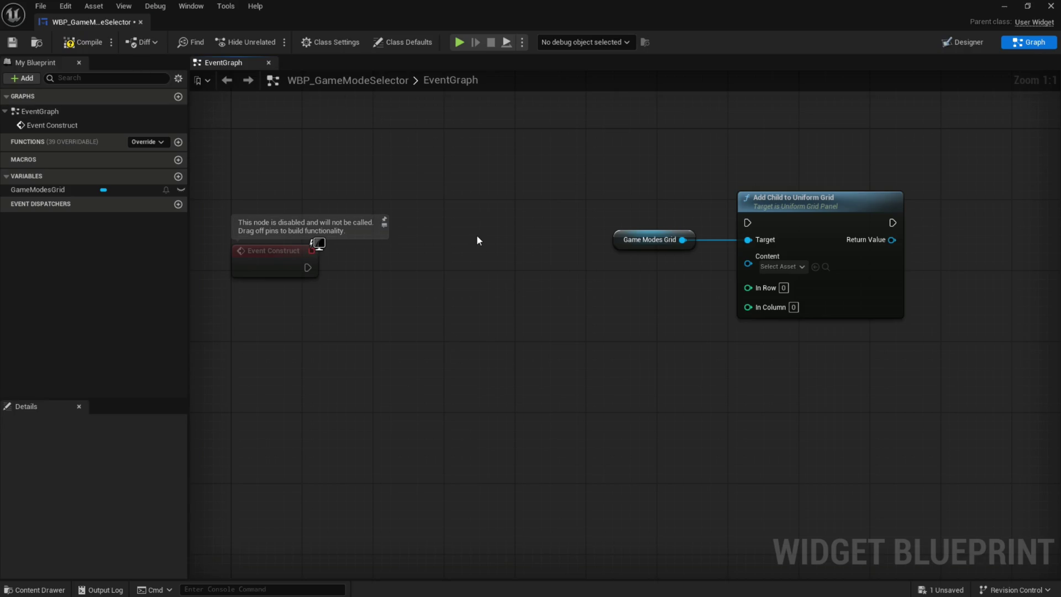
- Add a For Each Loop from Event Construct, with Loop Body into Add Child and Array Index into In Column
right_click(456, 214)
type("for")
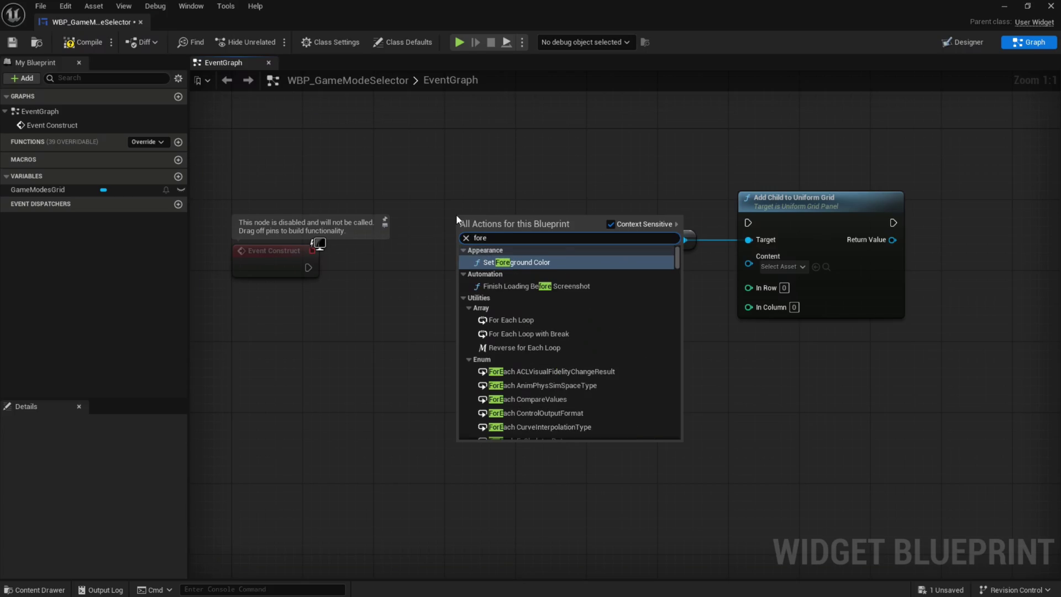
key("Return")
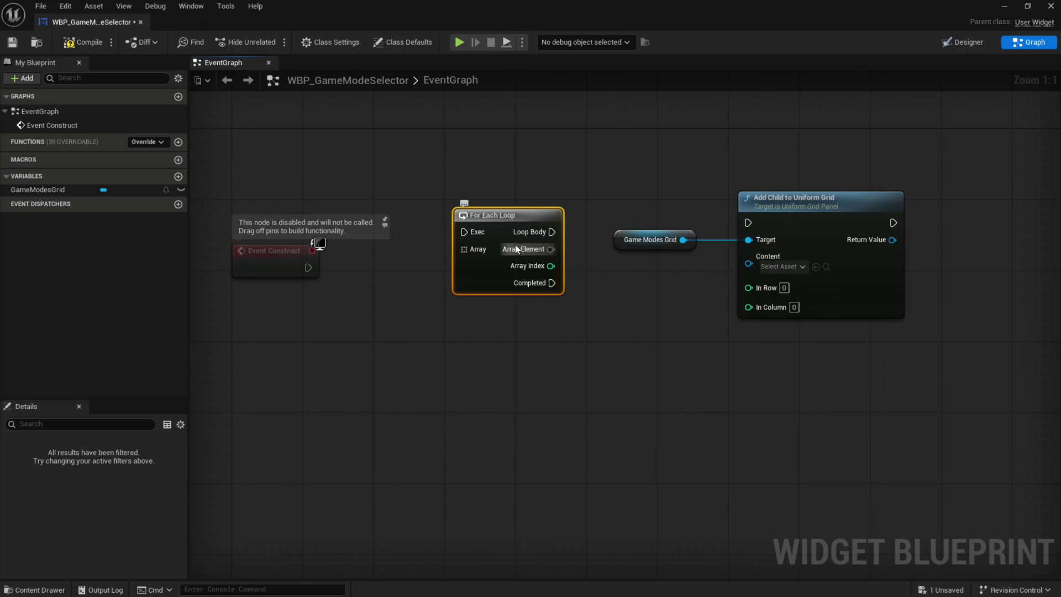
left_click_drag(552, 231, 748, 223)
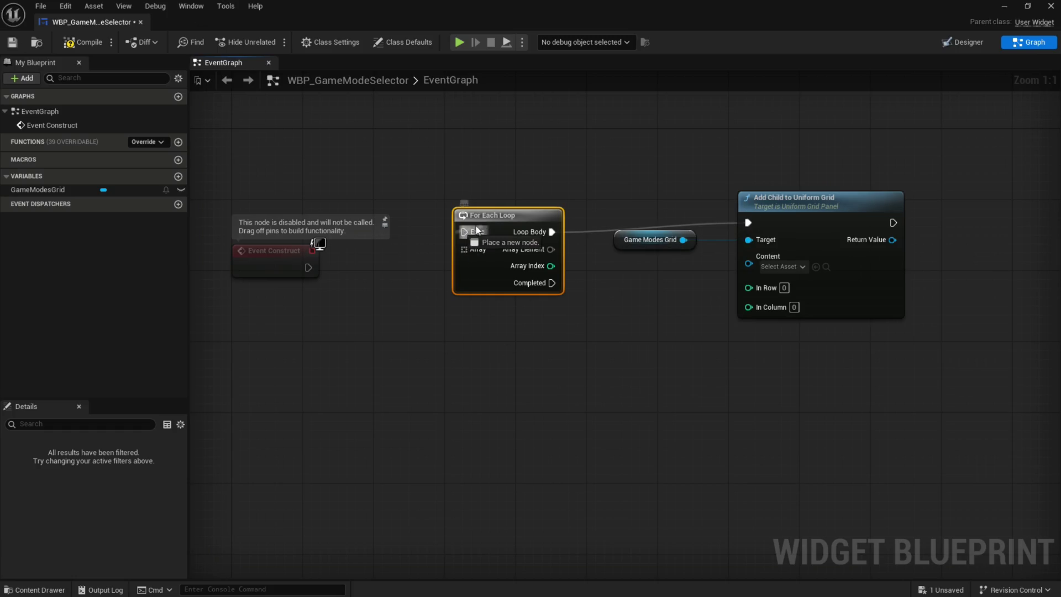
left_click_drag(485, 222, 476, 214)
mouse_move(542, 257)
left_mouse_down()
mouse_move(770, 333)
mouse_move(773, 307)
left_mouse_up()
left_click(555, 471)
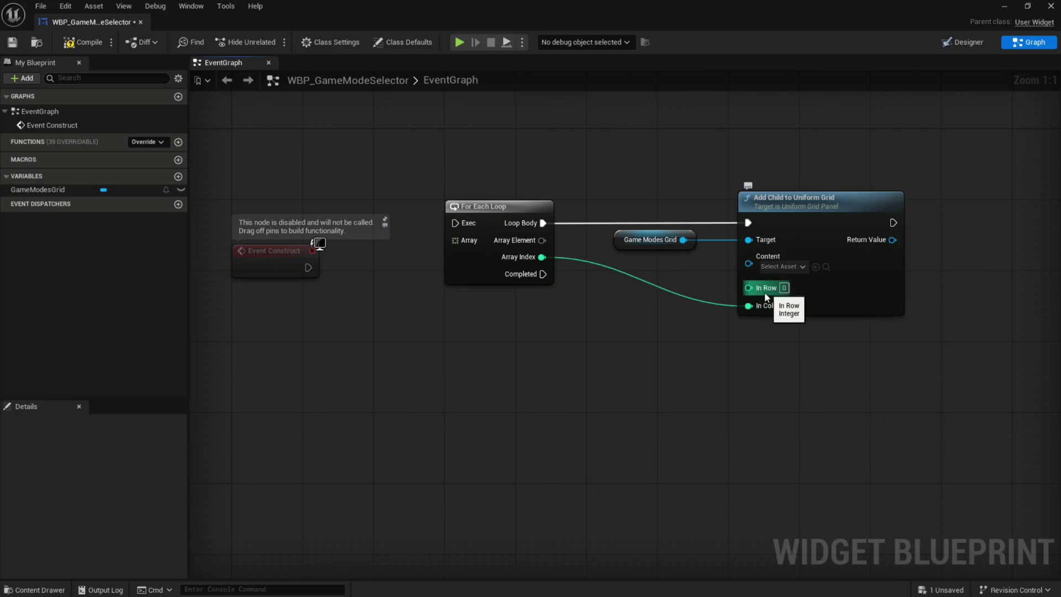
mouse_move(283, 262)
left_mouse_down()
mouse_move(282, 218)
mouse_move(463, 224)
left_mouse_up()
left_click(365, 326)
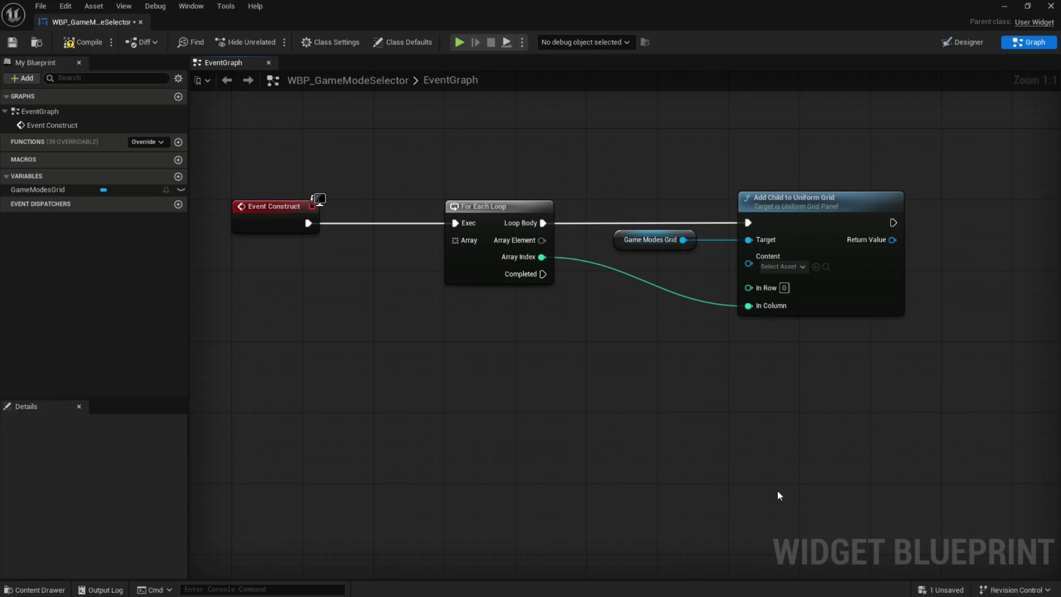
- Add a Create Widget node with its class set to WBP_GameModeEntry
left_click_drag(569, 464, 434, 450)
mouse_move(498, 209)
left_mouse_down()
mouse_move(677, 244)
mouse_move(680, 223)
mouse_move(930, 222)
left_mouse_up()
right_click(519, 228)
type("create w")
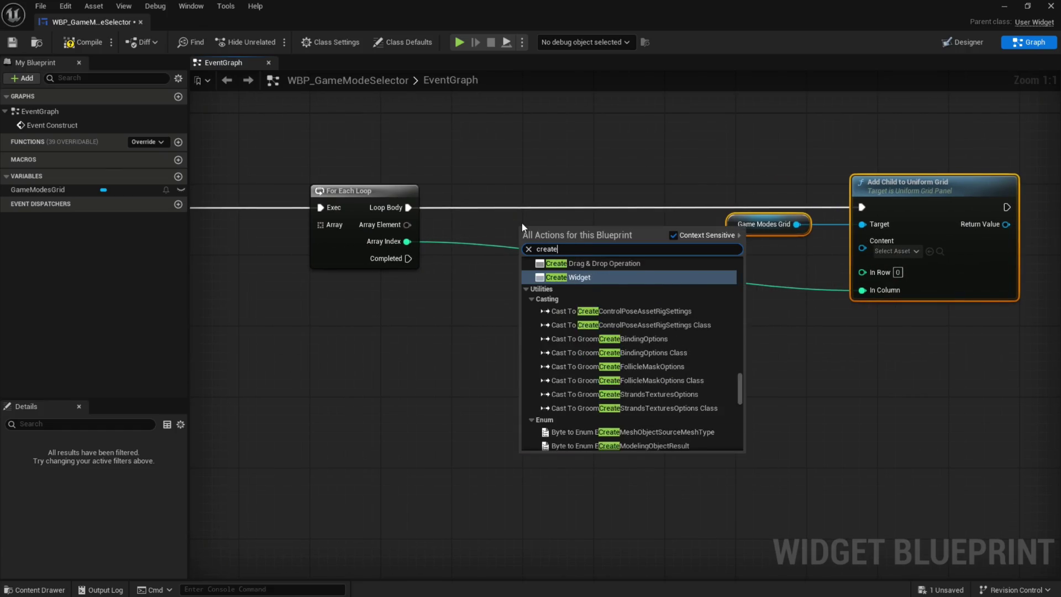
left_click(569, 358)
left_click(572, 270)
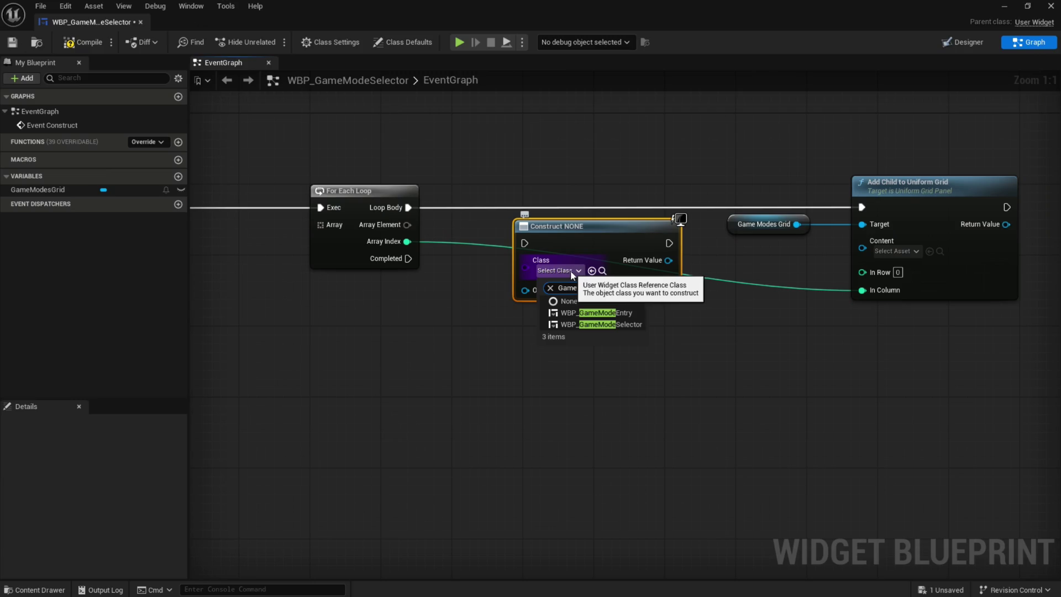
left_click(600, 313)
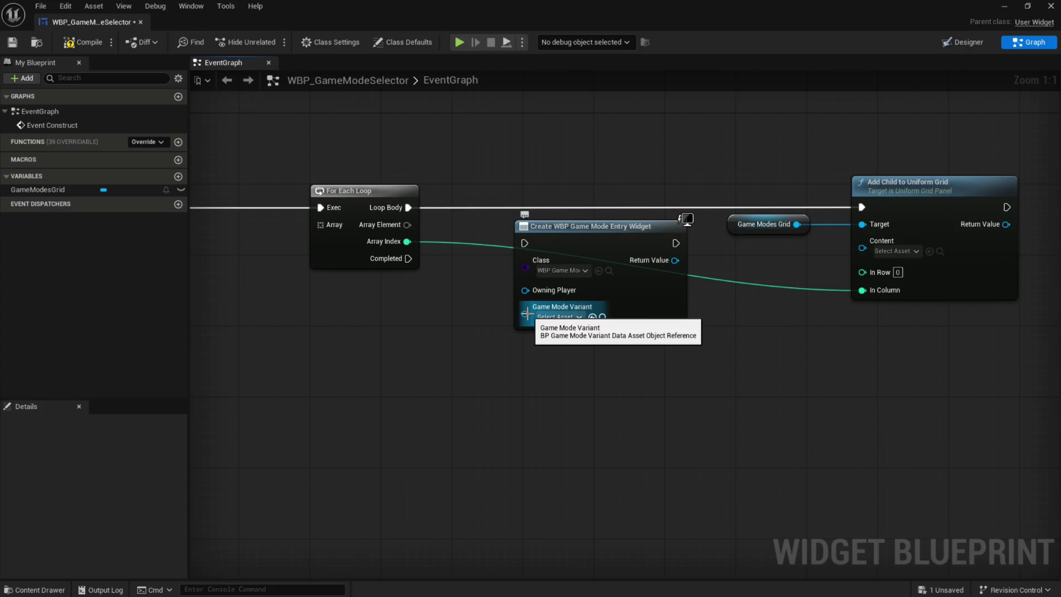
mouse_move(492, 429)
left_mouse_down()
mouse_move(414, 310)
mouse_move(539, 308)
left_mouse_up()
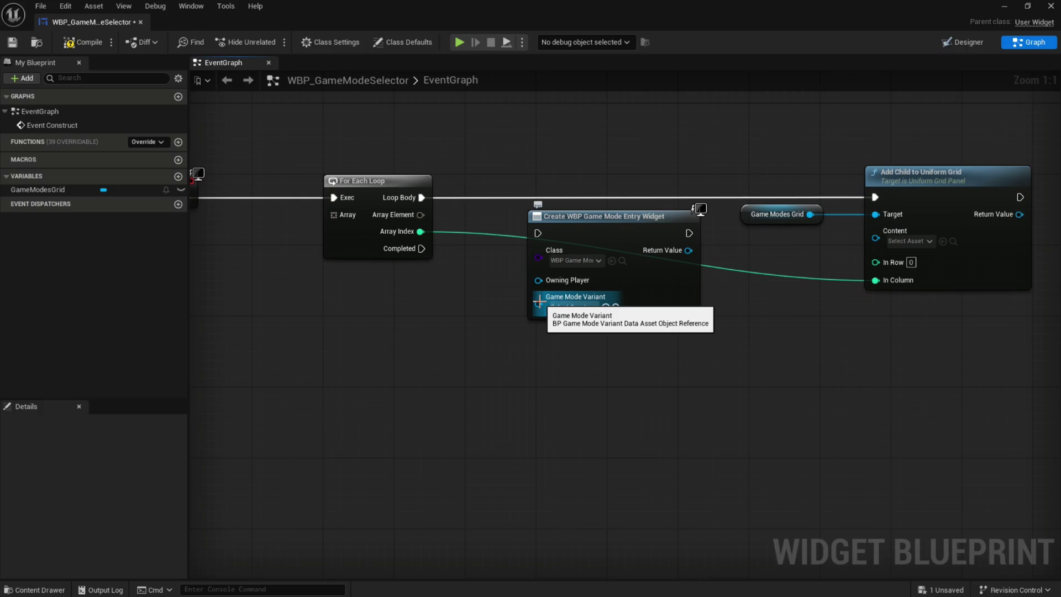
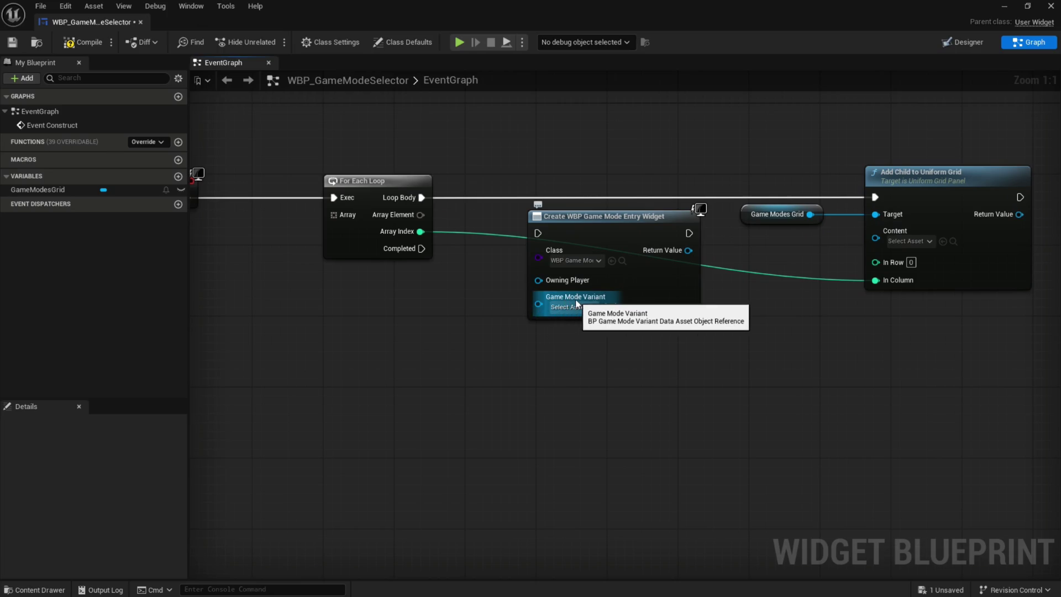
- Wire Array Element to Game Mode Variant, and Loop Body through Create Widget into Add Child, Return Value to Content
left_click_drag(540, 304, 424, 215)
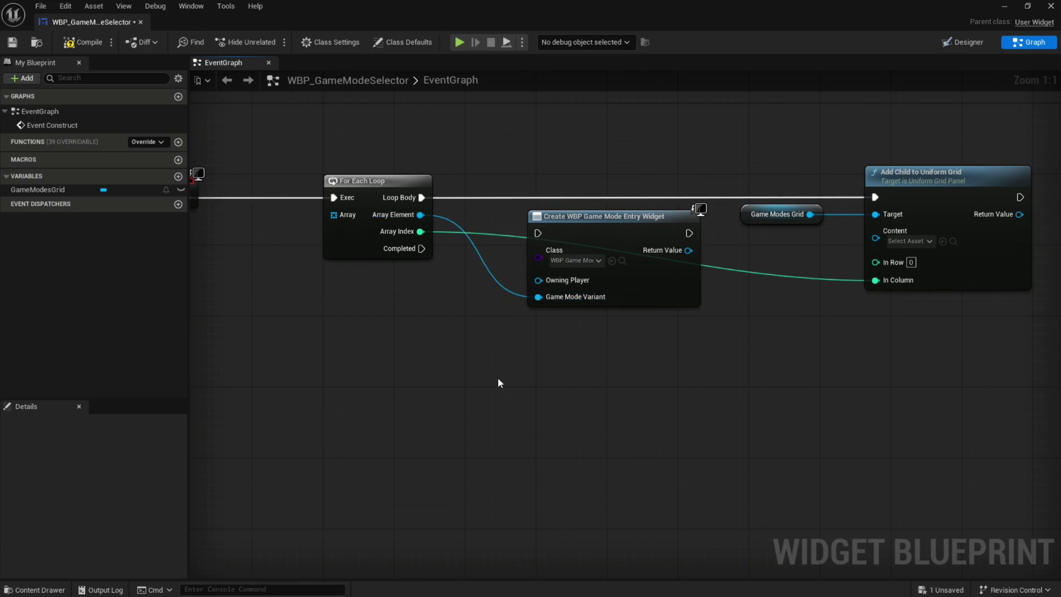
left_click_drag(588, 221, 579, 191)
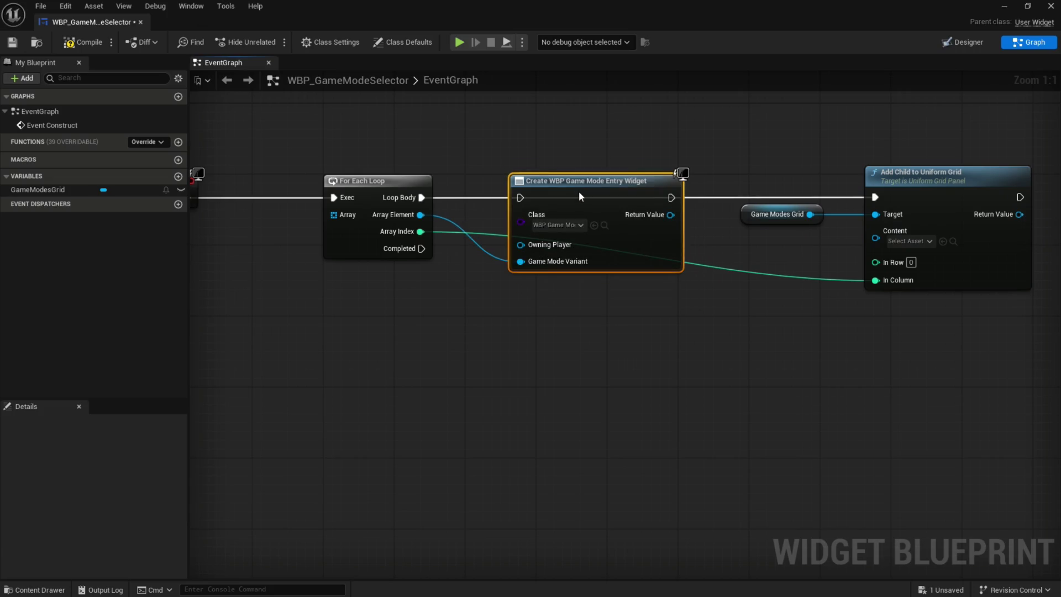
left_click(525, 369)
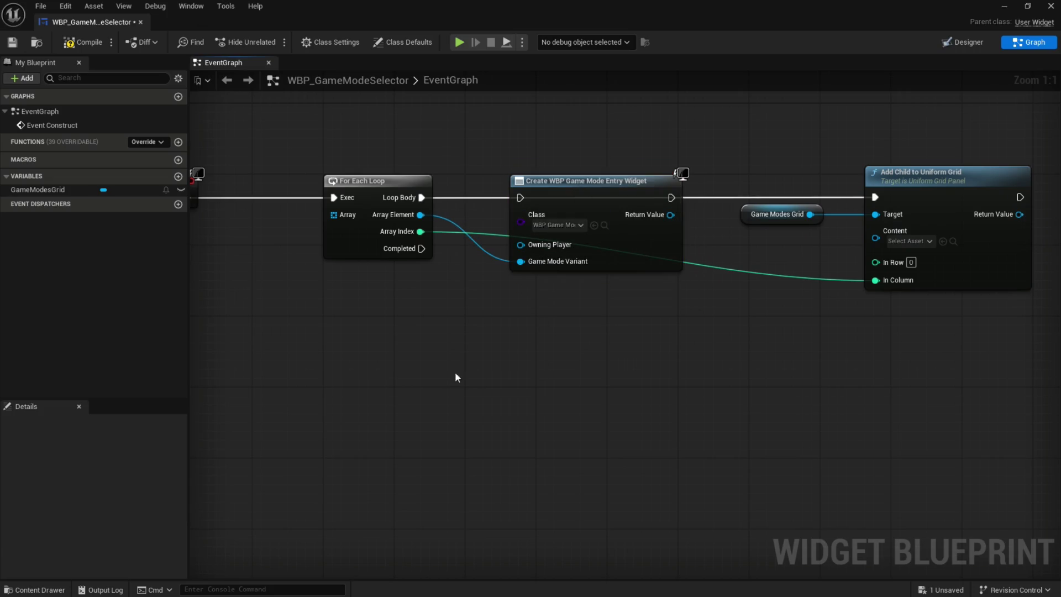
left_click_drag(520, 197, 423, 198)
left_click_drag(672, 197, 875, 197)
mouse_move(671, 214)
left_mouse_down()
mouse_move(728, 250)
mouse_move(773, 254)
mouse_move(900, 230)
left_mouse_up()
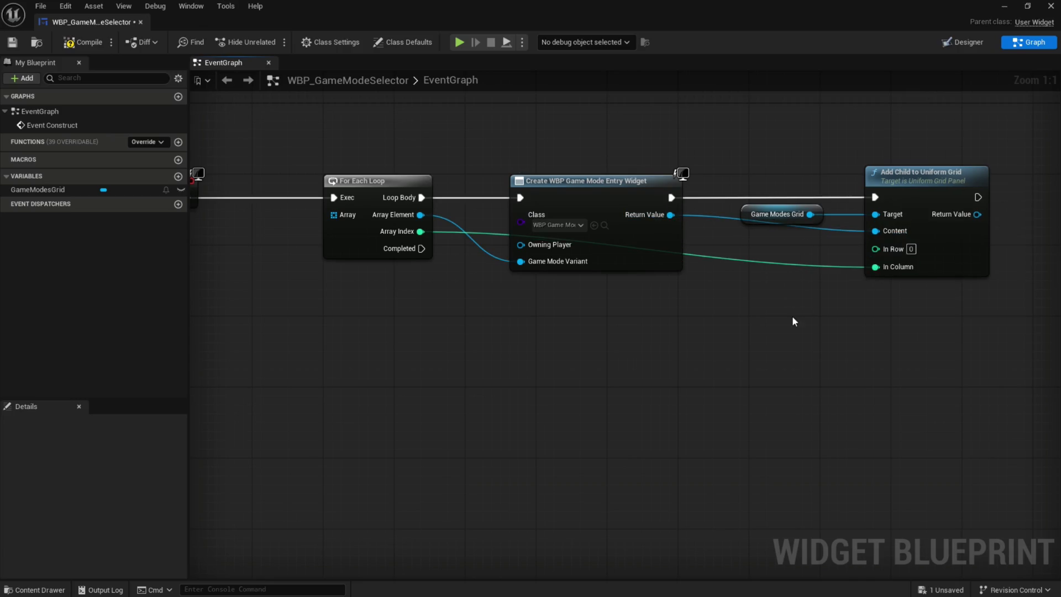
- Add a reroute node on the Return Value wire and straighten the wire into Content
double_click(718, 216)
left_click_drag(718, 170, 864, 226)
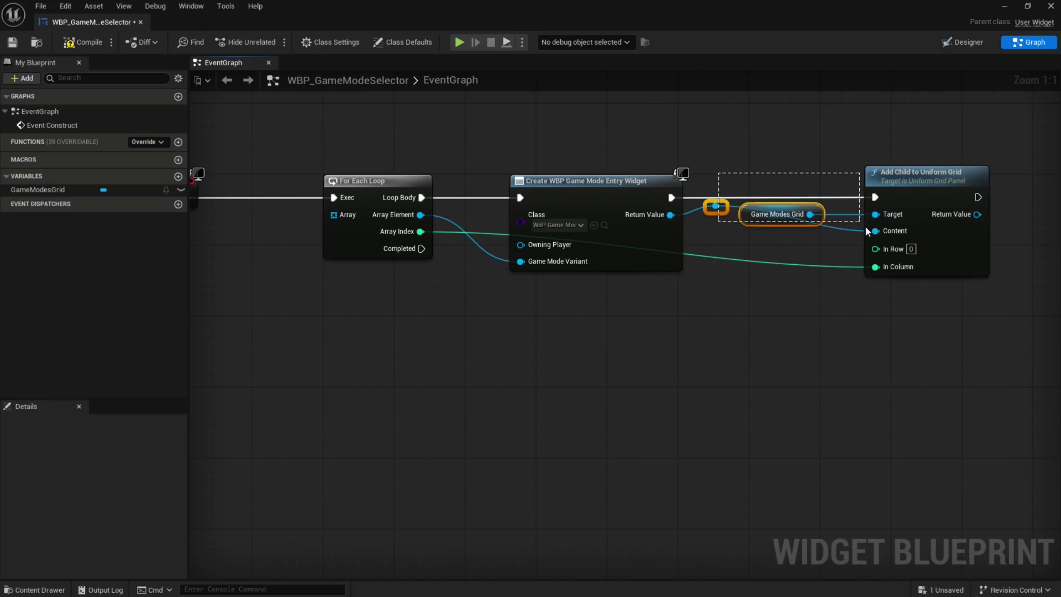
key("q")
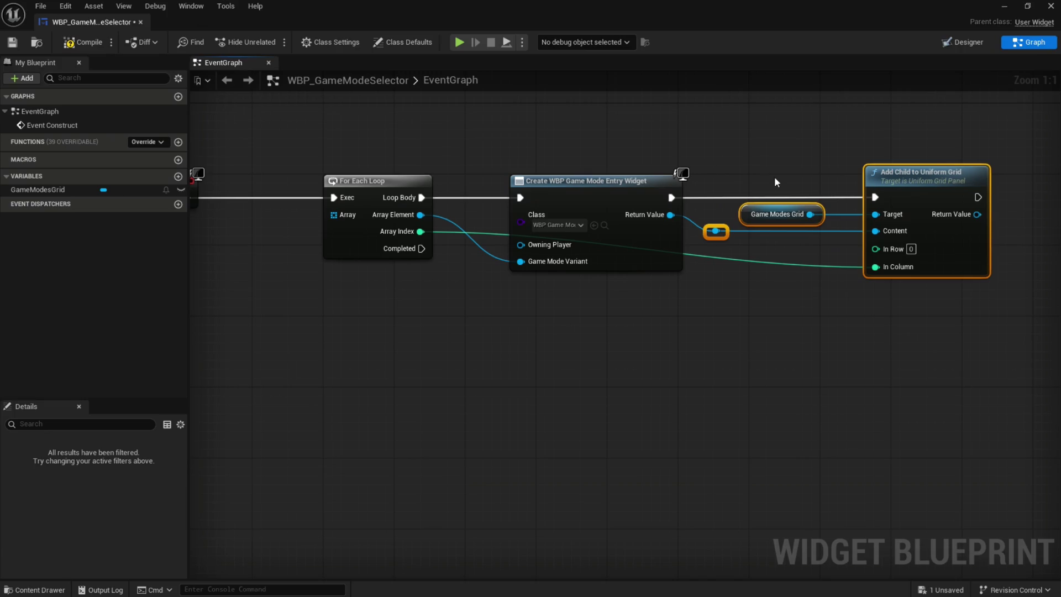
left_click(714, 201)
left_click_drag(703, 177, 937, 260)
left_click(712, 318)
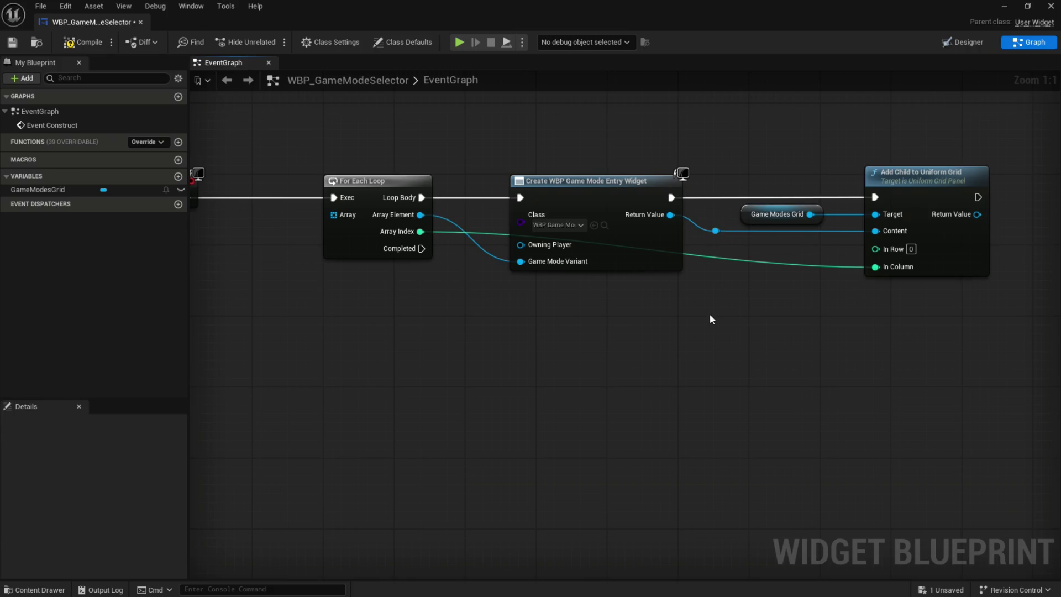
- Add a reroute node on the In Column wire and move it to tidy the wiring
double_click(717, 255)
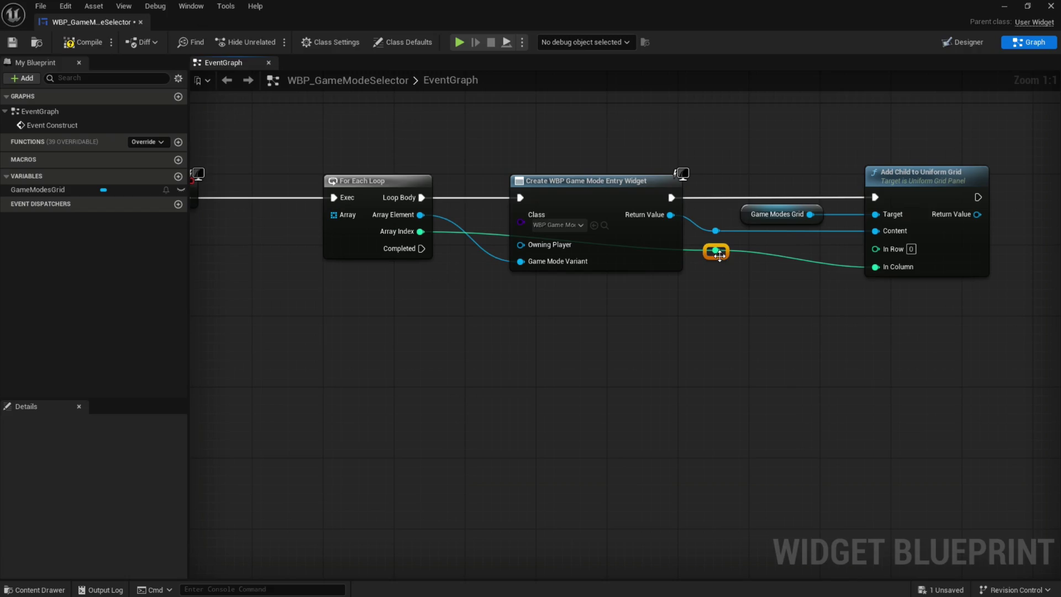
right_click(718, 254)
key("Escape")
mouse_move(715, 257)
left_mouse_down()
mouse_move(478, 290)
mouse_move(469, 277)
left_mouse_up()
left_click(502, 332)
left_click_drag(533, 382, 723, 415)
left_click_drag(695, 469, 490, 402)
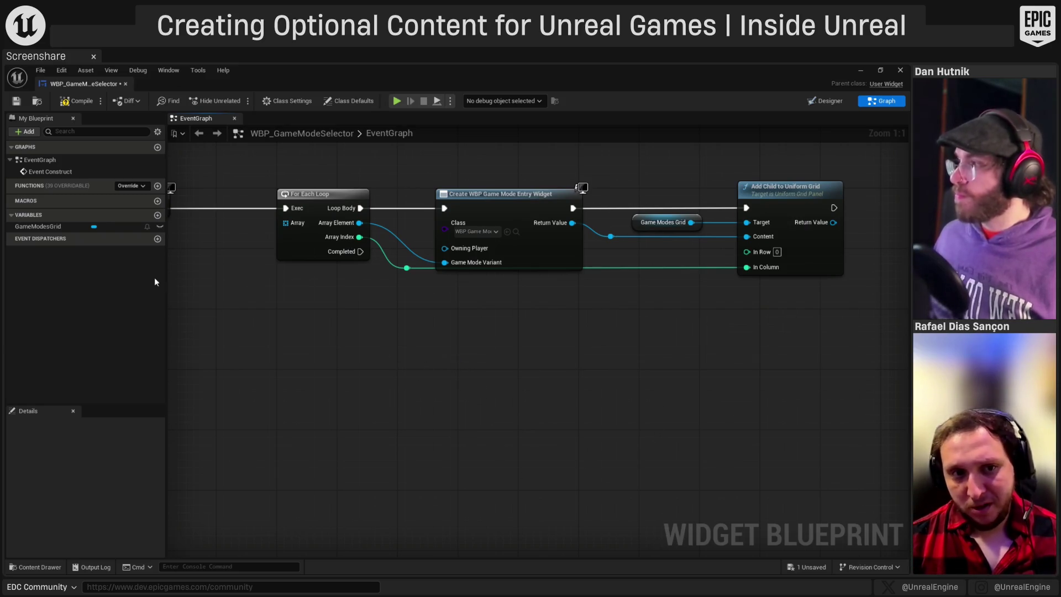
- Promote the For Each Loop's Array input to a new variable named 'Game Mode Variants'
mouse_move(204, 275)
left_mouse_down()
mouse_move(339, 282)
mouse_move(450, 310)
left_mouse_up()
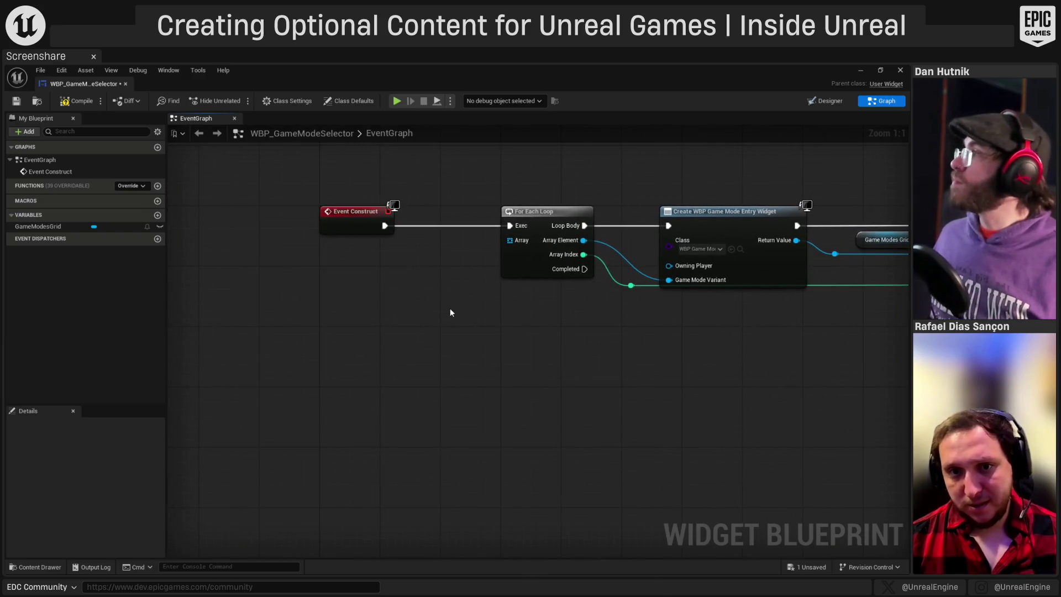
right_click(513, 243)
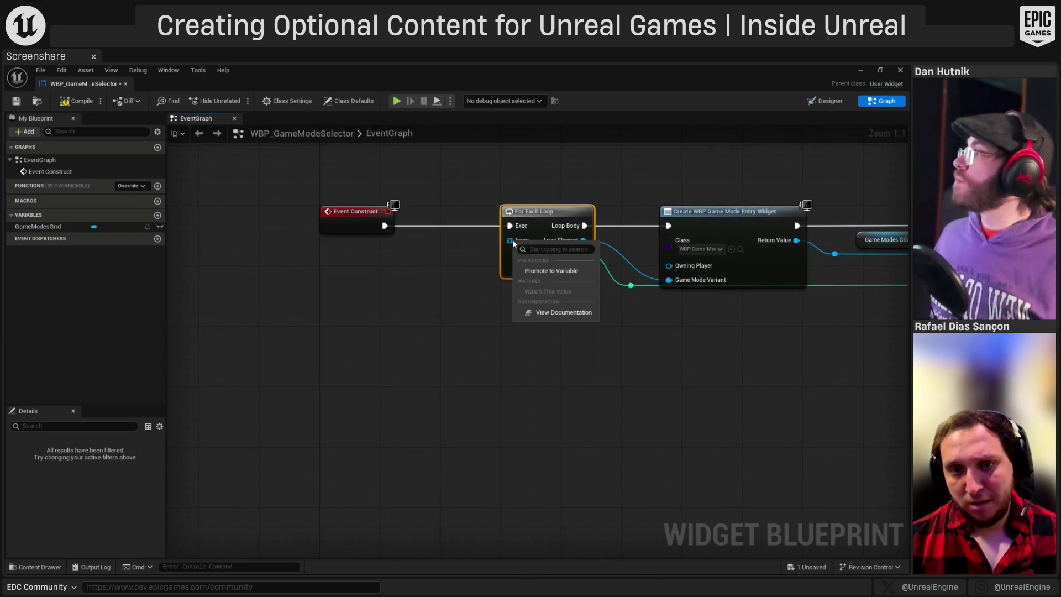
left_click(544, 272)
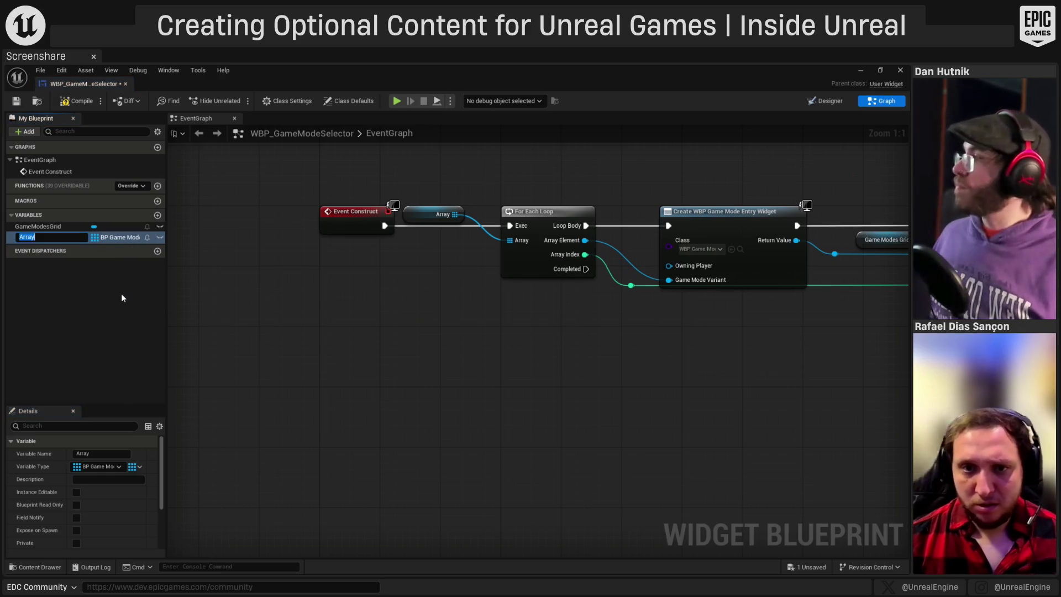
type("G")
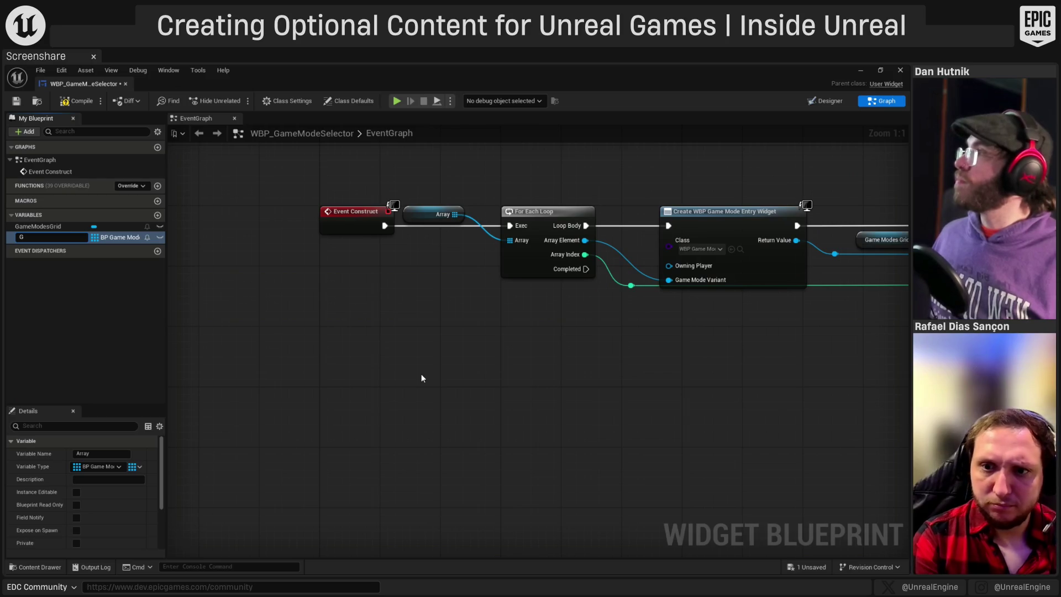
type("ame Mode Variants")
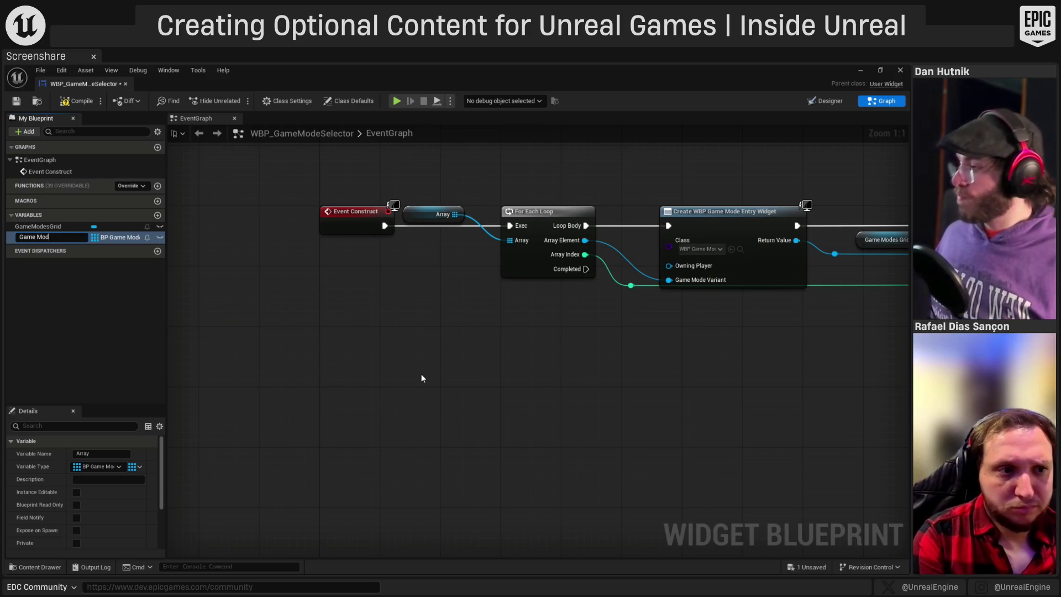
key("Return")
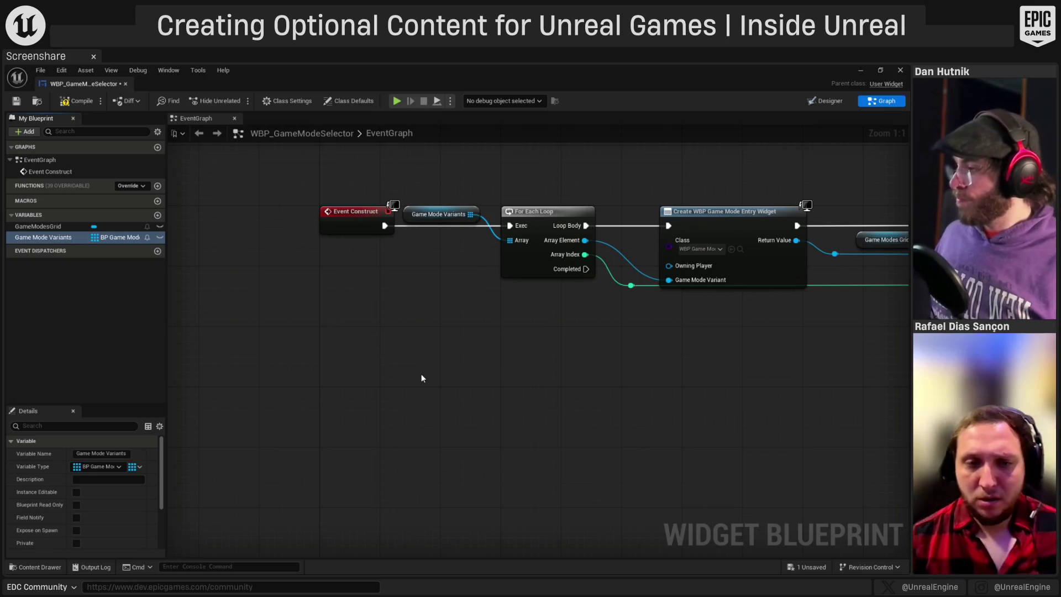
- Move the Game Mode Variants getter lower and select the variable in the variable list
left_click_drag(422, 214, 416, 246)
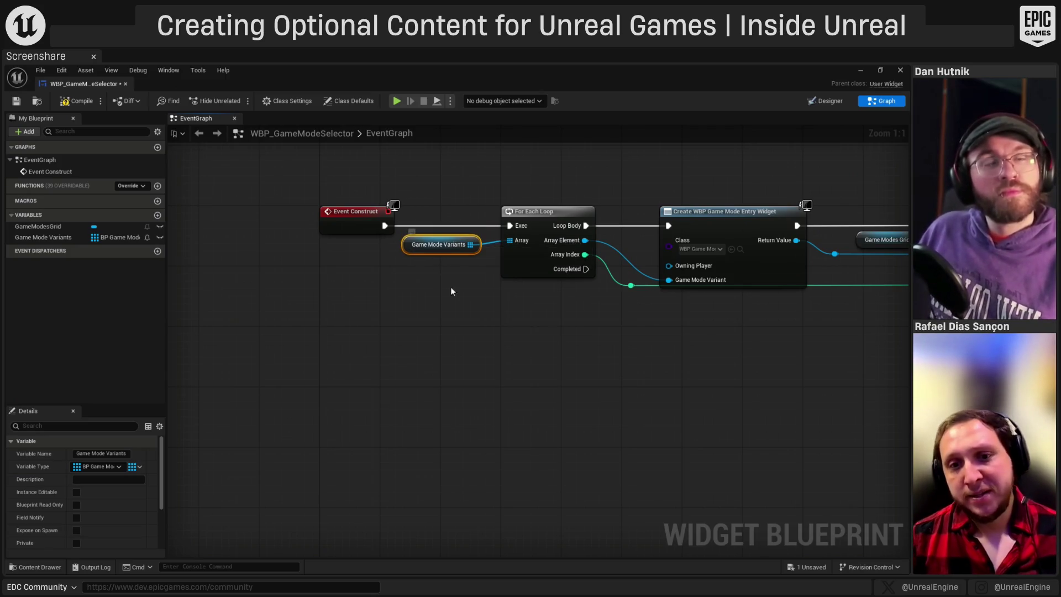
left_click(477, 347)
left_click(412, 252)
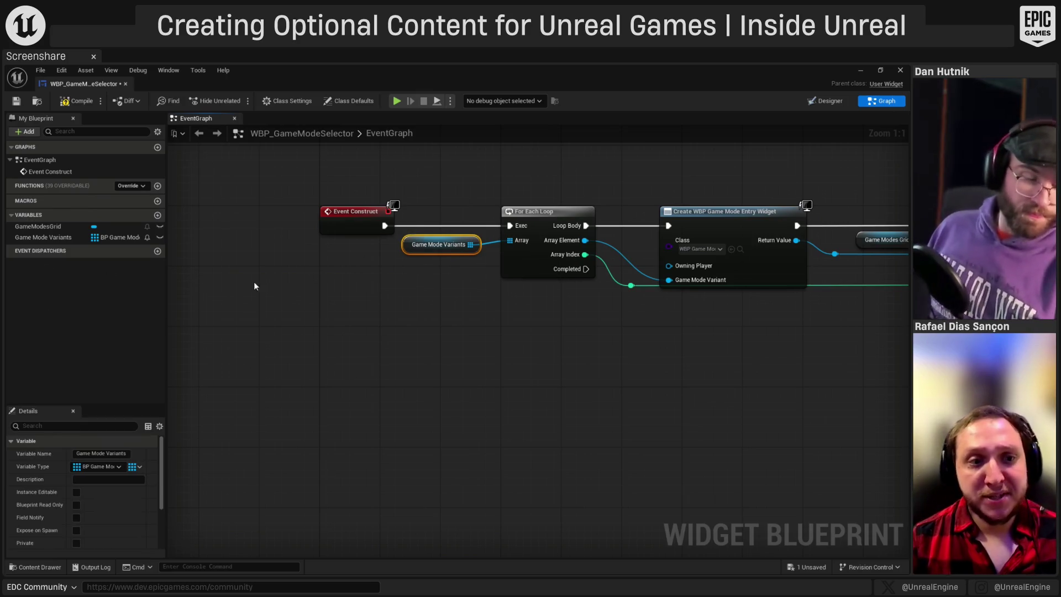
left_click(61, 235)
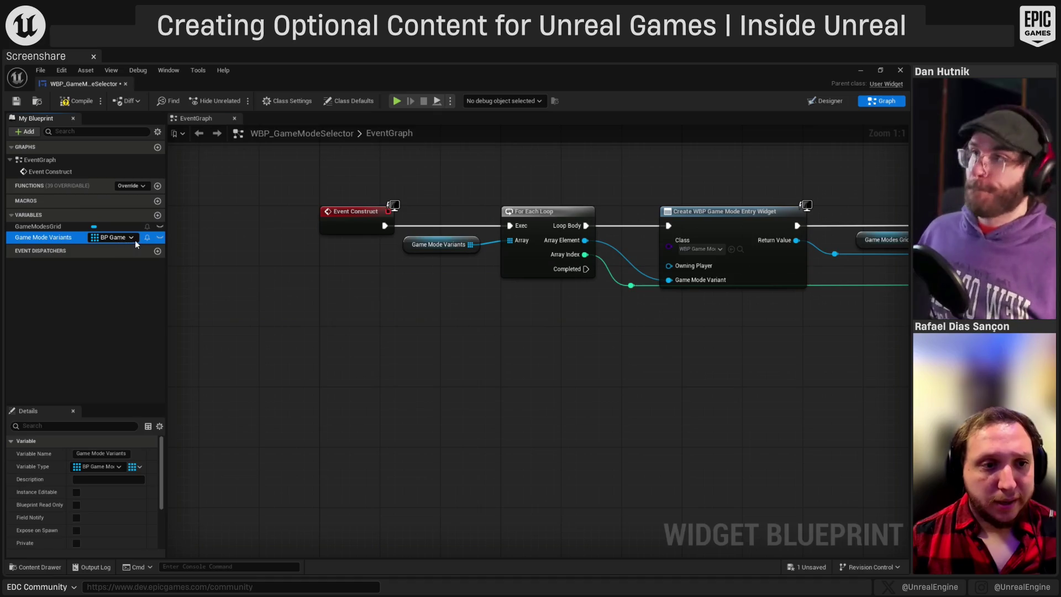
left_click(571, 344)
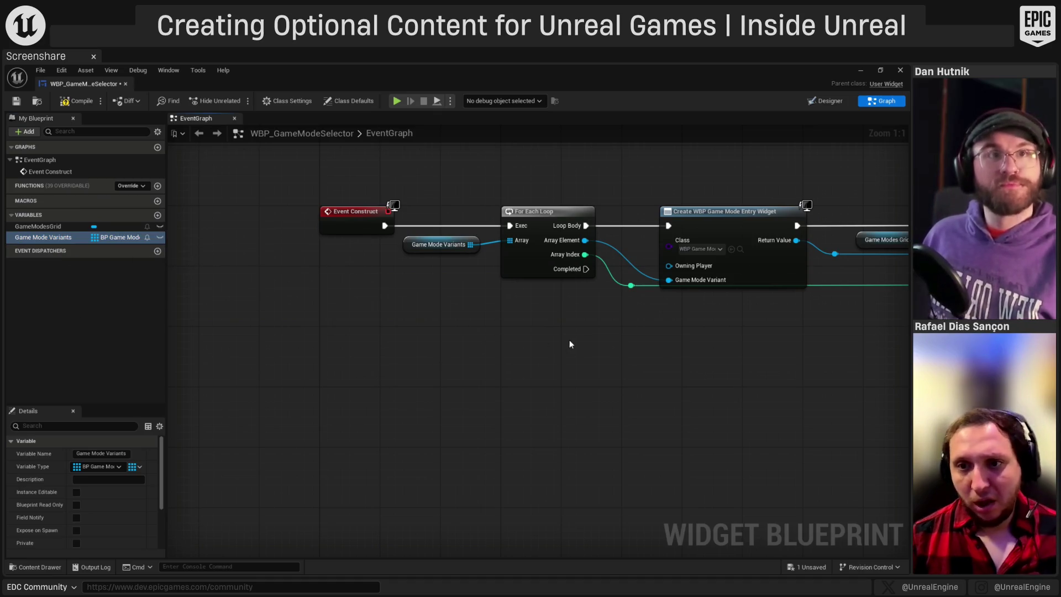
scroll(427, 182, "down", 1)
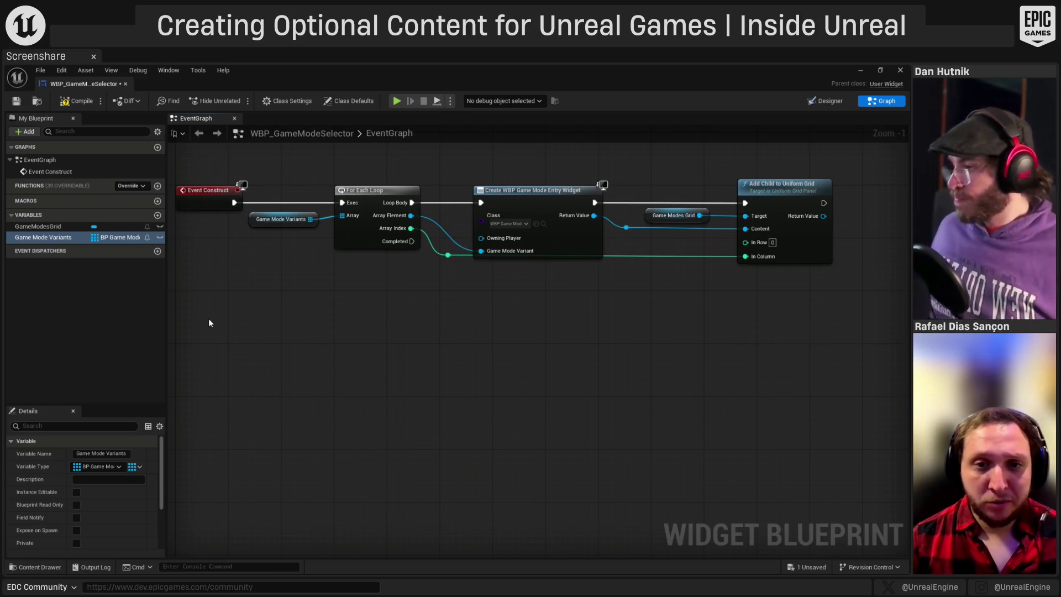
key("Home")
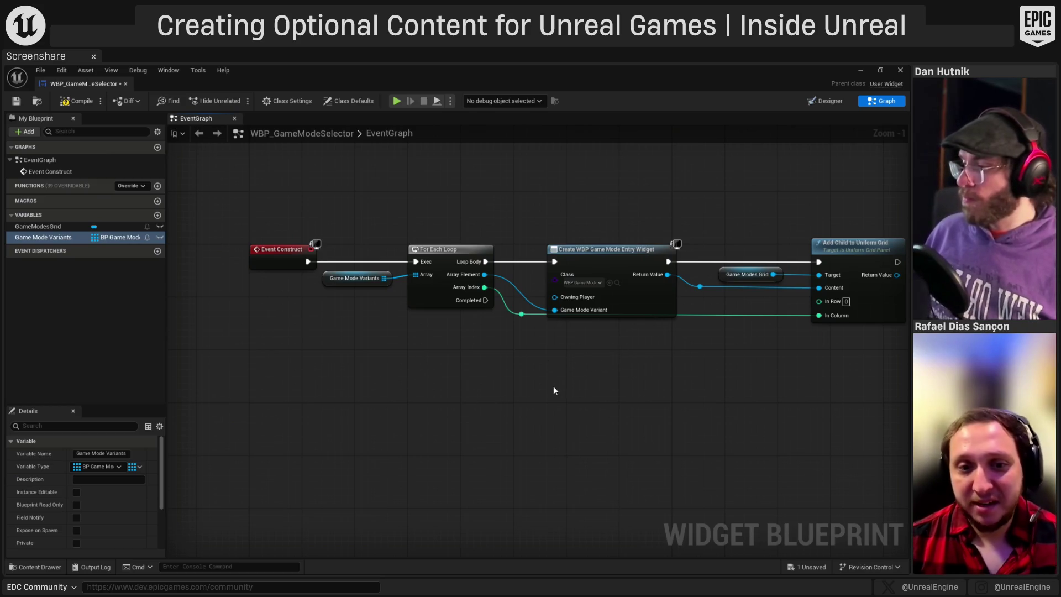
- Change the Game Mode Variants variable type to a Soft Object Reference and confirm
left_click(331, 278)
scroll(133, 470, "down", 1)
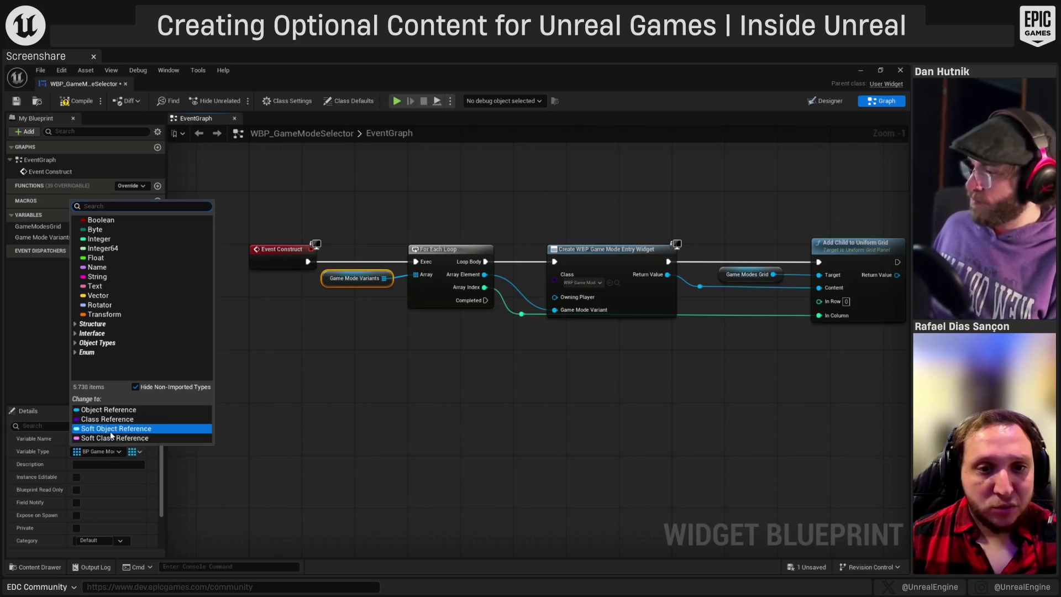
left_click(111, 433)
left_click(507, 345)
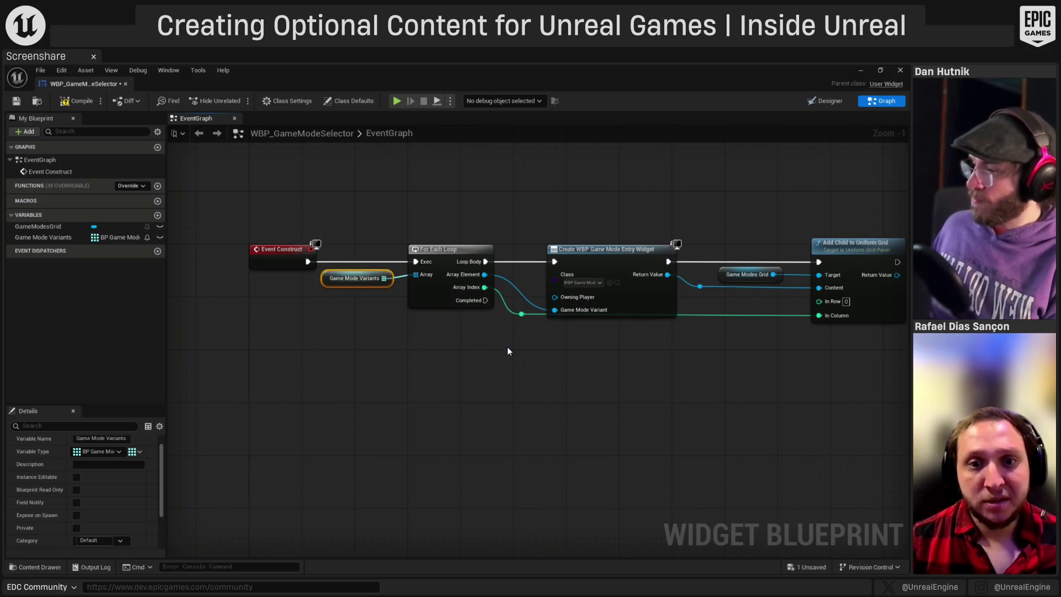
left_click(495, 365)
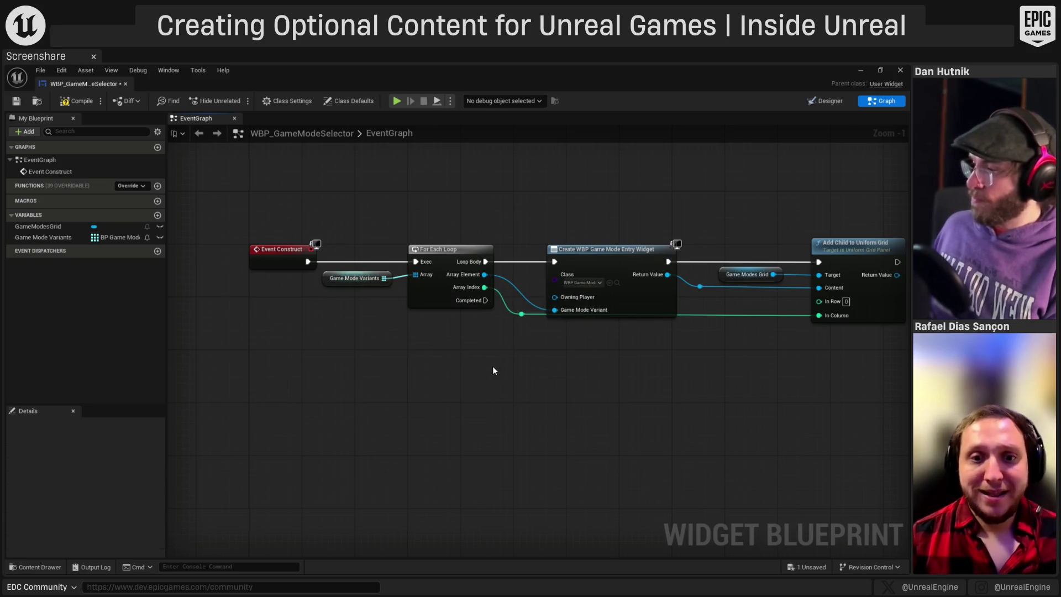
- Reconnect Game Mode Variants to the For Each Loop's Array input after the type change
left_click(485, 274, "alt")
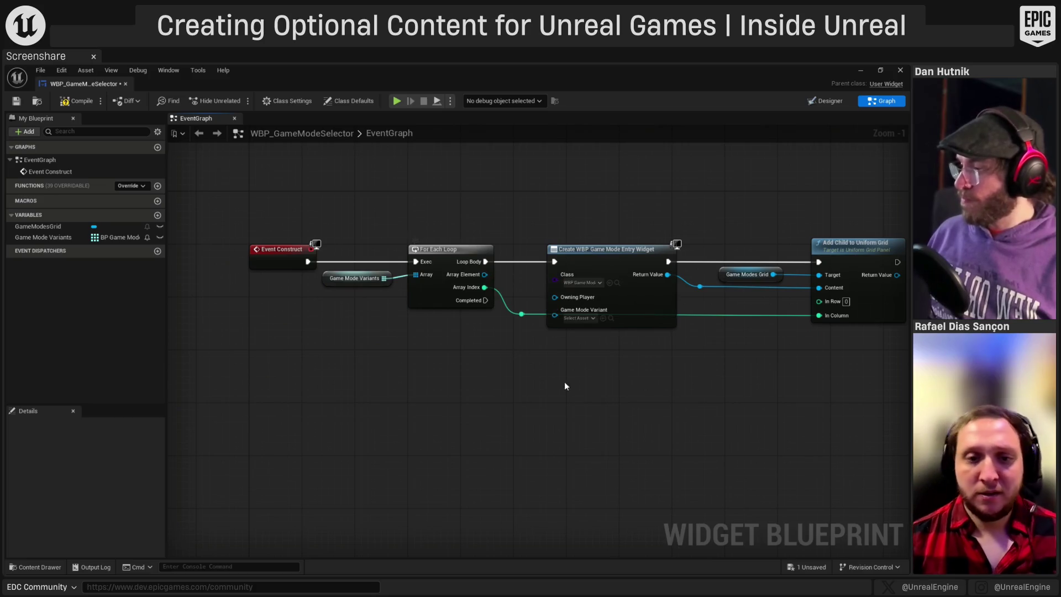
left_click(416, 275, "alt")
left_click_drag(384, 278, 415, 274)
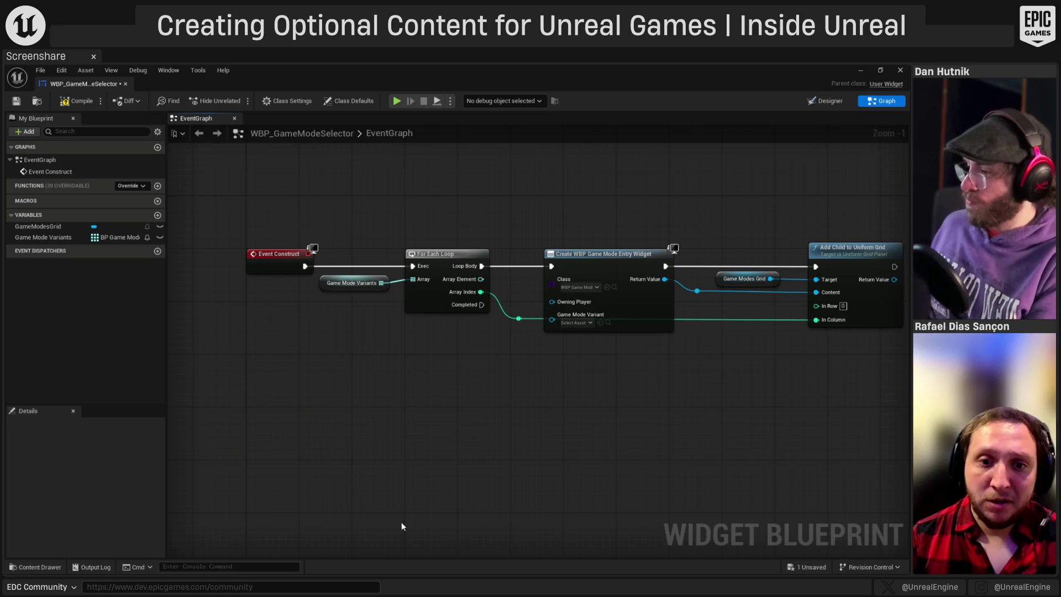
mouse_move(481, 279)
left_mouse_down()
mouse_move(503, 281)
mouse_move(519, 350)
mouse_move(496, 471)
mouse_move(519, 399)
left_mouse_up()
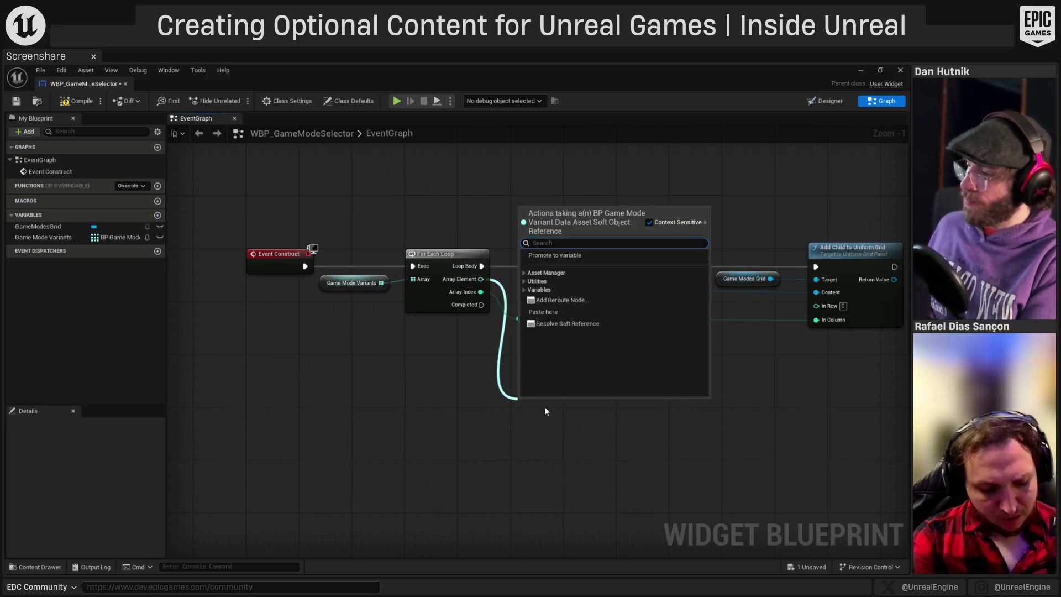
- Insert a Load Asset Blocking node after the Loop Body, before widget creation
type("load")
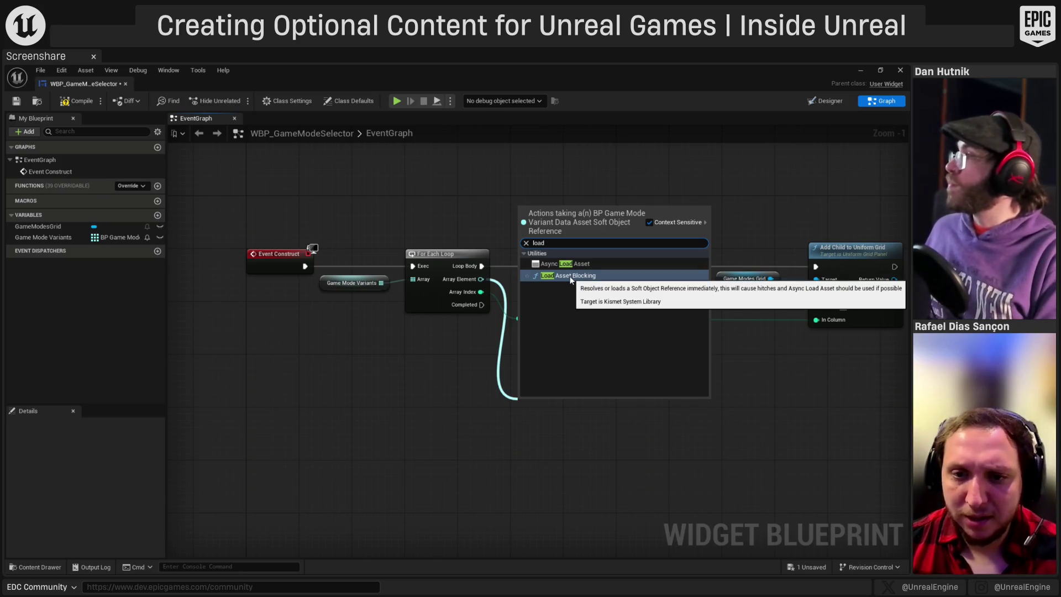
left_click(571, 279)
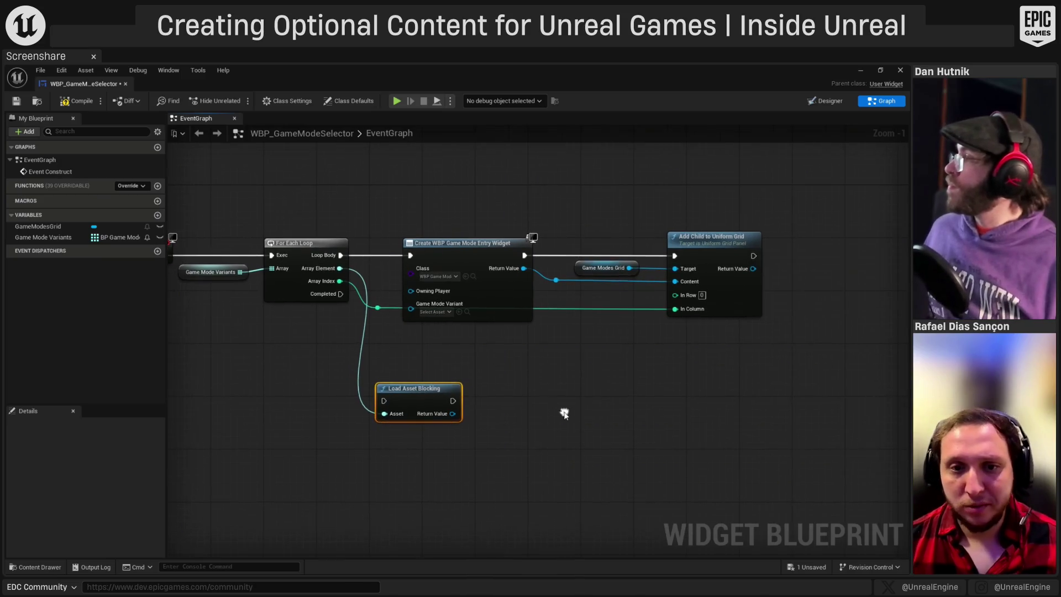
left_click_drag(452, 231, 801, 361)
left_click_drag(464, 244, 629, 244)
mouse_move(394, 380)
left_mouse_down()
mouse_move(442, 248)
mouse_move(421, 243)
left_mouse_up()
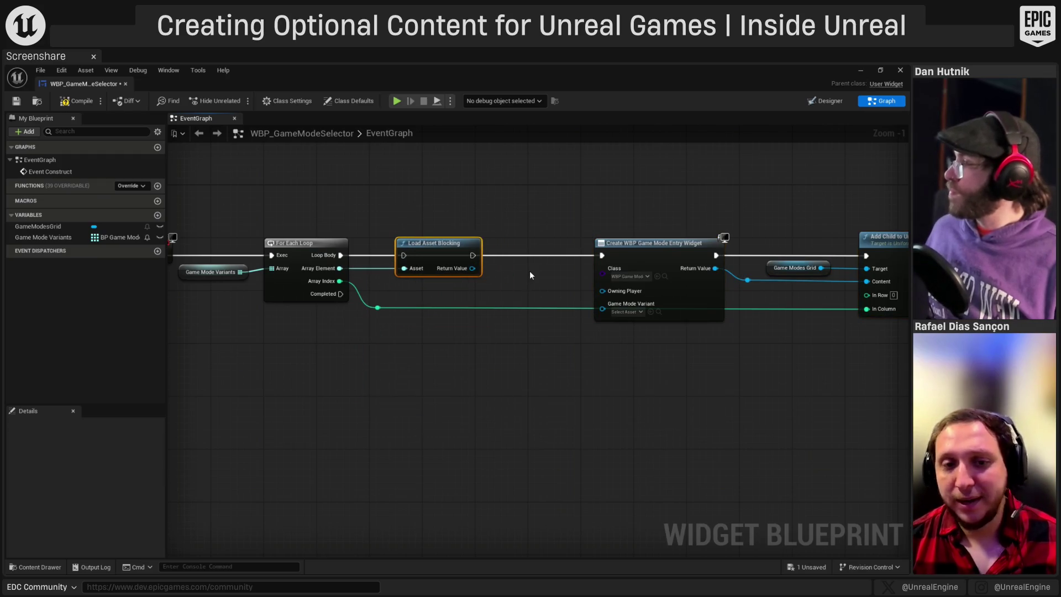
left_click_drag(409, 254, 334, 253)
left_click(513, 199)
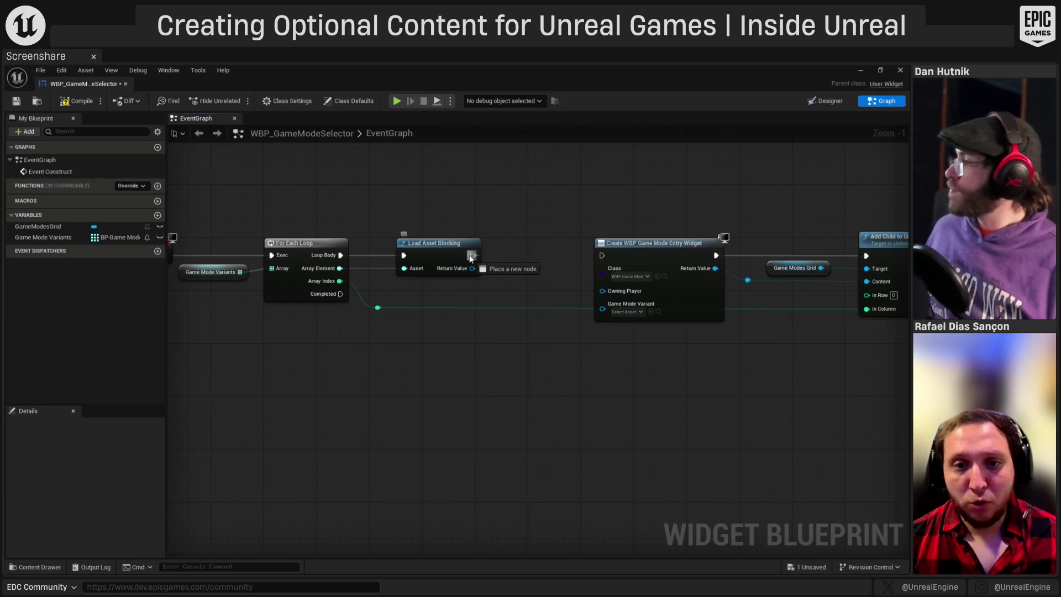
- Add a Cast To BP_GameModeVariantDataAsset node off the loaded asset's Return Value
left_click_drag(472, 268, 494, 284)
type("cca")
key("BackSpace")
key("BackSpace")
type("ast")
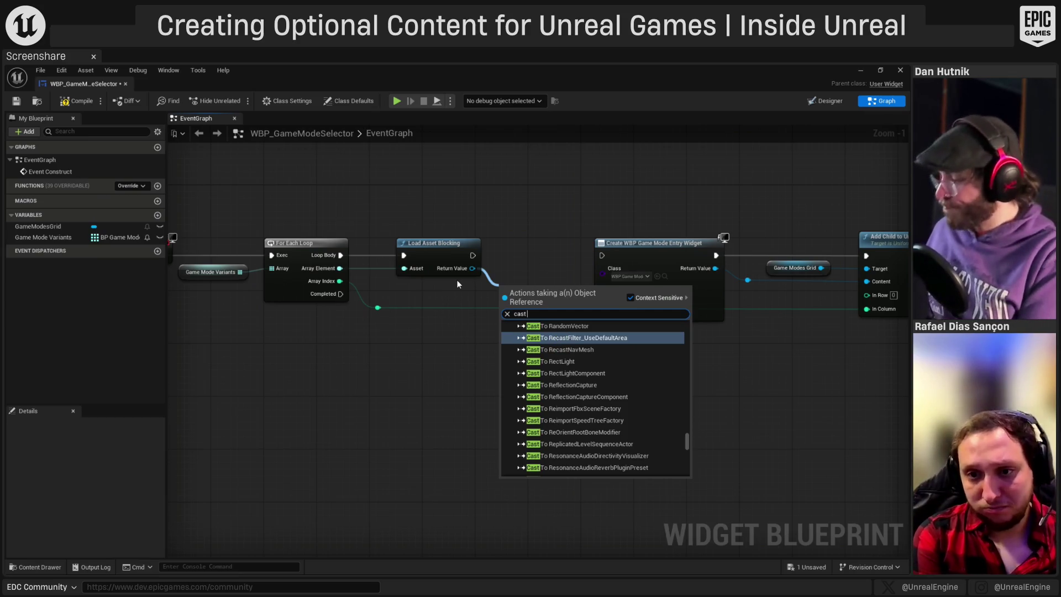
type("  w")
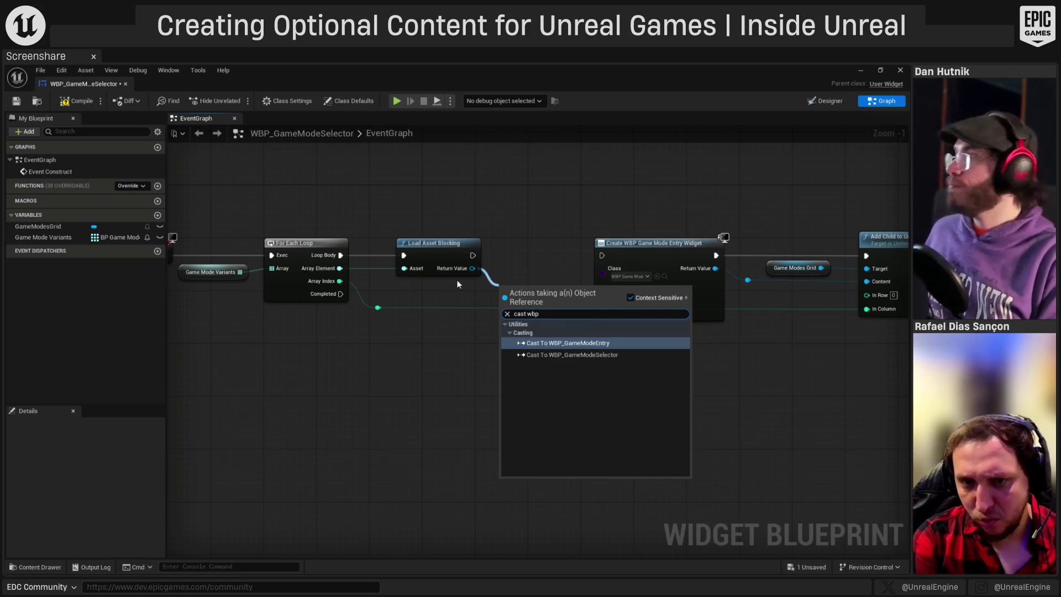
key("BackSpace")
type("gamemode")
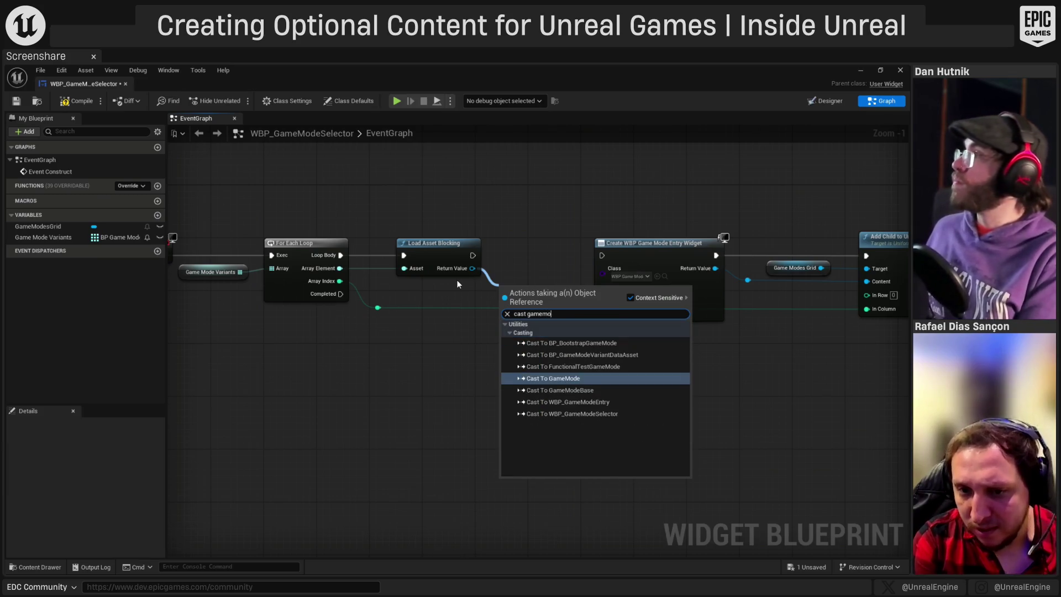
left_click(649, 355)
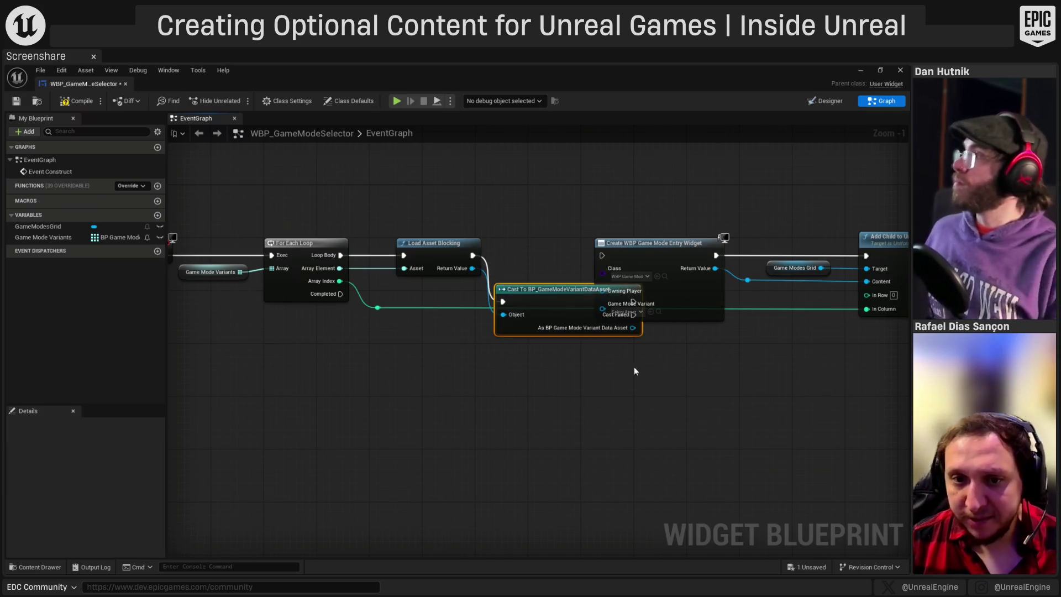
left_click_drag(529, 293, 519, 246)
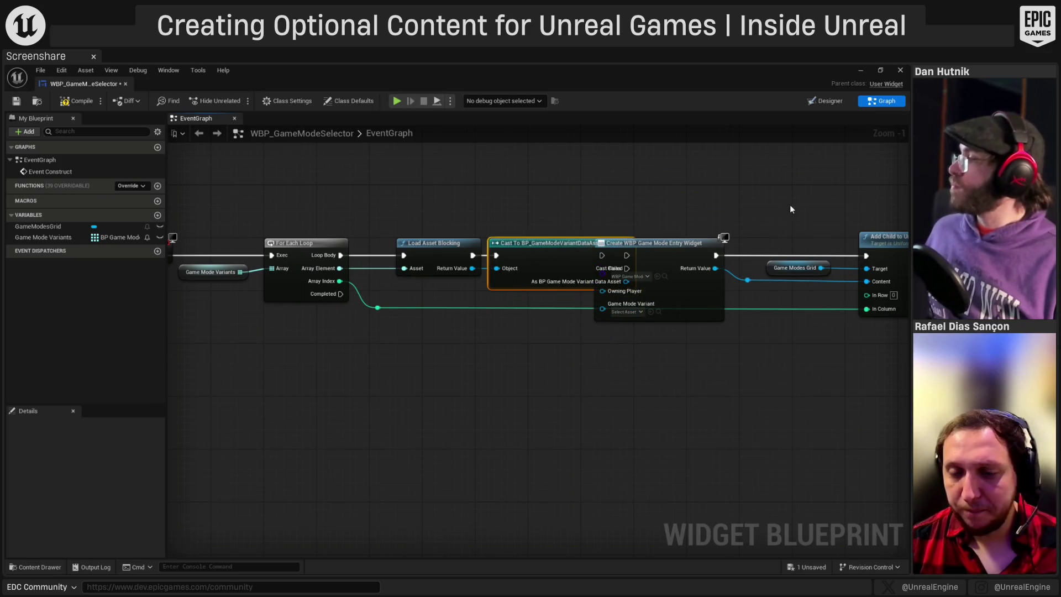
left_click_drag(791, 209, 693, 208)
- Feed the cast result into Game Mode Variant and chain its execution into Create Widget
left_click_drag(569, 208, 831, 352)
left_click_drag(645, 326, 776, 326)
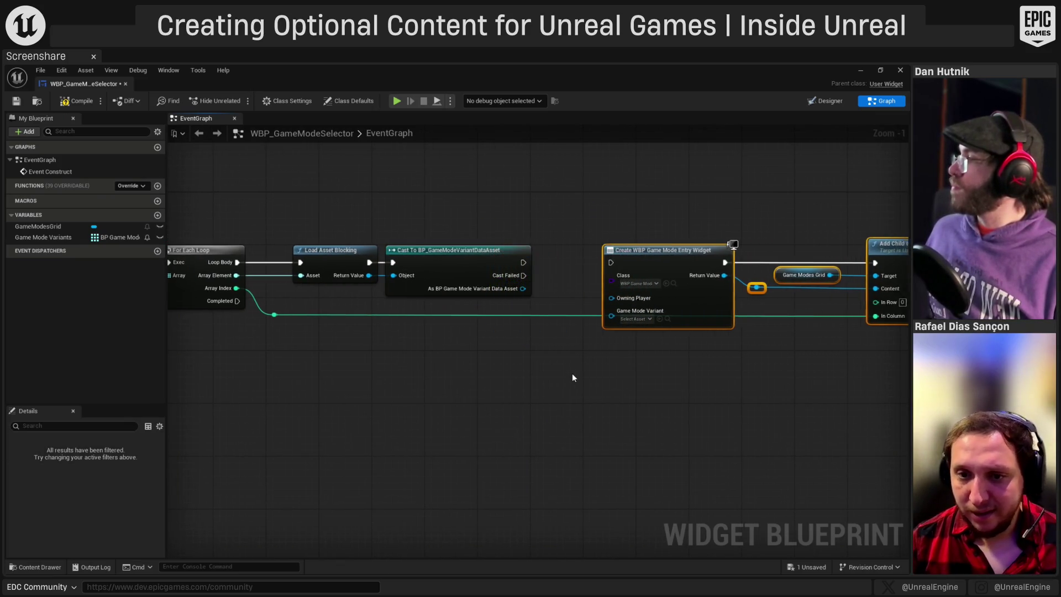
left_click(572, 377)
left_click_drag(459, 249, 478, 250)
left_click_drag(543, 289, 632, 311)
left_click(622, 343)
left_click_drag(631, 263, 543, 263)
mouse_move(479, 431)
left_mouse_down()
mouse_move(386, 372)
mouse_move(656, 396)
left_mouse_up()
scroll(553, 376, "down", 1)
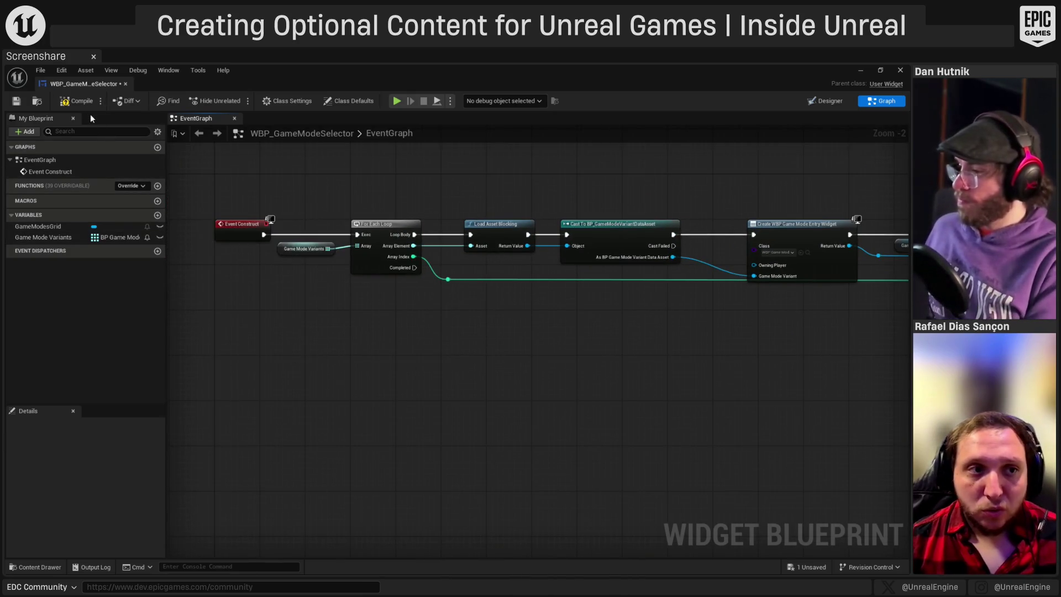
- Compile and save the widget blueprint, then select the Game Mode Variants variable
left_click(82, 102)
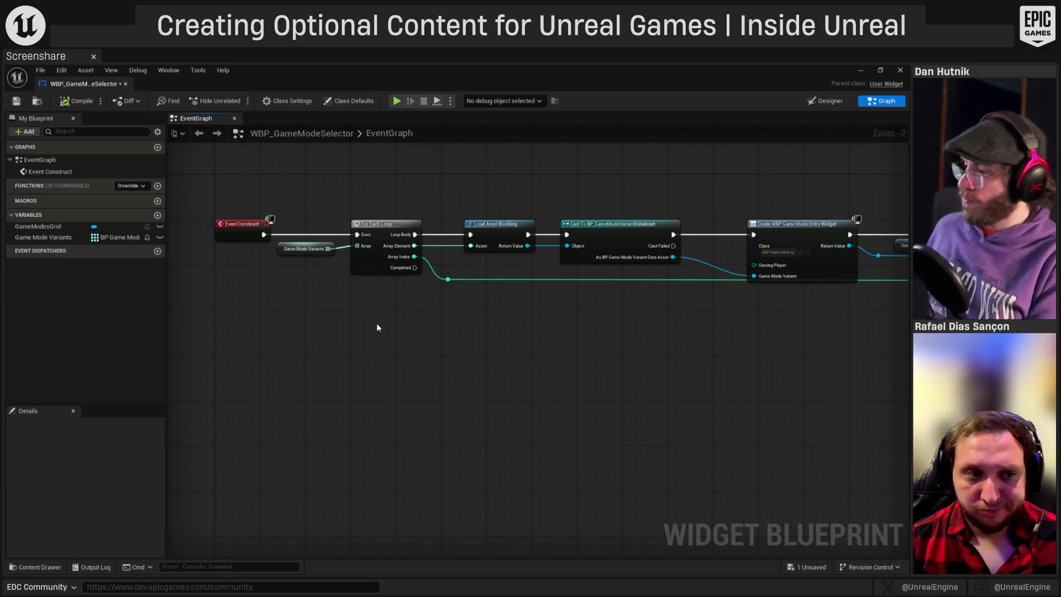
left_click(42, 237)
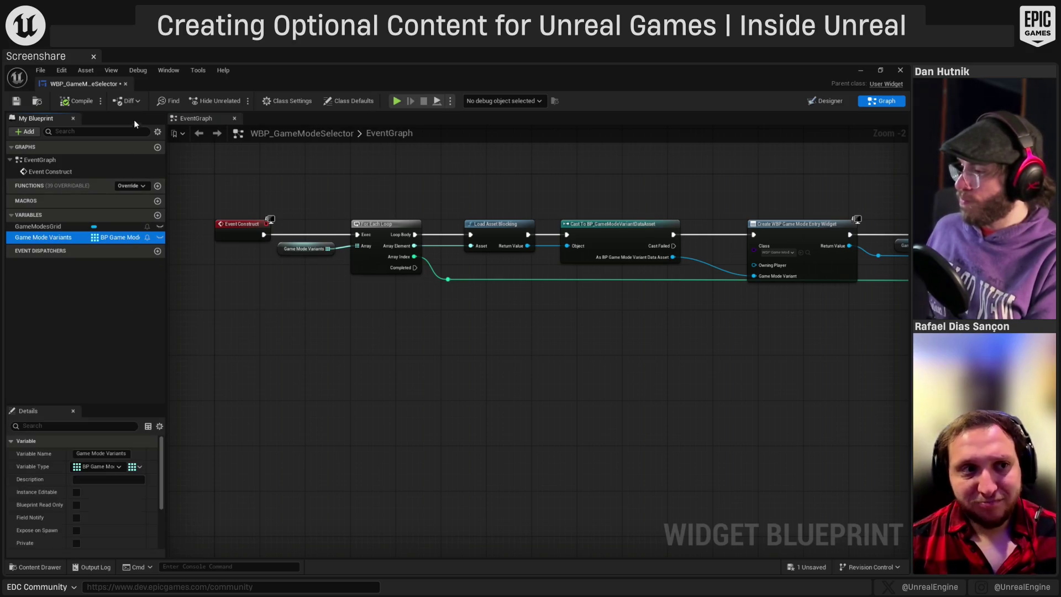
left_click(16, 101)
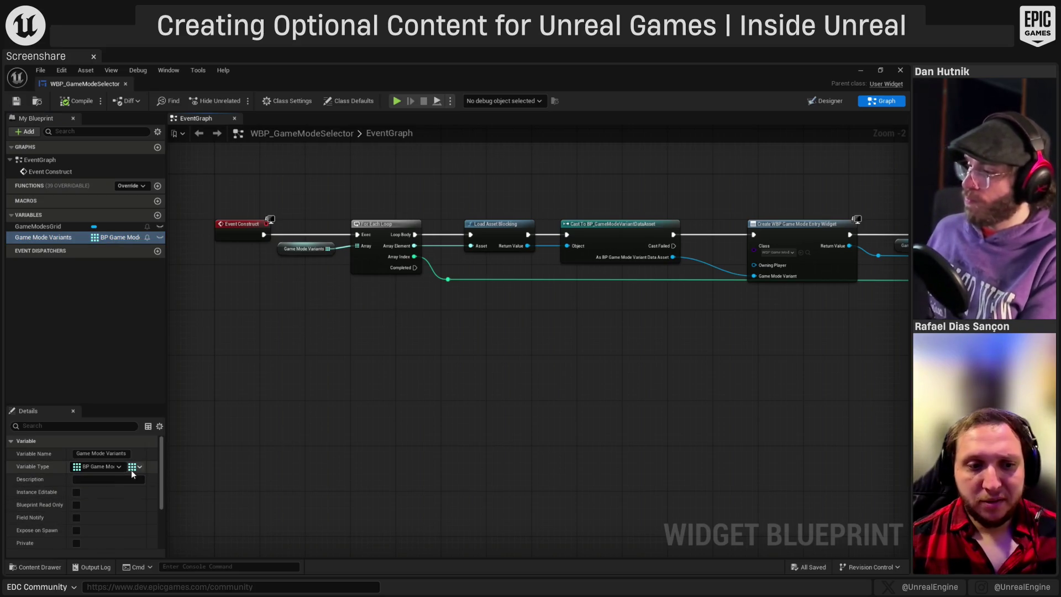
scroll(133, 473, "down", 4)
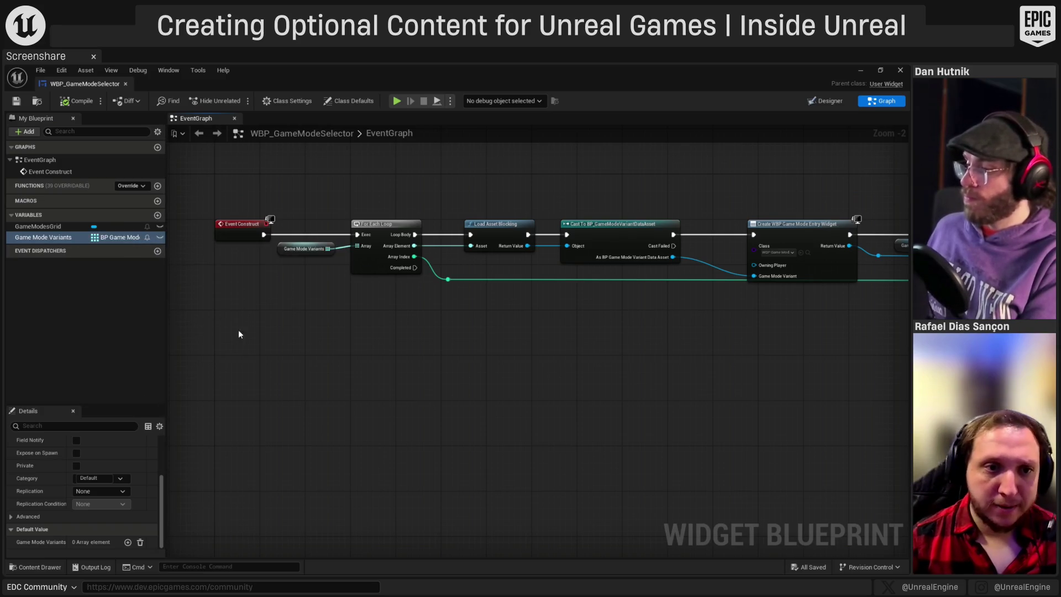
left_click_drag(237, 329, 322, 370)
- Make Game Mode Variants instance editable and Expose on Spawn, then compile and save
left_click(159, 237)
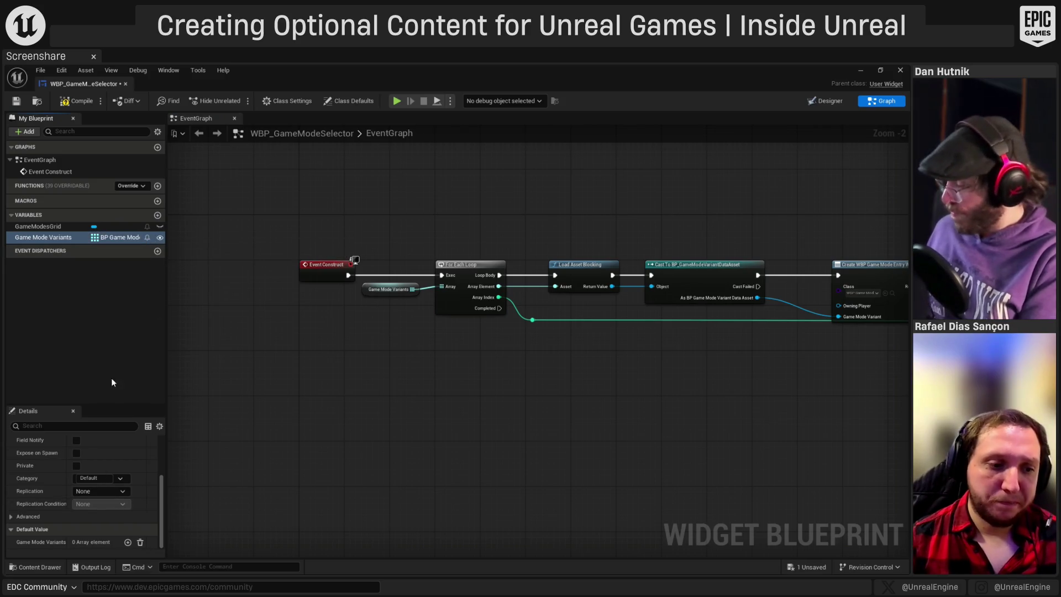
left_click(41, 516)
scroll(41, 518, "down", 1)
scroll(55, 523, "down", 2)
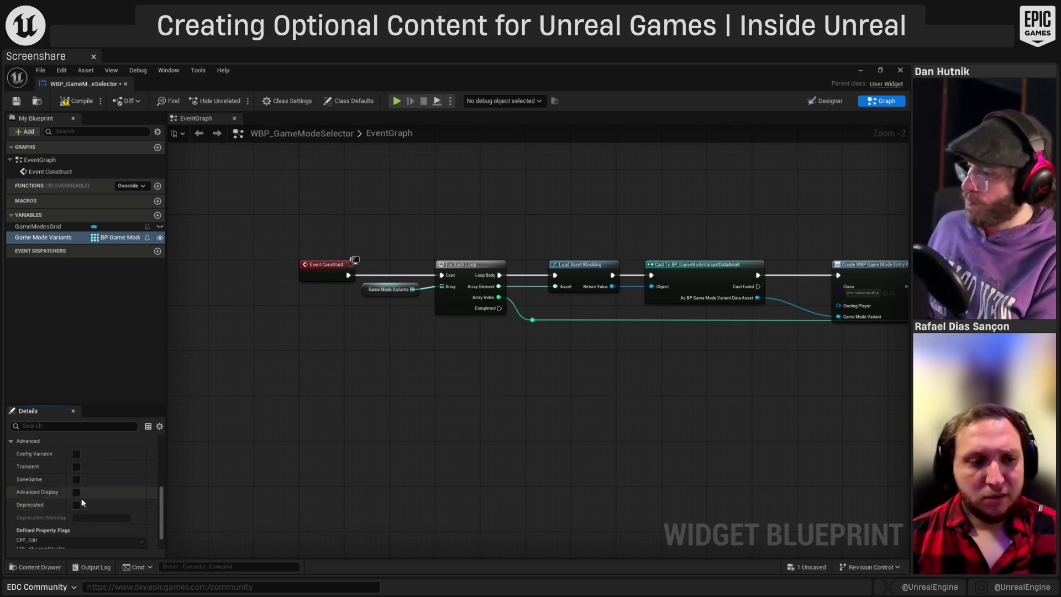
scroll(95, 536, "up", 5)
left_click(76, 483)
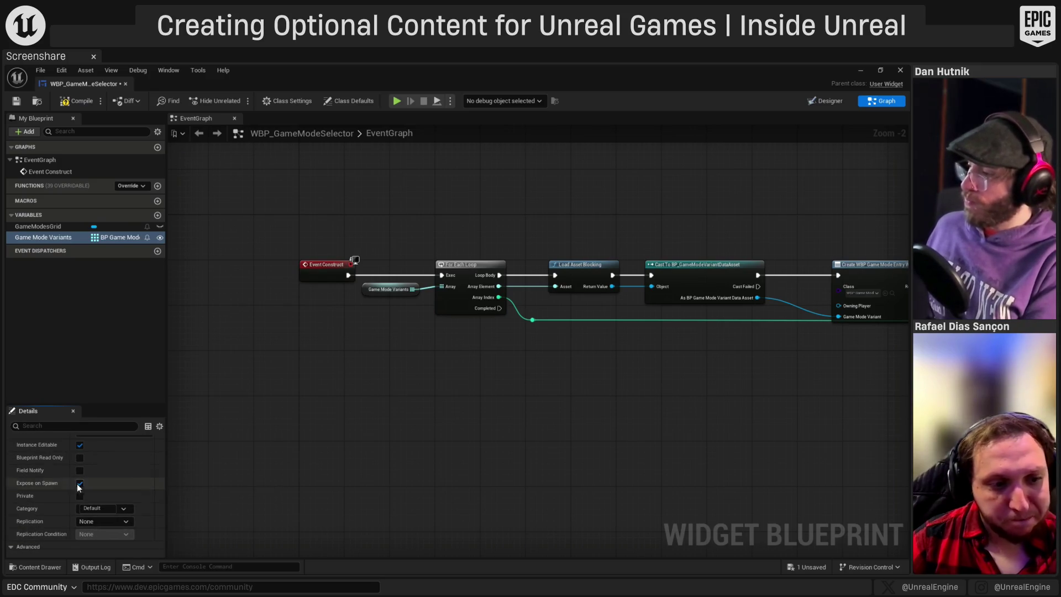
left_click(64, 102)
left_click(16, 100)
- Close WBP_GameModeSelector and open the Content/Blueprints folder
left_click(127, 83)
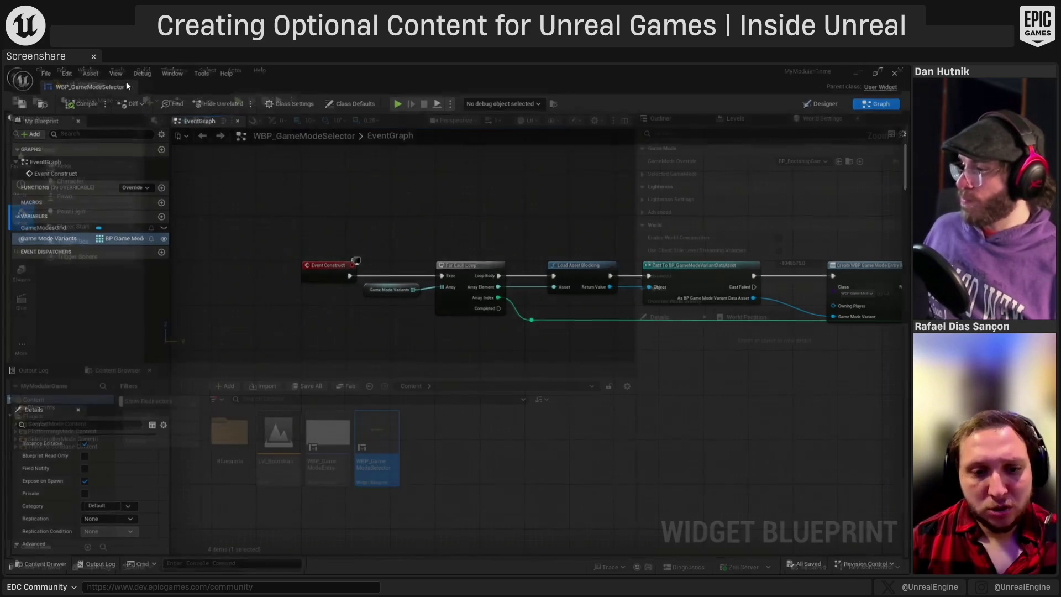
left_click(222, 428)
double_click(222, 428)
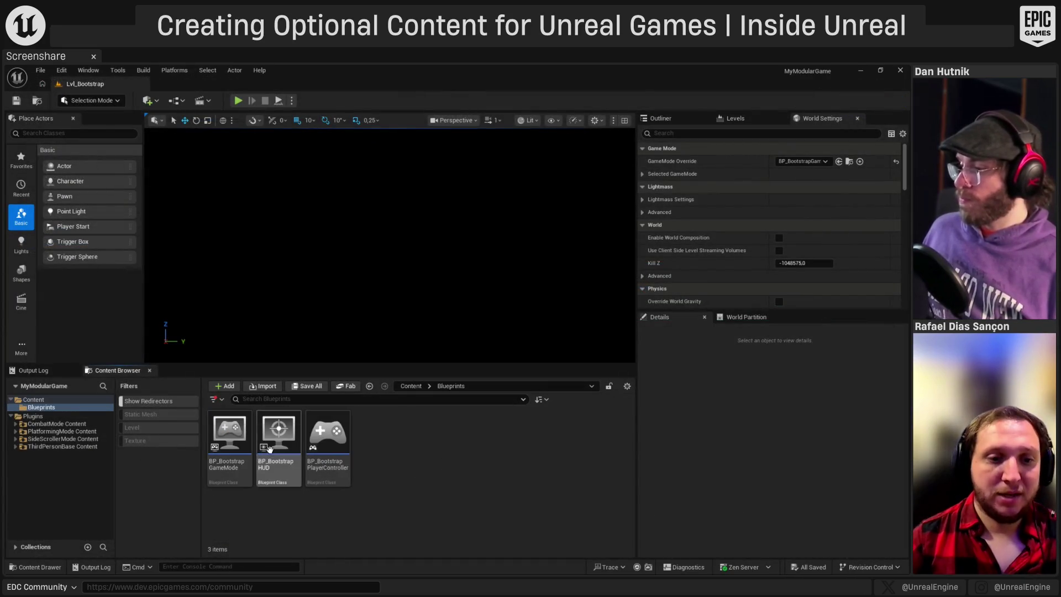
- Open BP_BootstrapHUD in the full Blueprint Editor and delete the unused default event nodes
double_click(272, 445)
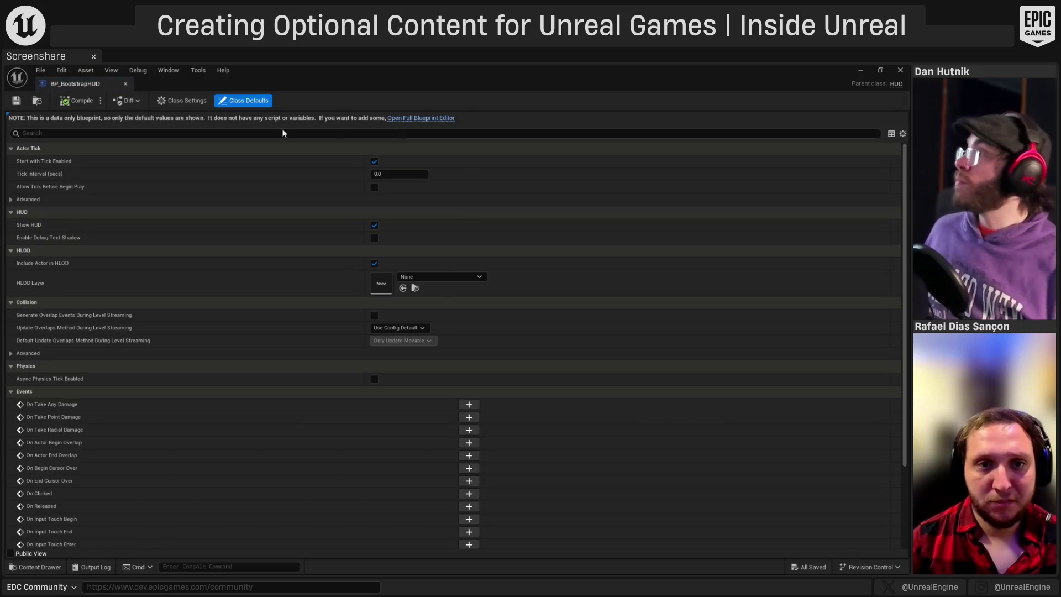
left_click(443, 118)
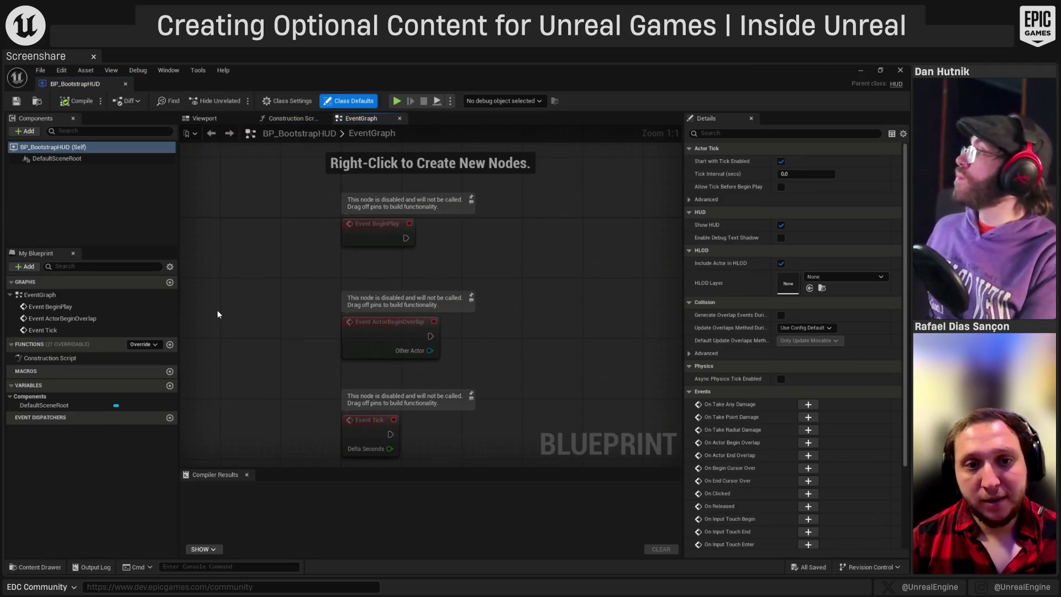
left_click_drag(217, 314, 406, 419)
key("Delete")
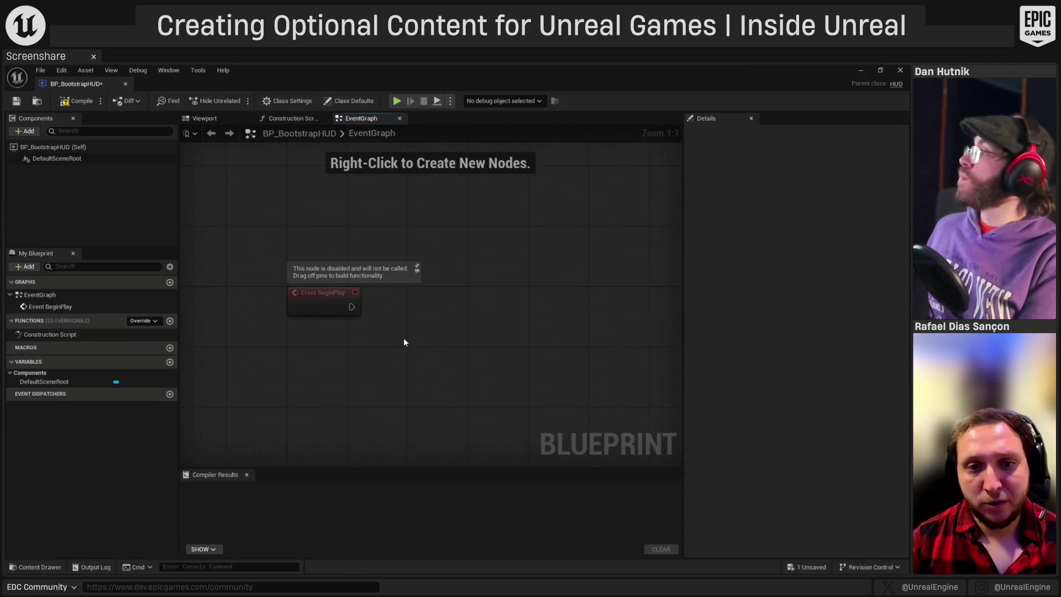
- Create a WBP_GameModeSelector widget on BeginPlay with a Create Widget node
right_click(451, 333)
type("create")
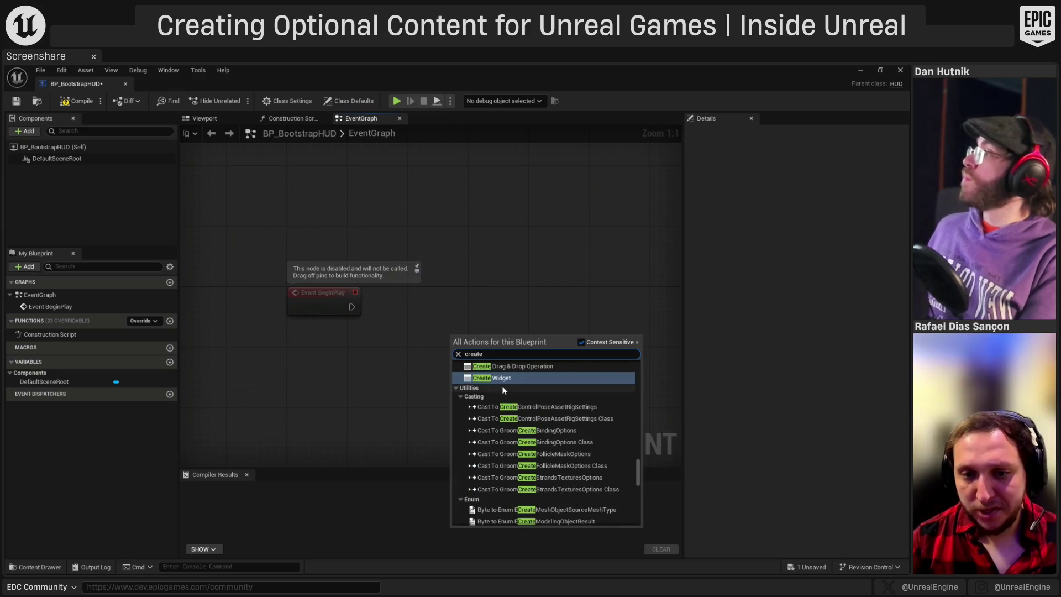
left_click(496, 378)
left_click(492, 331)
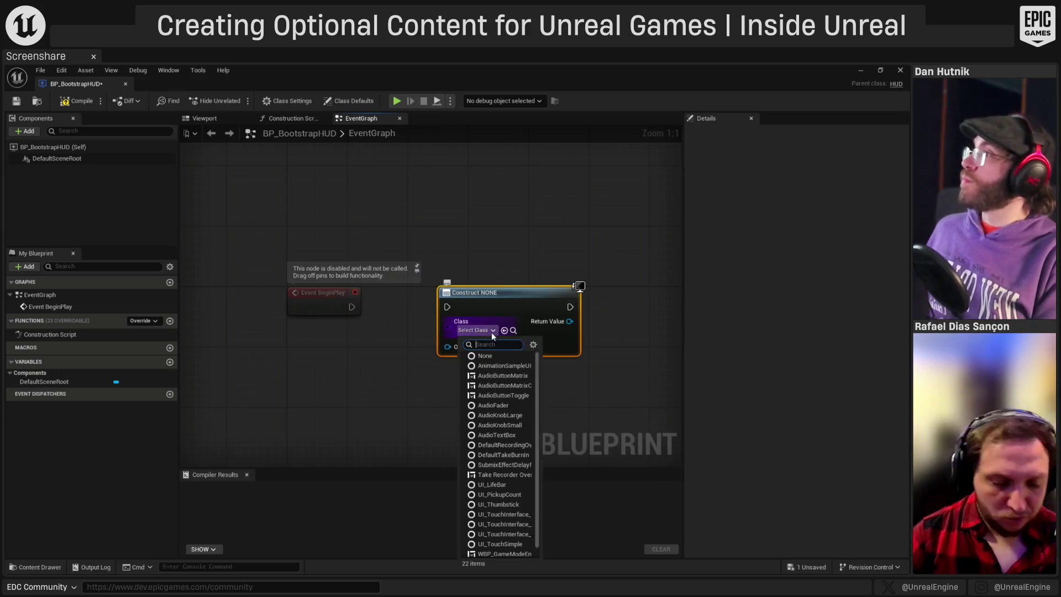
type("game mode")
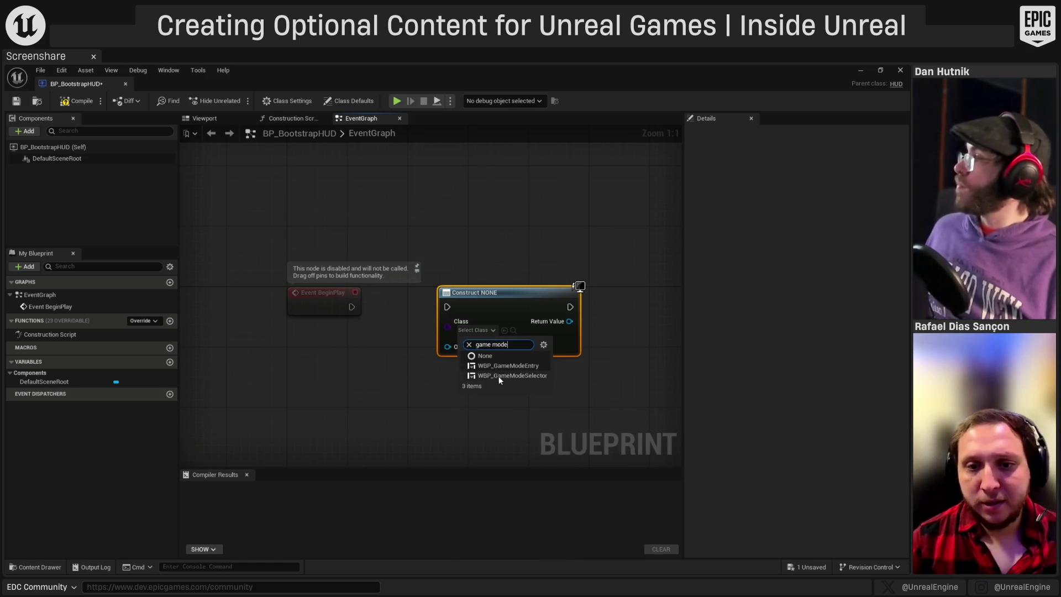
left_click(503, 376)
mouse_move(486, 292)
left_mouse_down()
mouse_move(501, 277)
mouse_move(352, 307)
mouse_move(324, 294)
left_mouse_up()
left_click_drag(377, 338, 237, 330)
- Add the created widget to the viewport with an Add to Viewport node
left_click_drag(451, 298, 489, 311)
type("add to view")
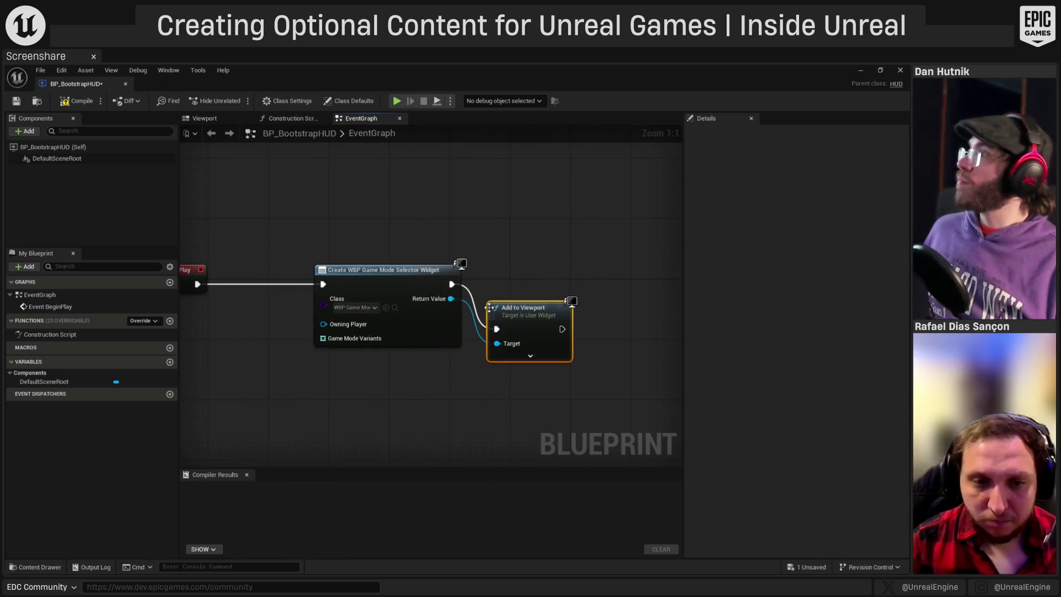
key("Return")
left_click_drag(486, 310, 495, 266)
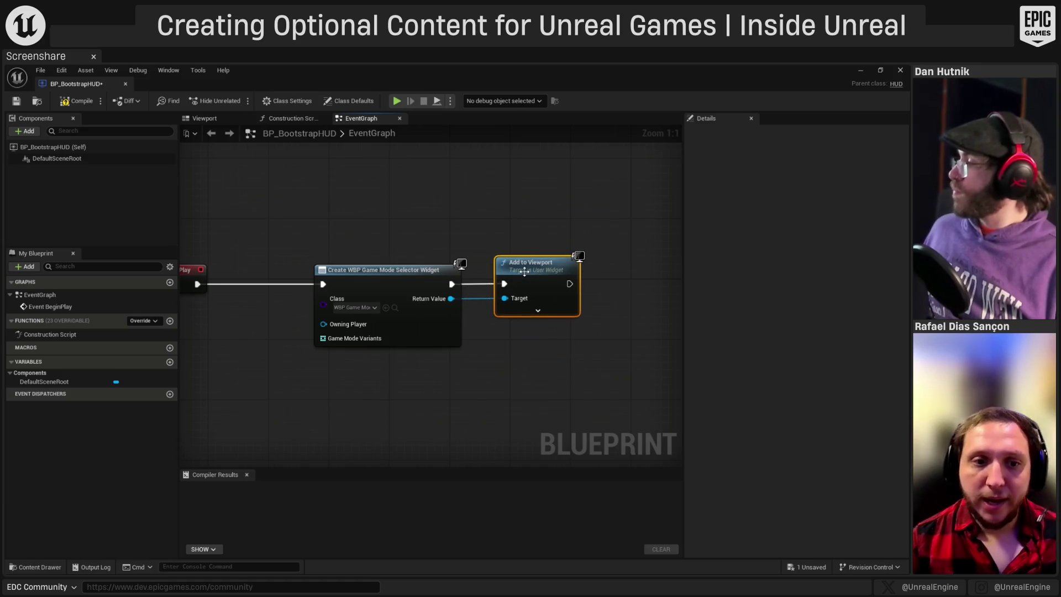
left_click_drag(280, 369, 399, 317)
- Promote the widget's Game Mode Variants input to a variable, then compile and save
right_click(450, 286)
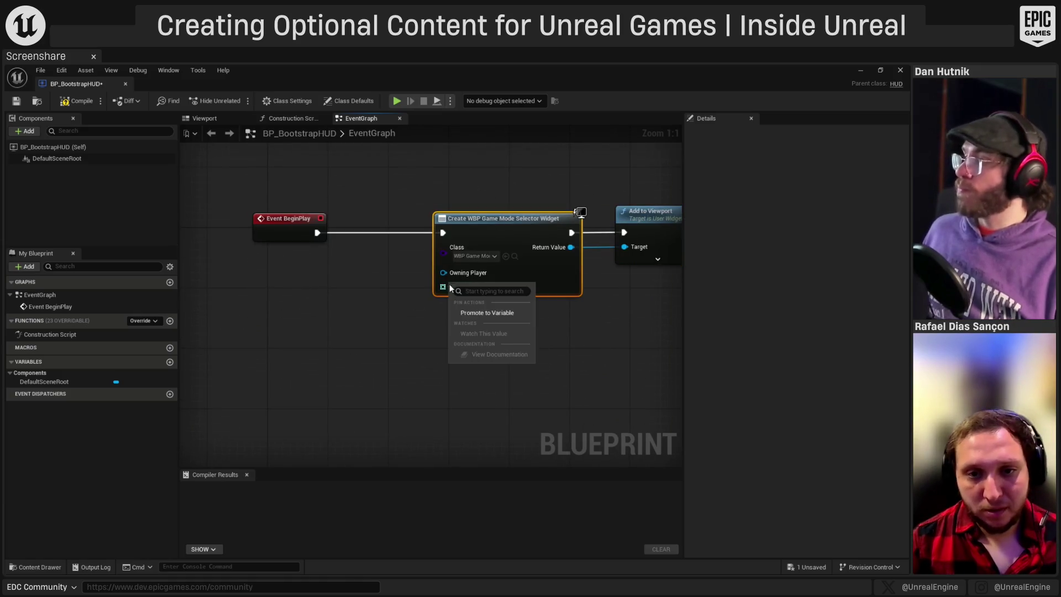
left_click(462, 313)
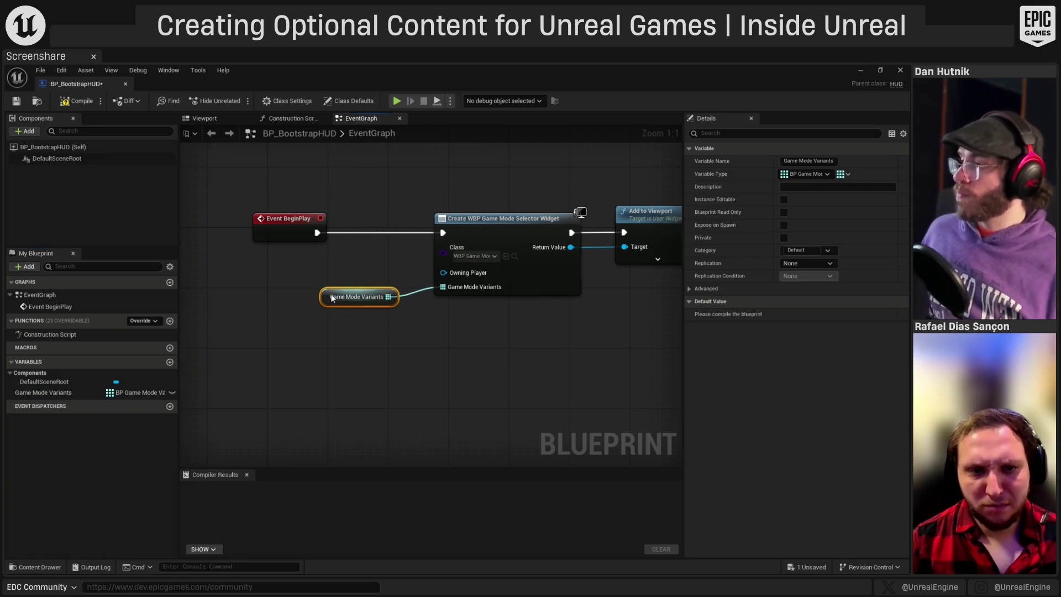
left_click_drag(334, 305, 330, 283)
left_click(206, 385)
left_click(80, 101)
left_click(16, 101)
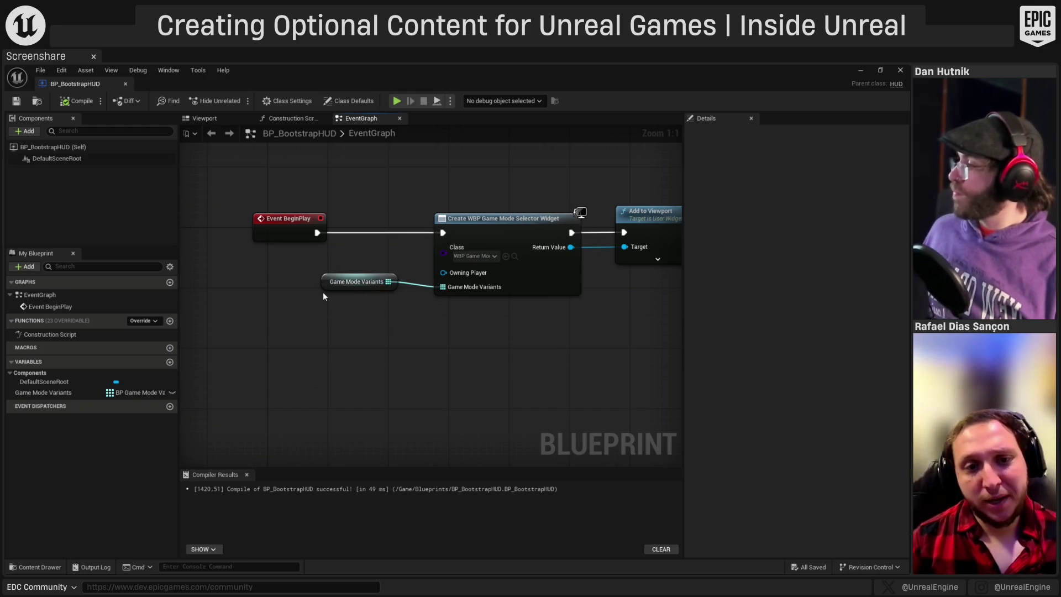
left_click_drag(327, 282, 327, 290)
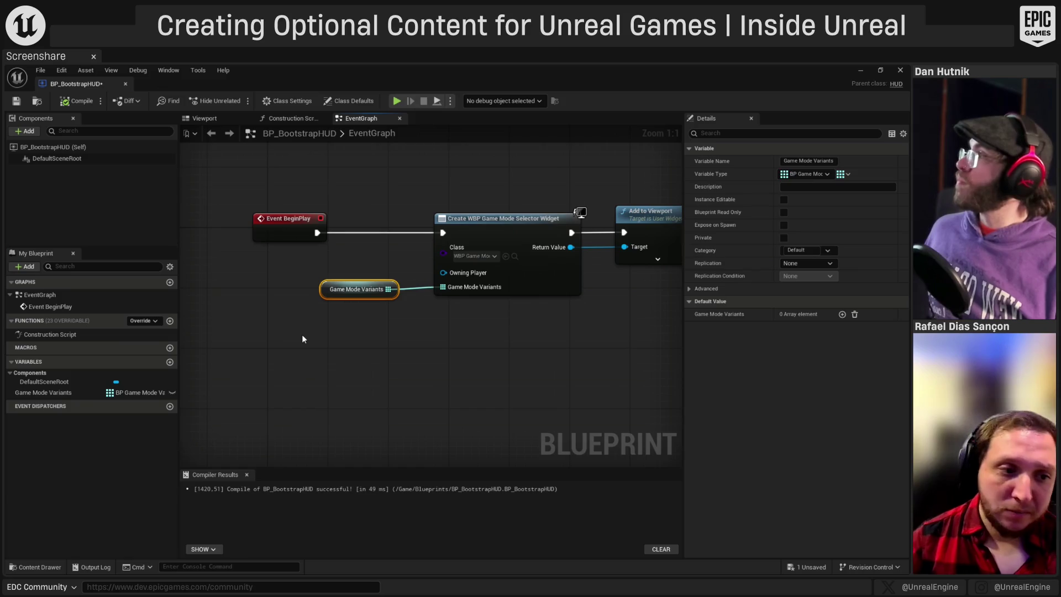
- Recompile and add three elements to the Game Mode Variants default array
left_click(81, 101)
left_click(51, 397)
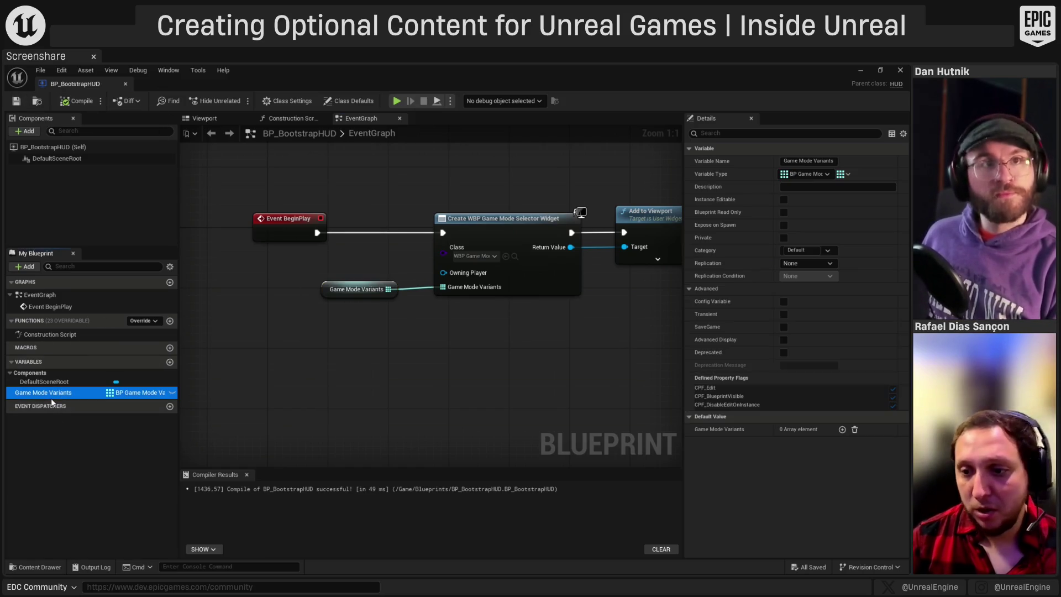
left_click(842, 429)
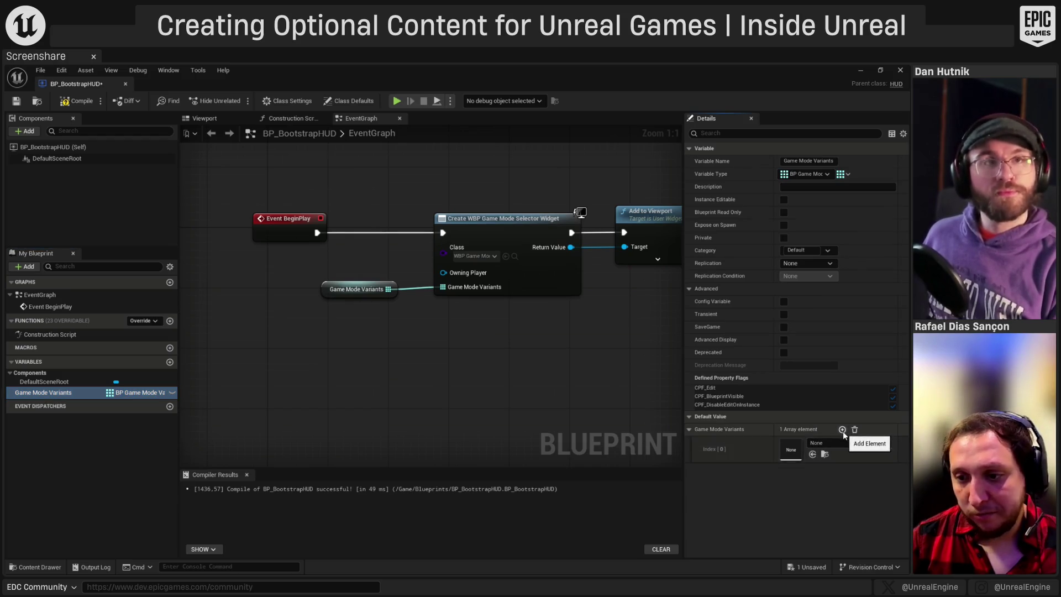
left_click(843, 430)
left_click(842, 430)
- Set indices 0–2 to DA_CombatMode, DA_PlatformingMode and DA_SideScrollerMode
left_click(837, 445)
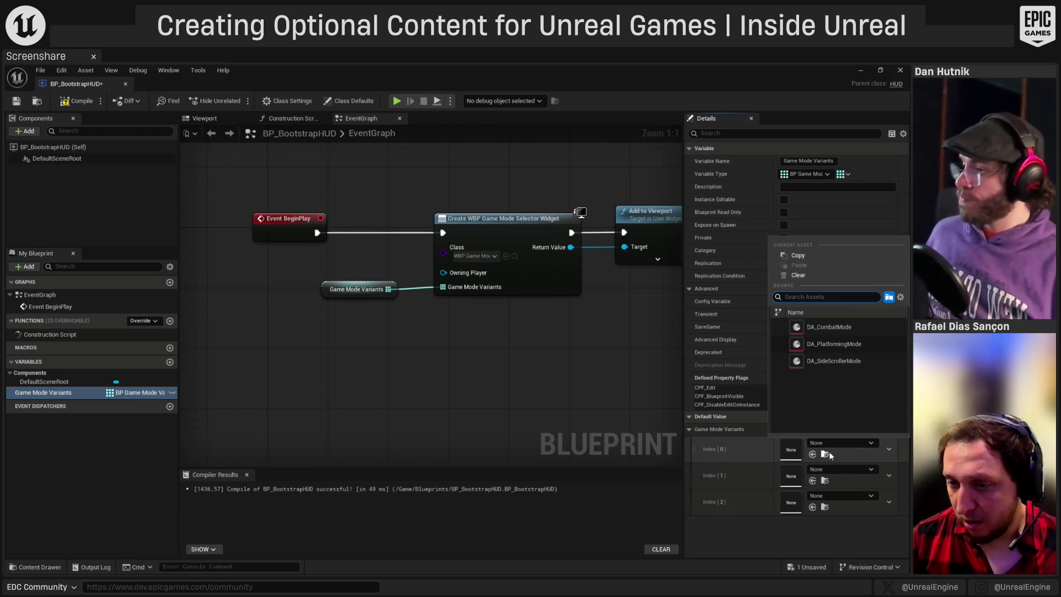
left_click(815, 330)
left_click(841, 469)
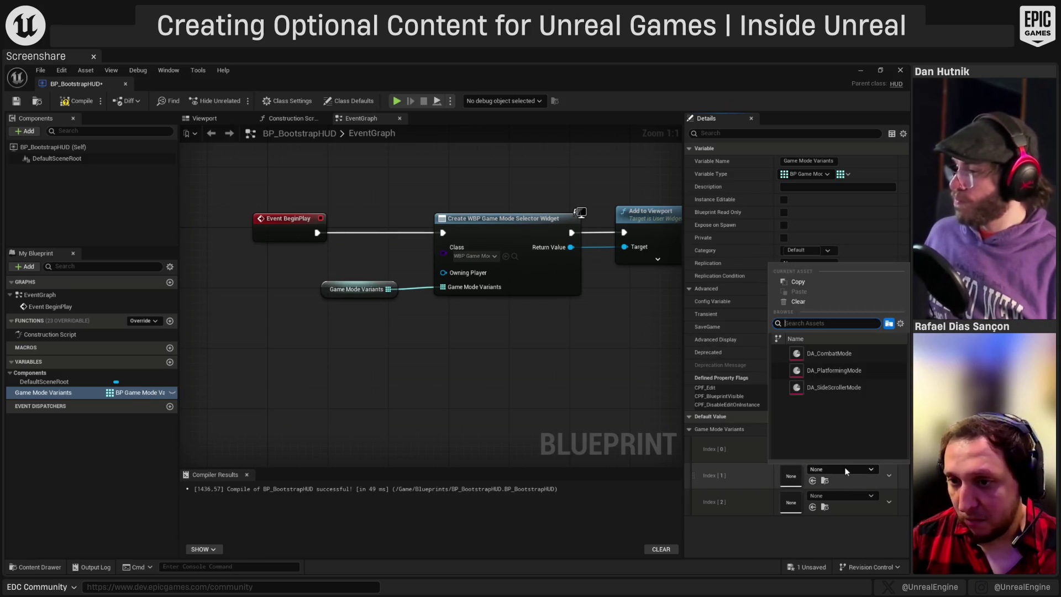
left_click(825, 370)
left_click(844, 499)
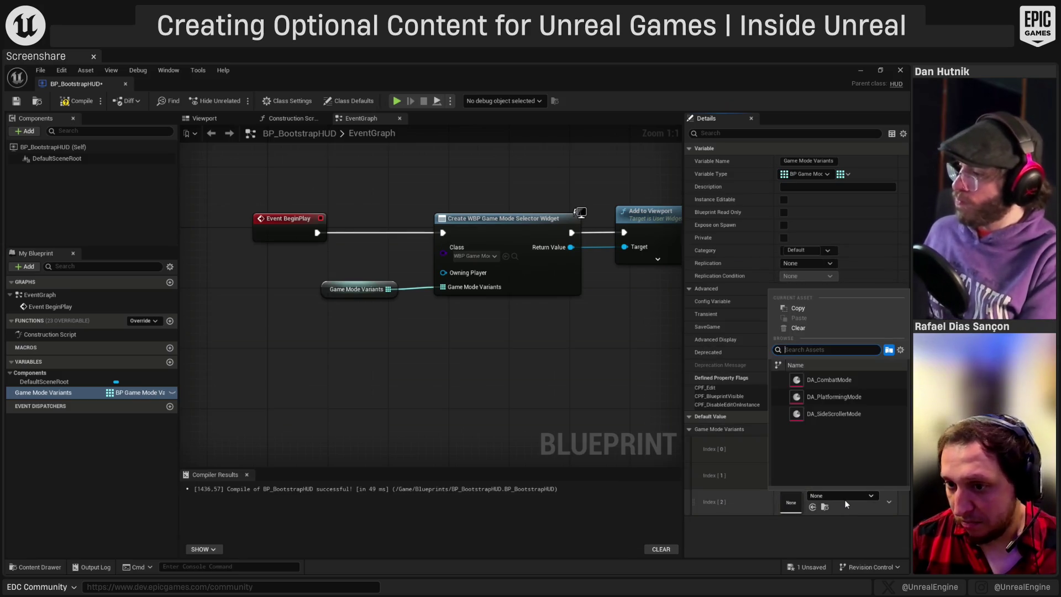
left_click(834, 413)
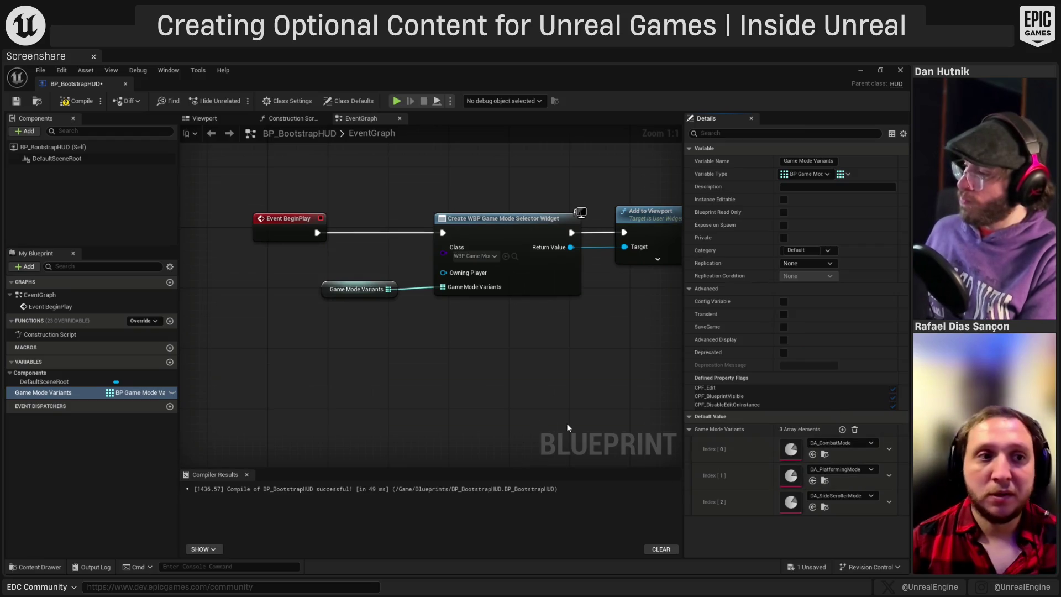
- Compile and save BP_BootstrapHUD and frame the graph nodes
left_click(74, 102)
left_click(16, 101)
scroll(396, 349, "down", 1)
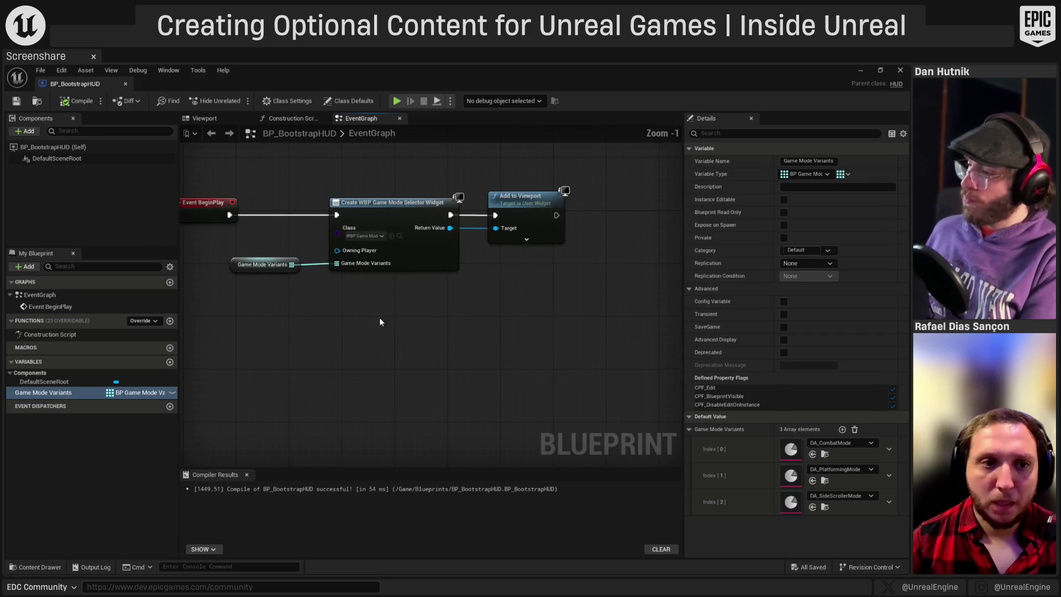
key("Home")
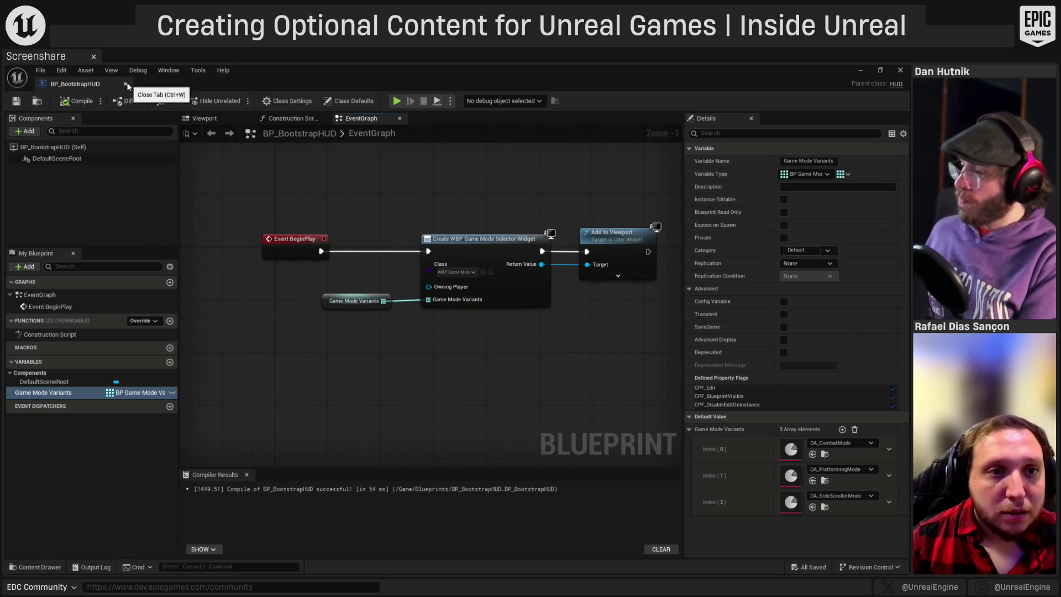
- Close BP_BootstrapHUD, play-test the level to check the My Game Modes menu, then stop
left_click(126, 85)
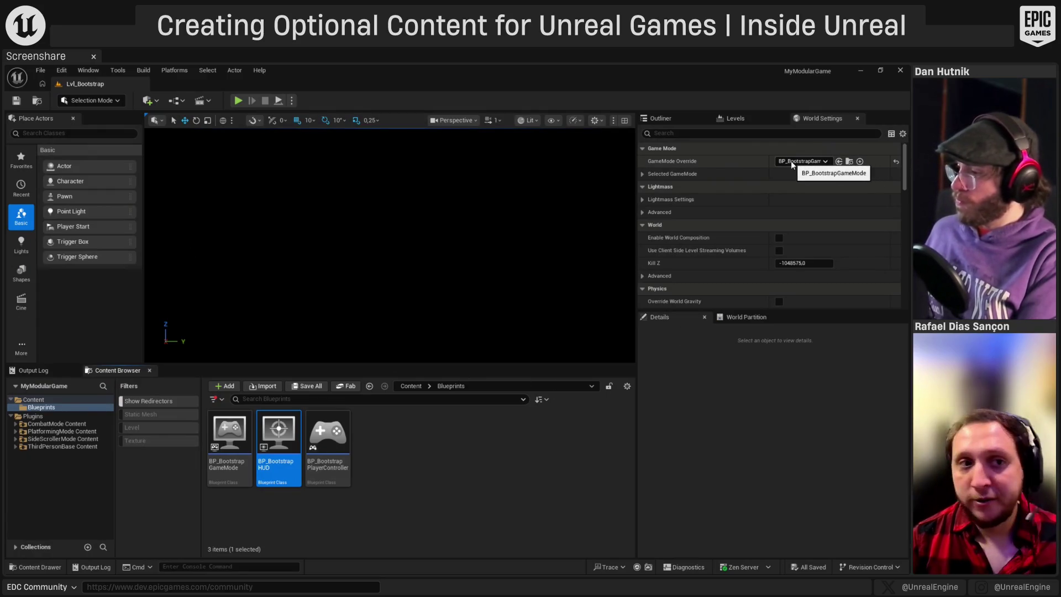
left_click(236, 100)
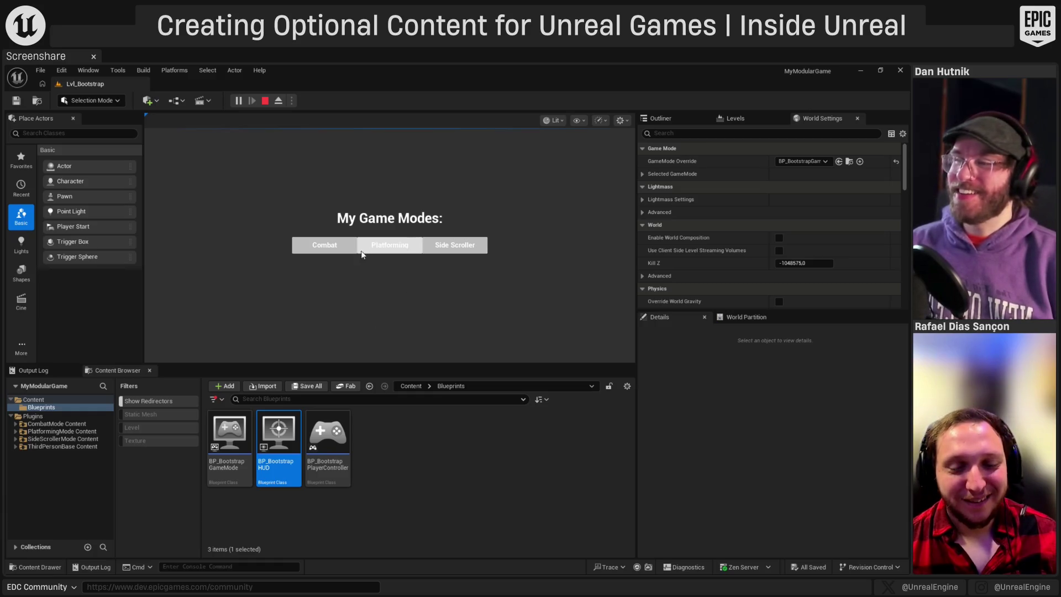
left_click(263, 101)
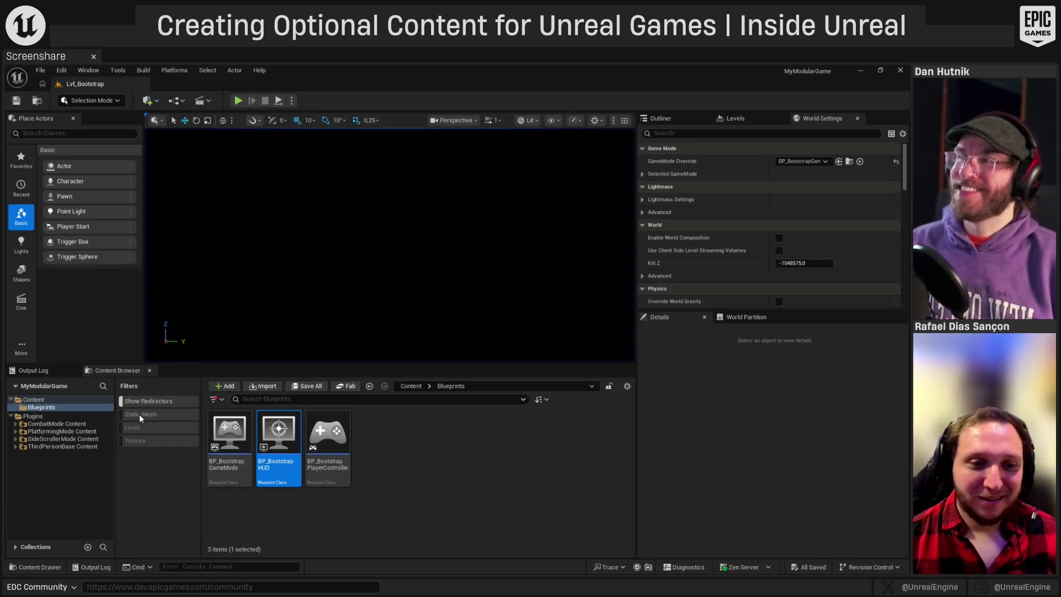
mouse_move(264, 441)
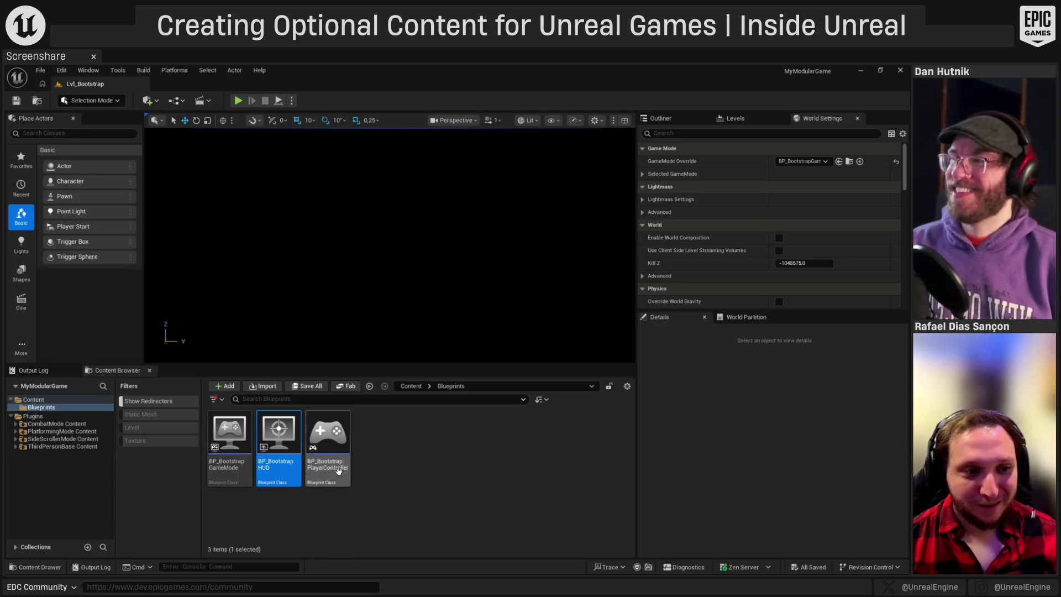
- Open the WBP_GameModeEntry widget Blueprint's graph from the Content folder
left_click(58, 400)
double_click(394, 458)
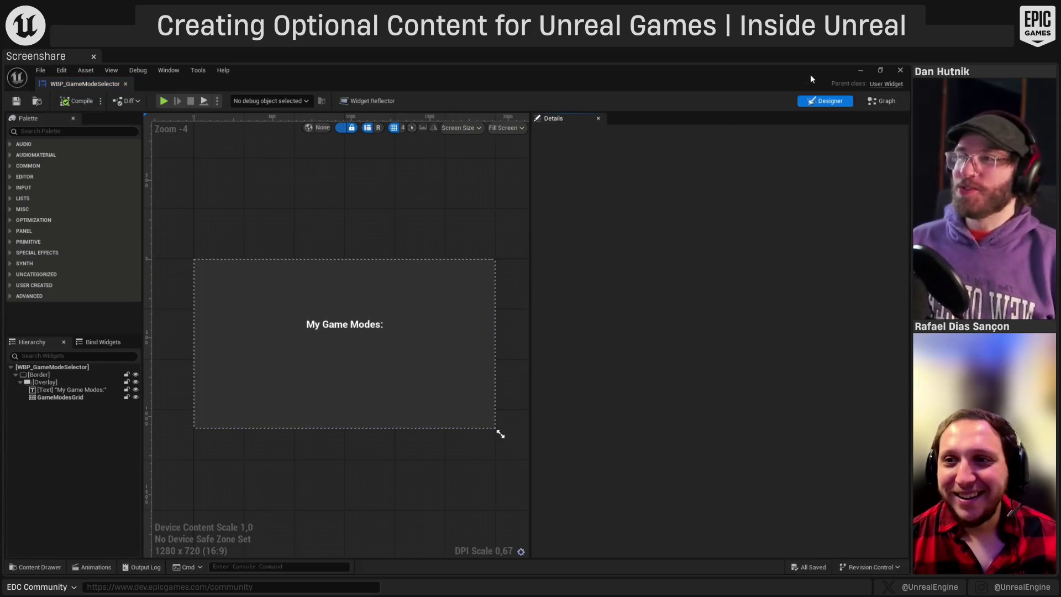
left_click(861, 71)
double_click(319, 461)
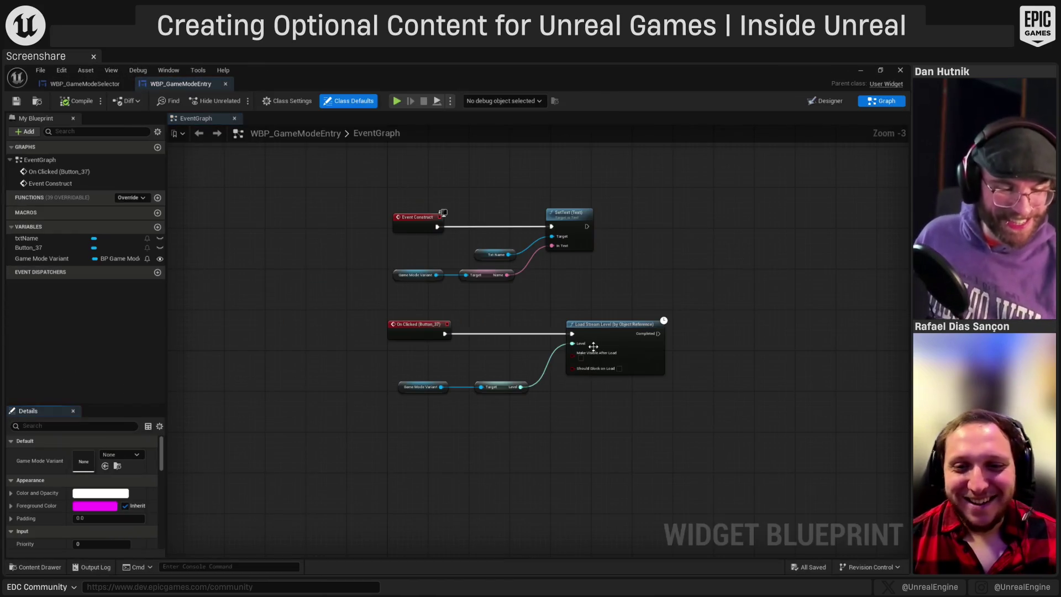
scroll(564, 356, "up", 2)
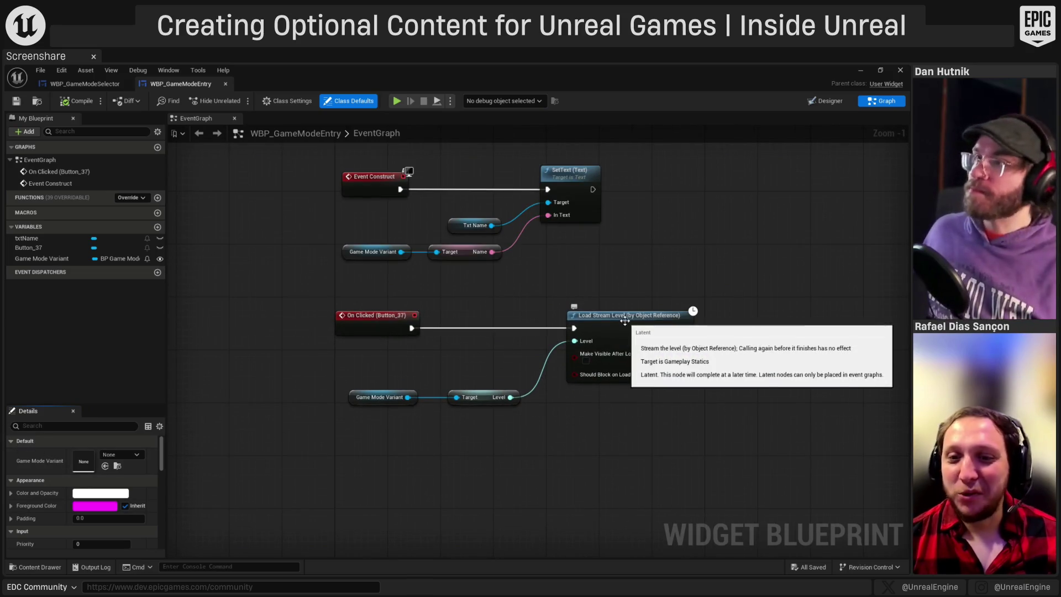
- Replace Load Stream Level with Open Level (by Object Reference) fed by the Level value
left_click_drag(510, 397, 540, 429)
type("load")
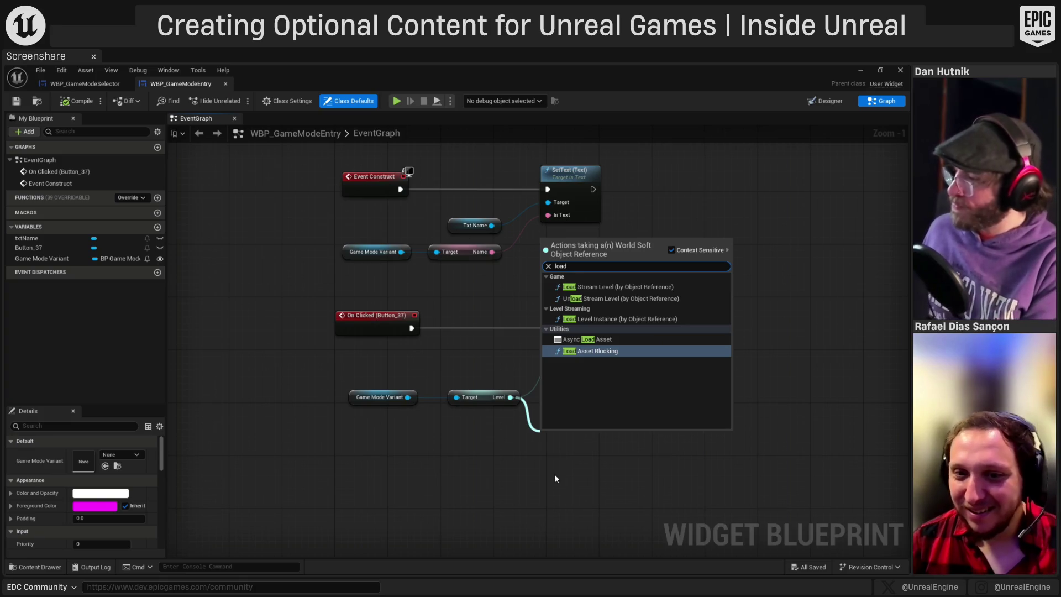
left_click(634, 319)
right_click(572, 420)
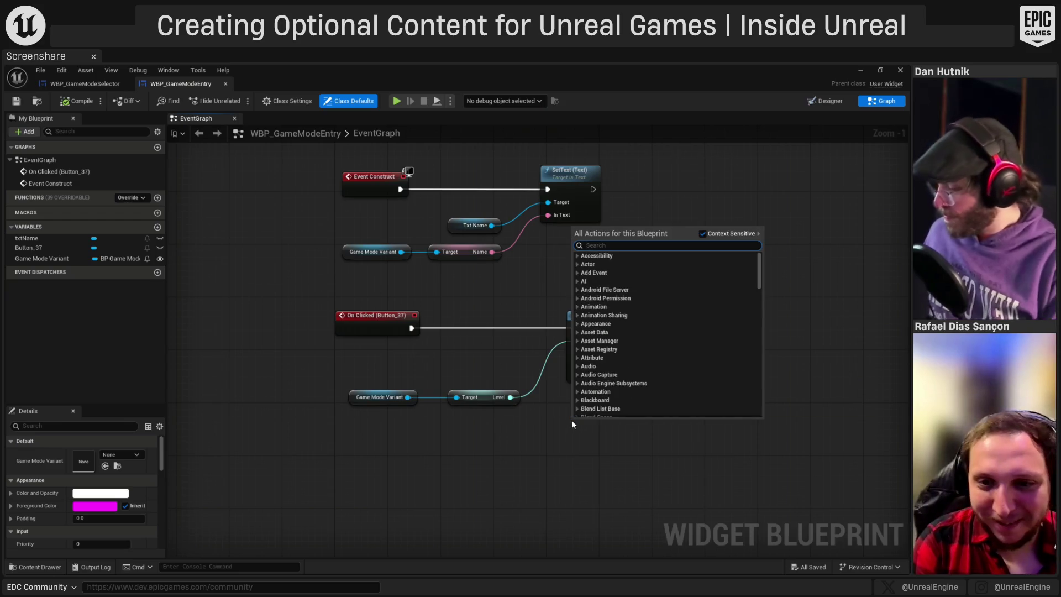
type("open level")
key("Return")
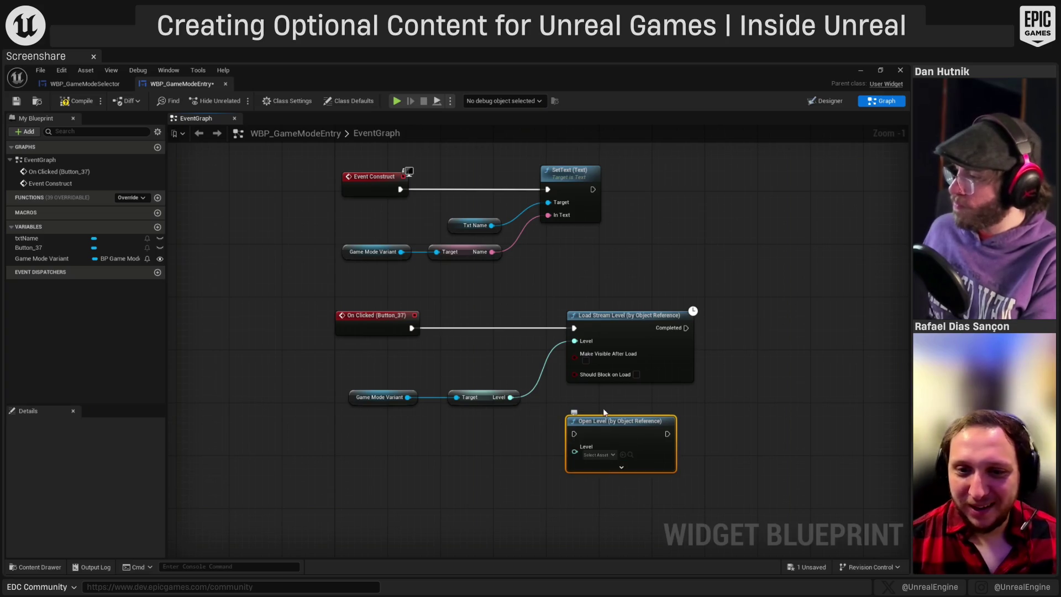
left_click(610, 329)
key("Delete")
mouse_move(600, 425)
left_mouse_down()
mouse_move(599, 328)
mouse_move(589, 321)
mouse_move(410, 328)
left_mouse_up()
left_click(461, 367)
mouse_move(511, 397)
left_mouse_down()
mouse_move(577, 365)
mouse_move(582, 350)
left_mouse_up()
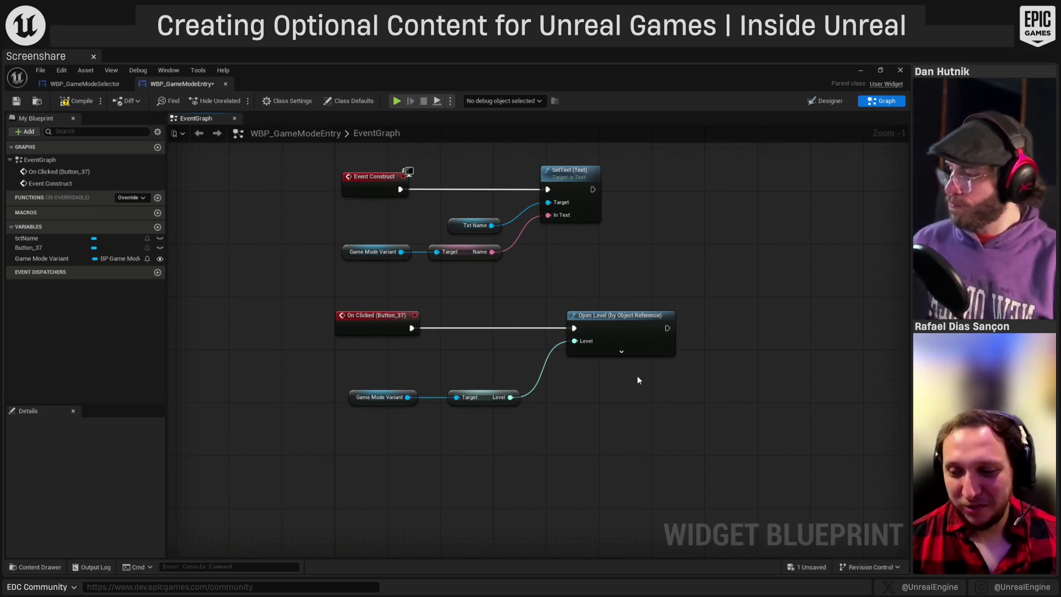
- Compile and save WBP_GameModeEntry, then close its editor
left_click(78, 101)
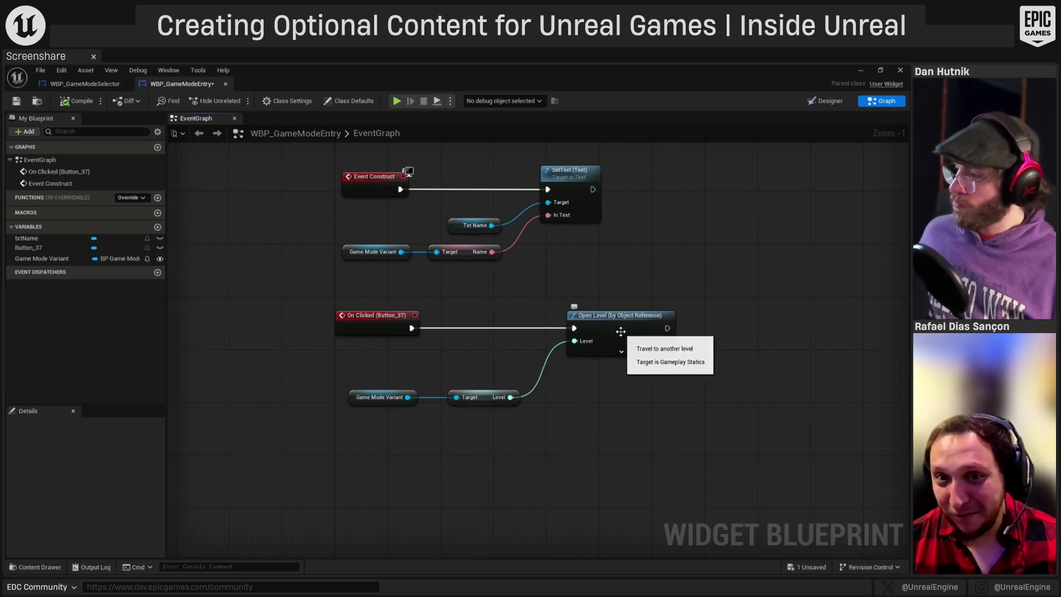
left_click(16, 101)
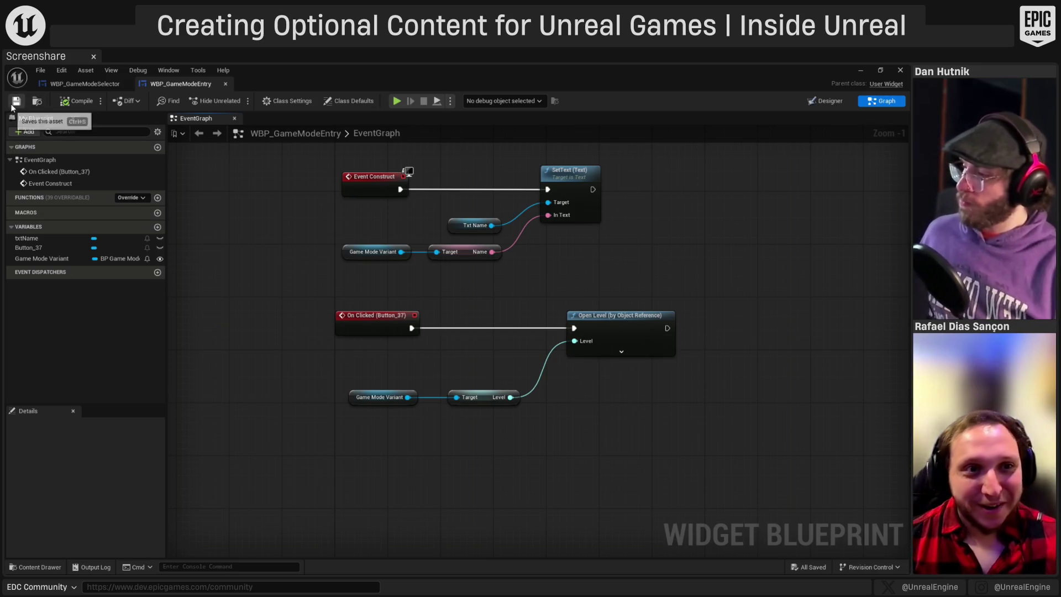
left_click(225, 83)
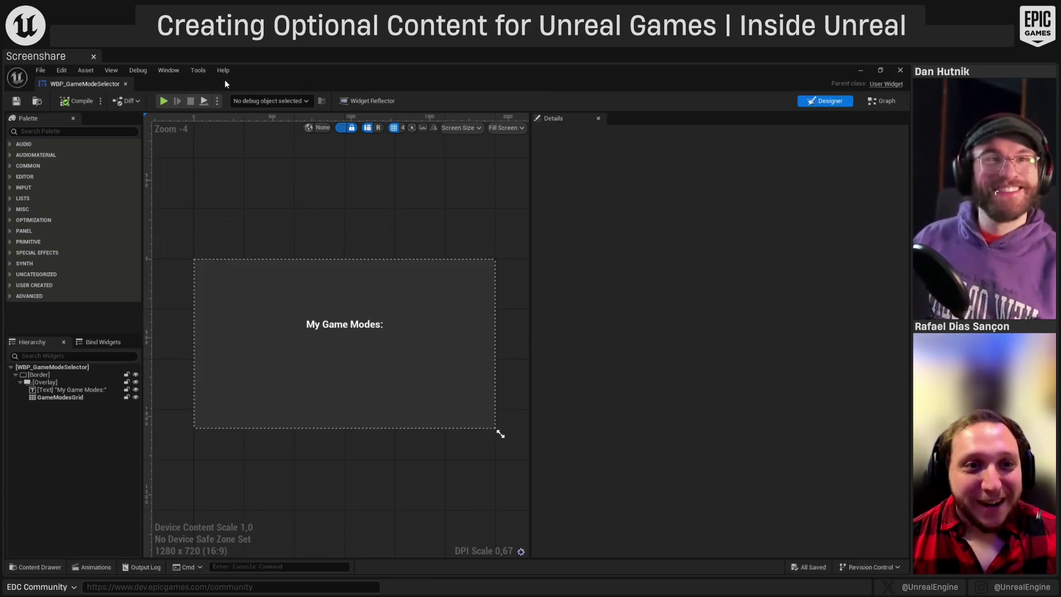
- Play in the editor, choose Platforming to load its level, then stop and reopen WBP_GameModeSelector
left_click(858, 70)
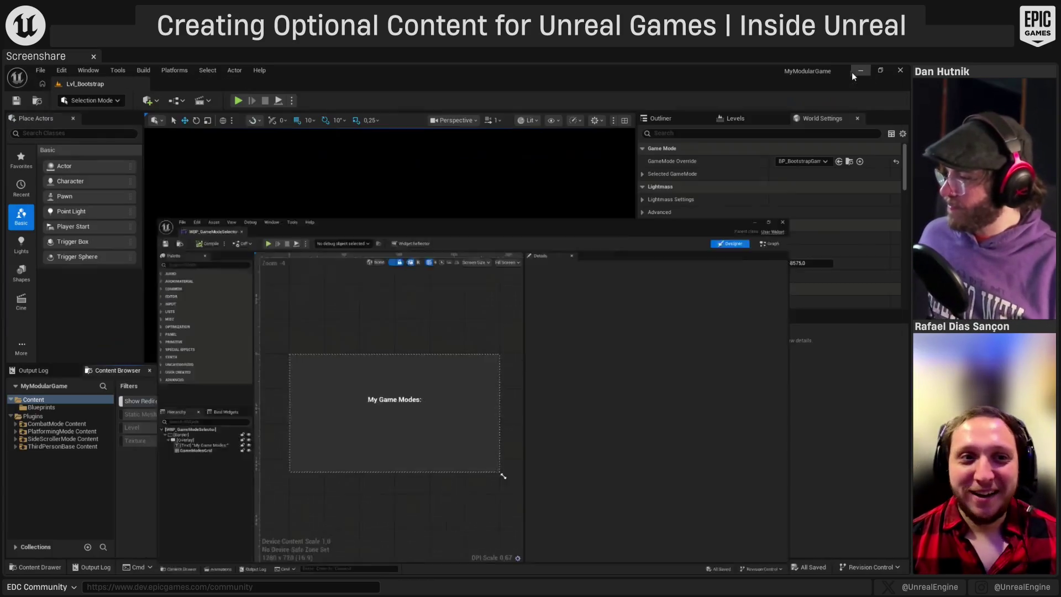
left_click(238, 100)
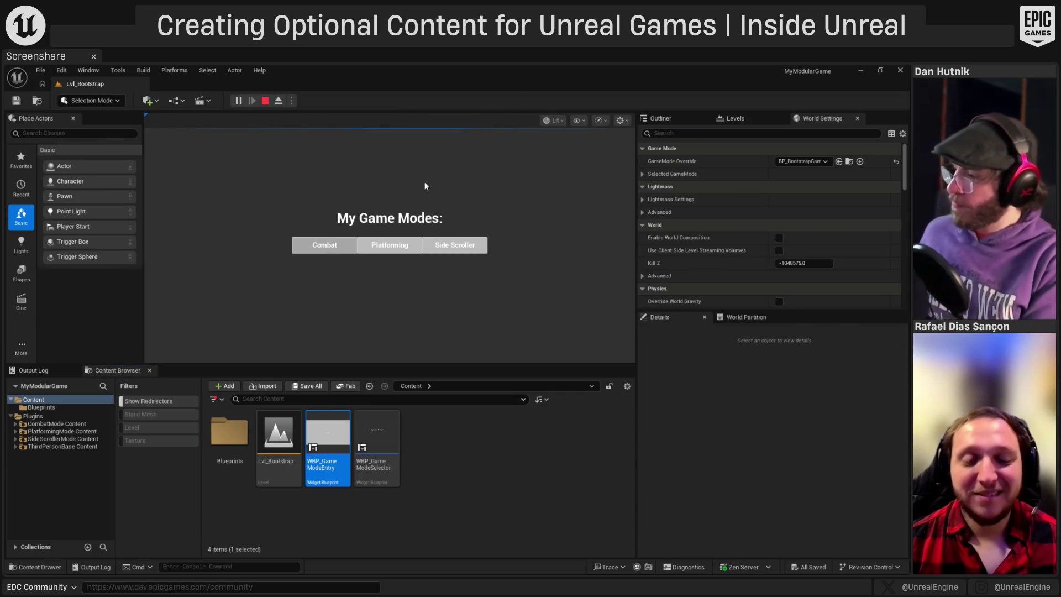
left_click(401, 244)
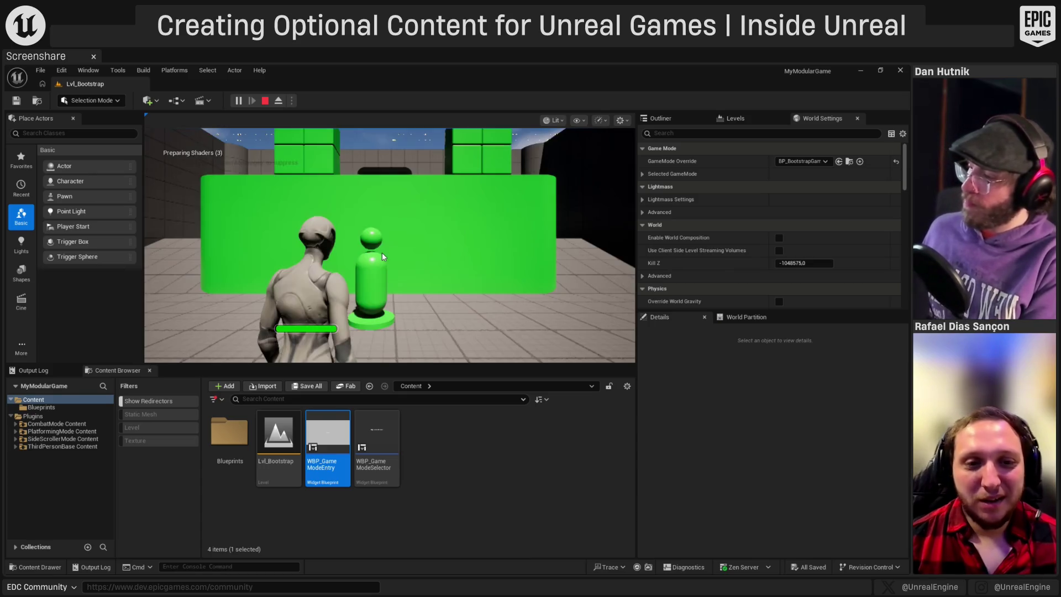
left_click(346, 270)
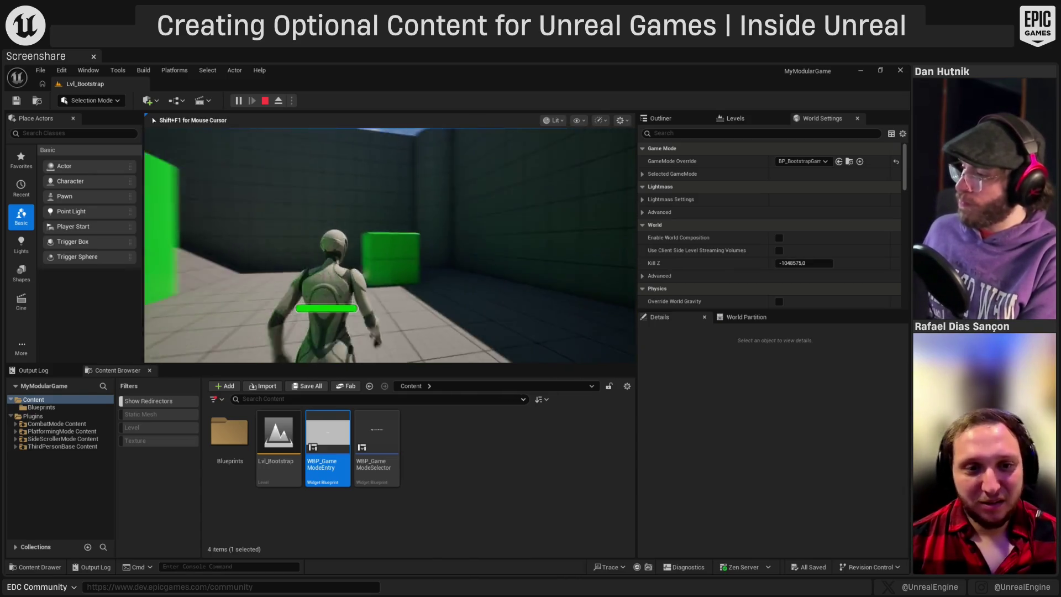
mouse_move(390, 246)
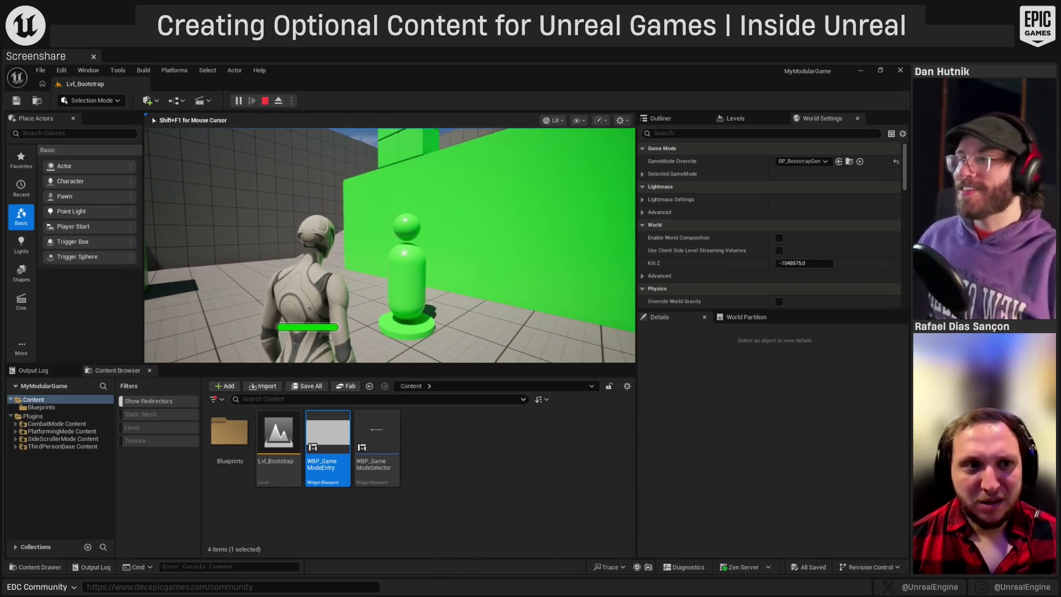
key("Escape")
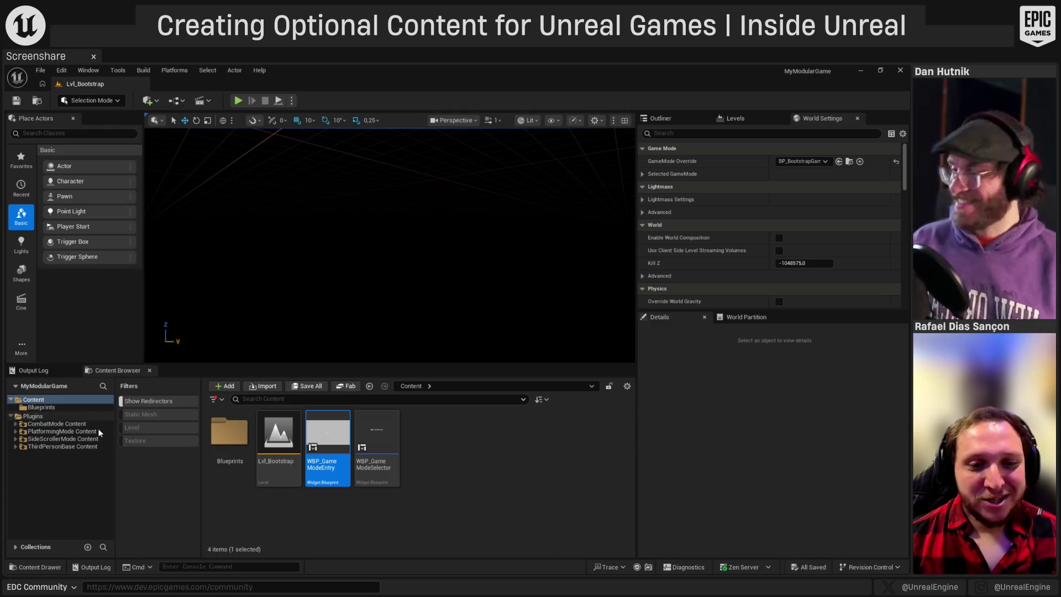
double_click(375, 456)
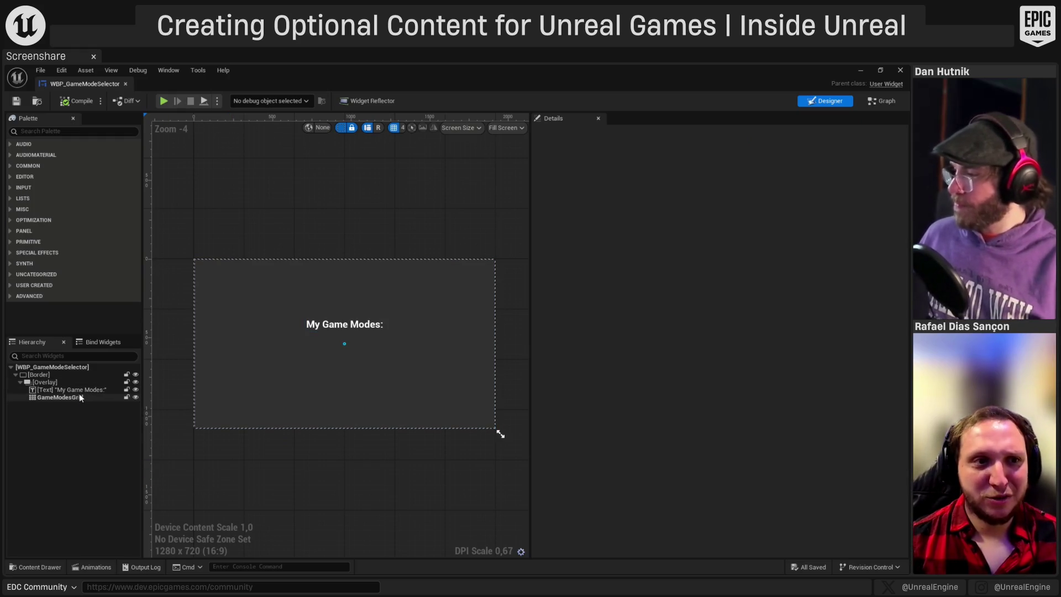
- Open WBP_GameModeEntry's designer and select the size box wrapping its button
left_click(860, 70)
double_click(328, 436)
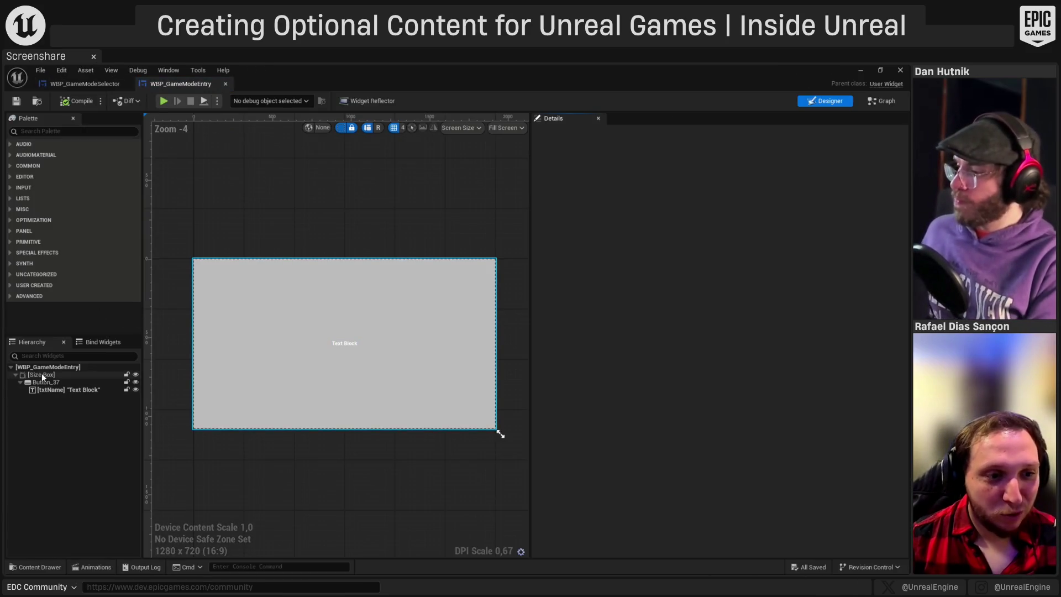
left_click(42, 374)
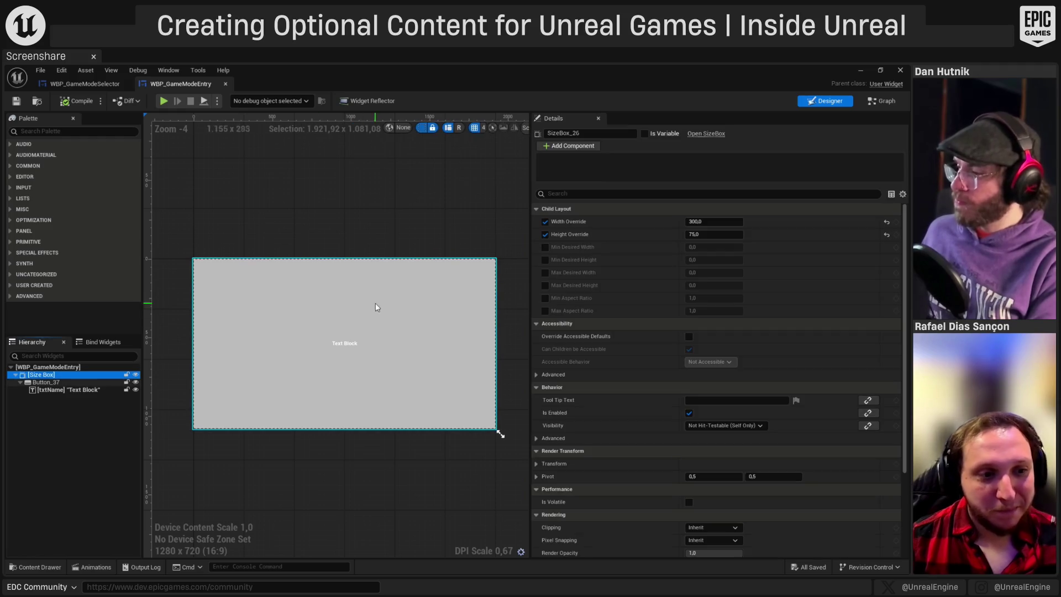
- Paste the copied size box and button into the selector's overlay, centred with top padding 200
left_click(865, 74)
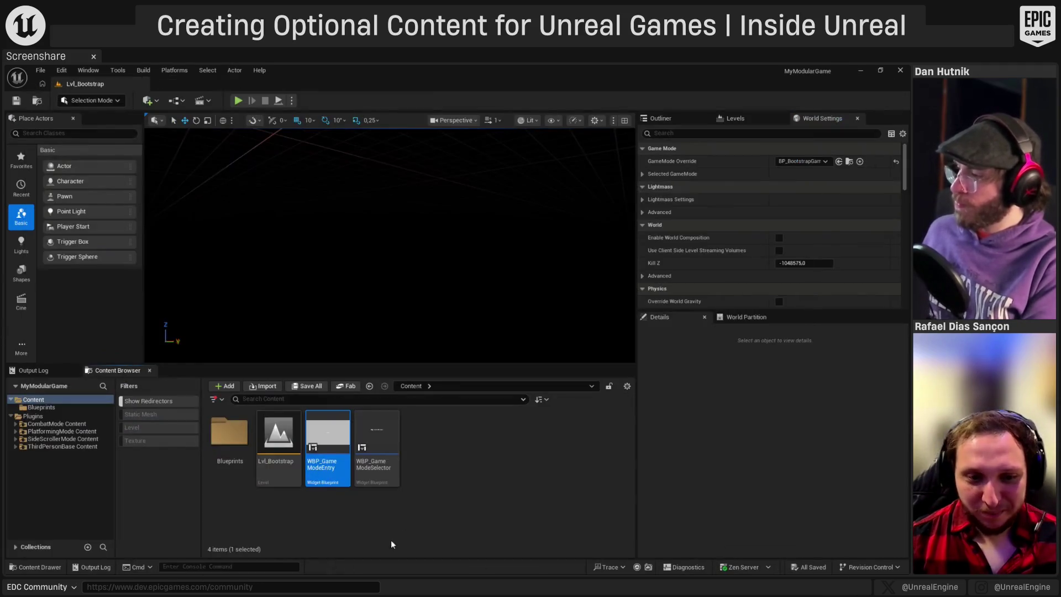
double_click(346, 463)
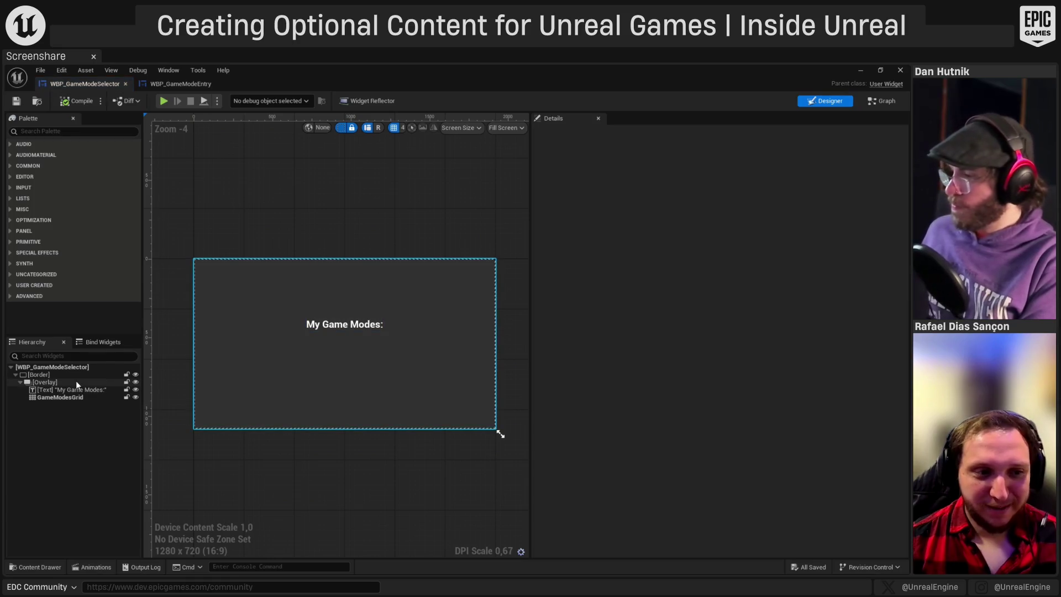
left_click(75, 380)
key("ctrl+v")
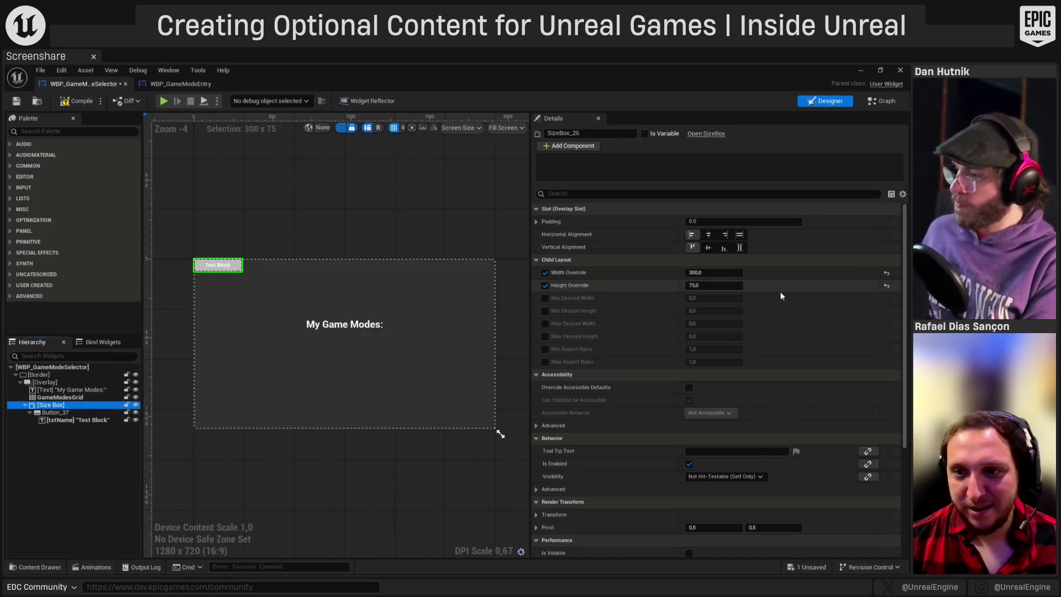
left_click(709, 234)
left_click(712, 246)
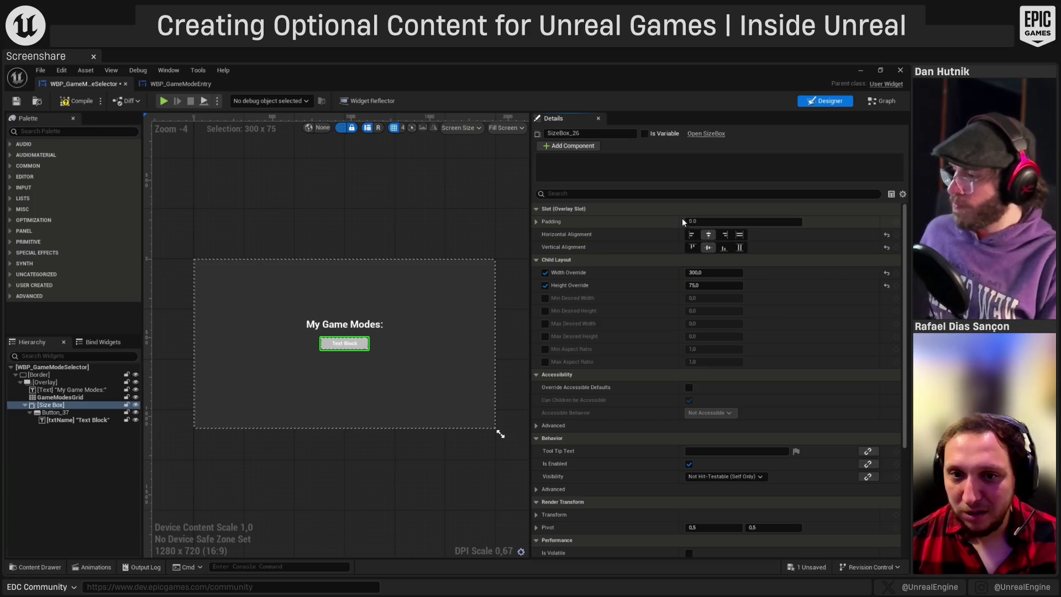
left_click(538, 222)
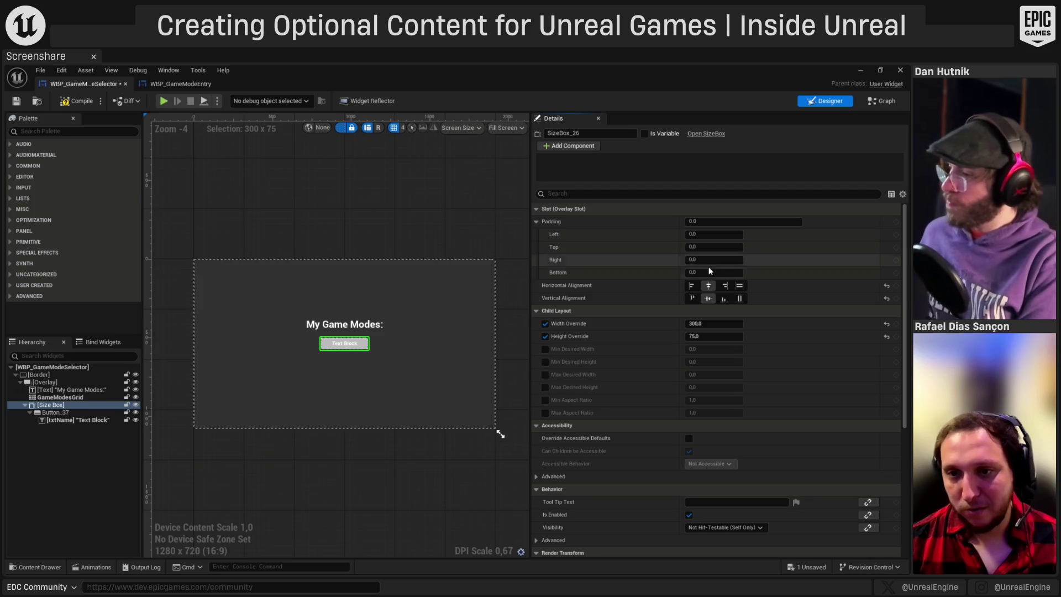
left_click(697, 246)
double_click(697, 246)
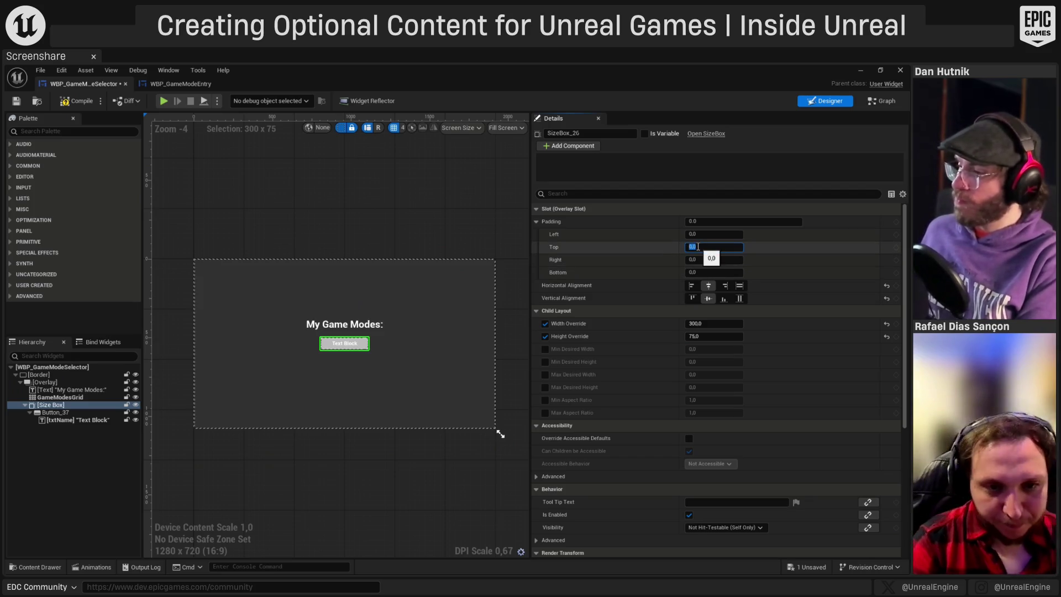
type("20")
key("Return")
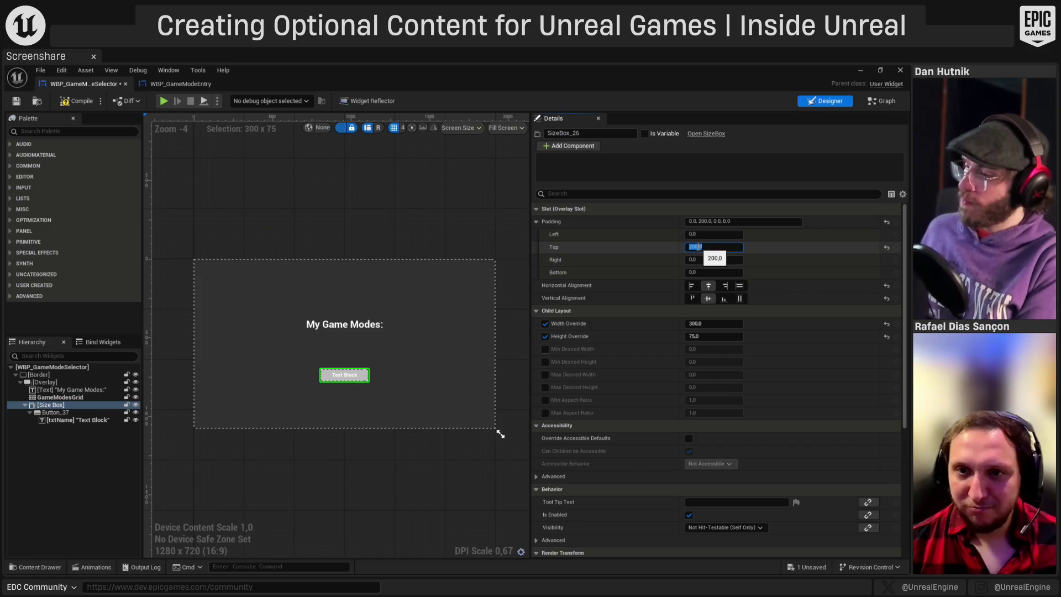
- Change the pasted button's label text to 'Quit'
left_click(71, 414)
left_click(72, 420)
left_click(718, 272)
type("Quit")
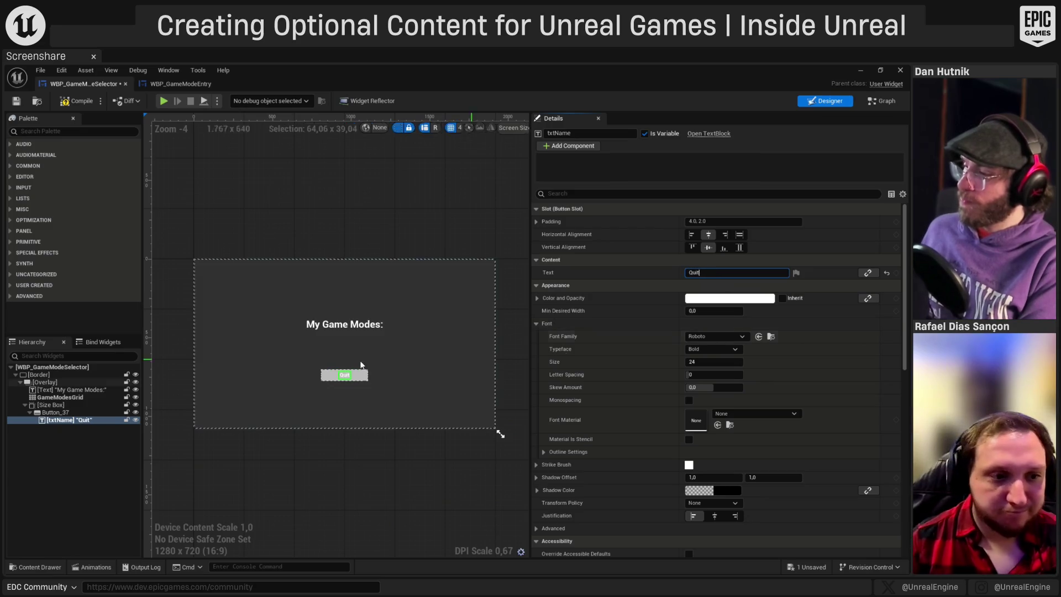
left_click(55, 413)
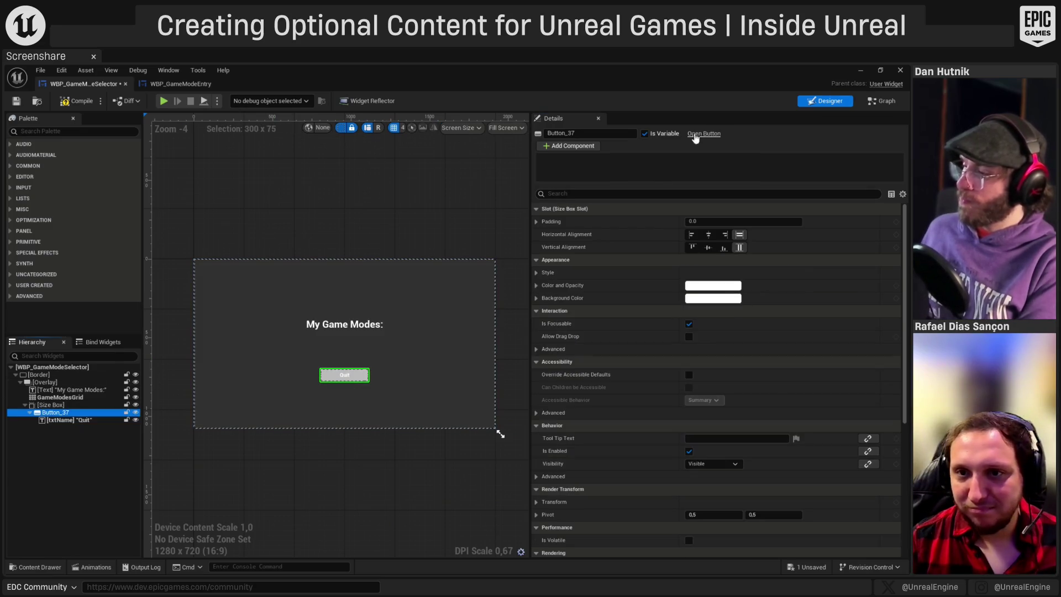
left_click(886, 100)
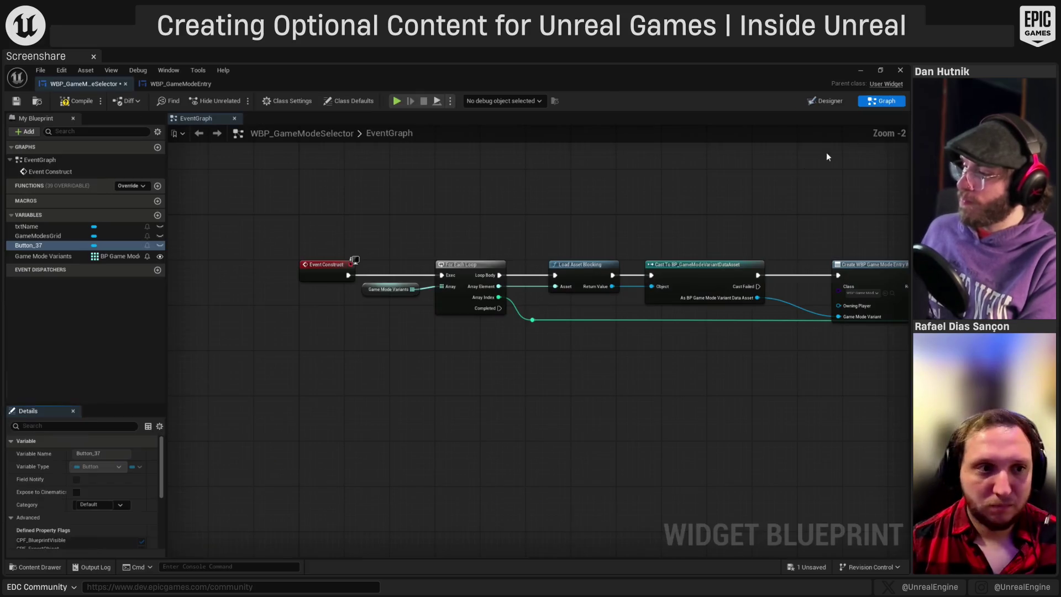
- Add an On Clicked event on the Quit button that calls Quit Game, then close the selector
mouse_move(34, 247)
left_mouse_down()
mouse_move(364, 409)
mouse_move(46, 227)
left_mouse_up()
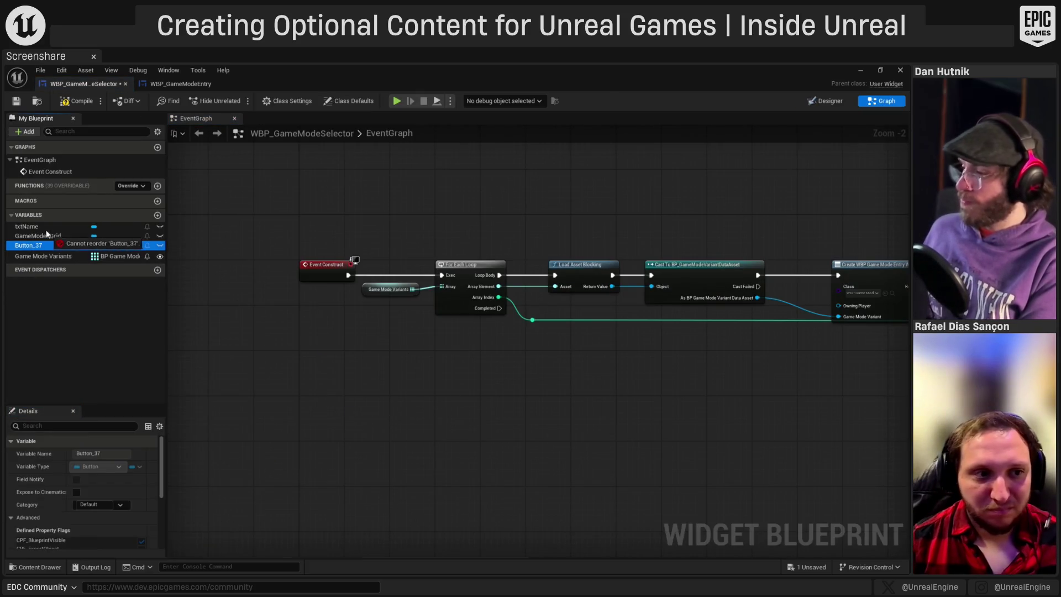
left_click(823, 101)
scroll(790, 393, "down", 10)
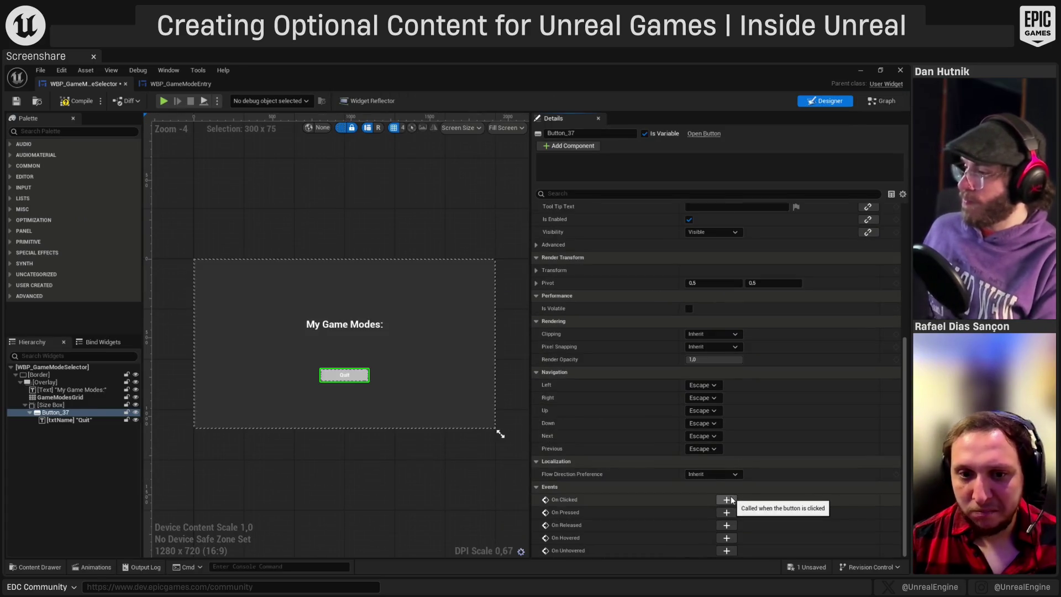
left_click(727, 500)
scroll(547, 345, "up", 2)
left_click_drag(573, 346, 628, 343)
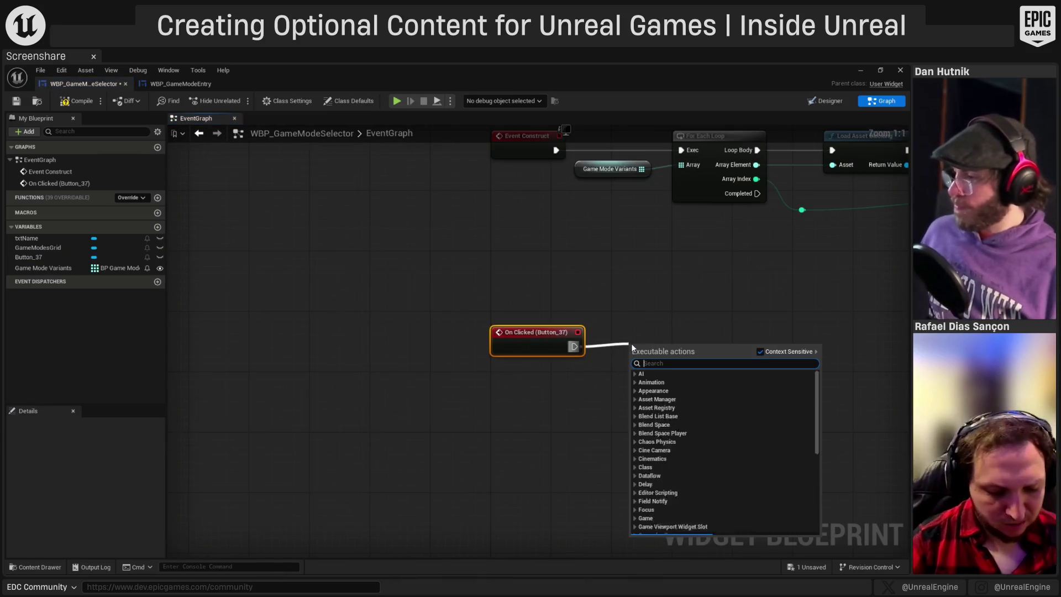
type("quit")
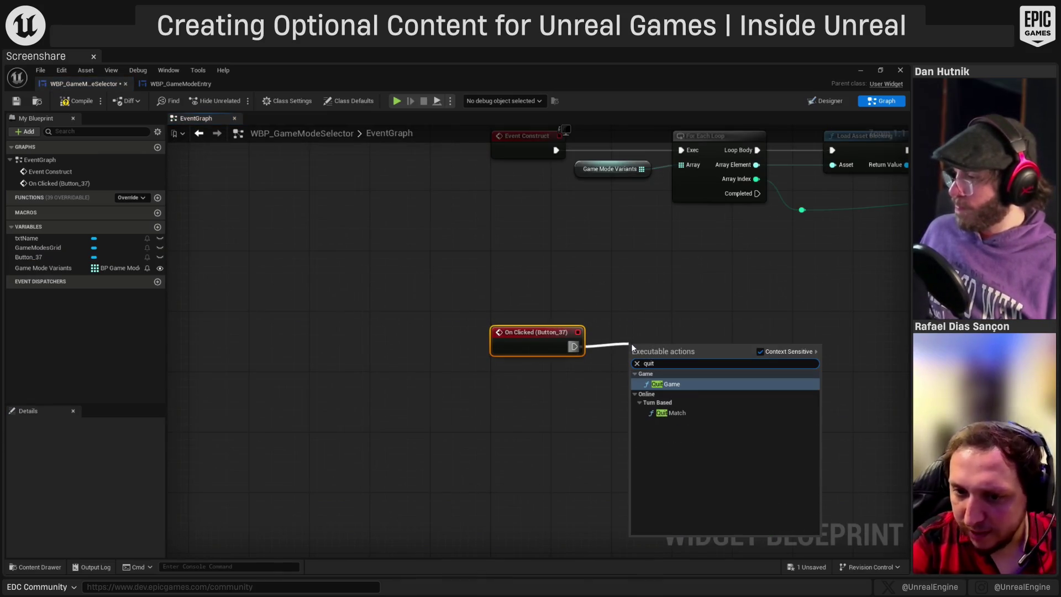
key("Return")
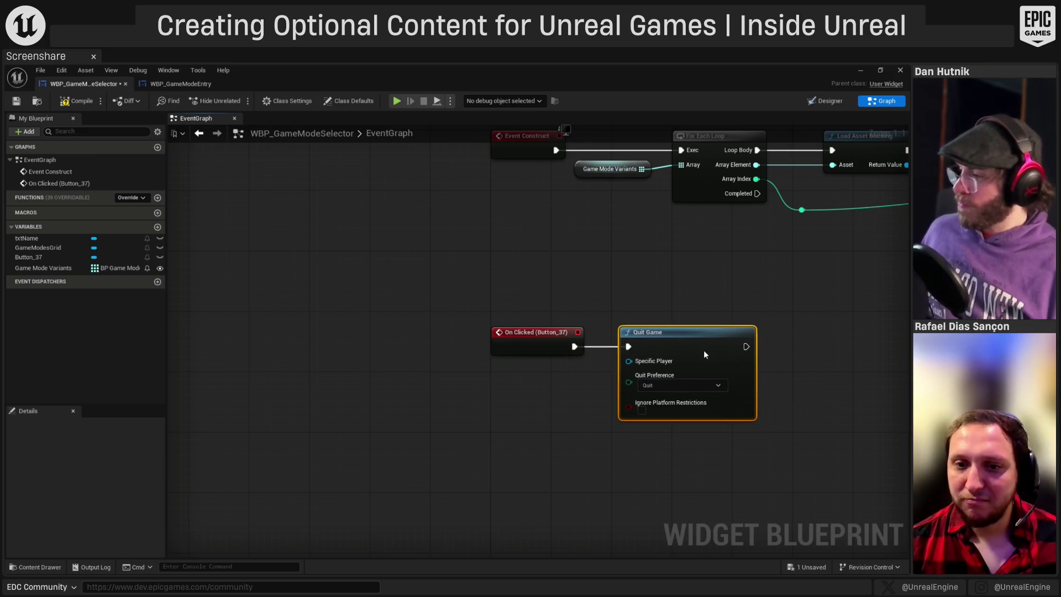
left_click(679, 297)
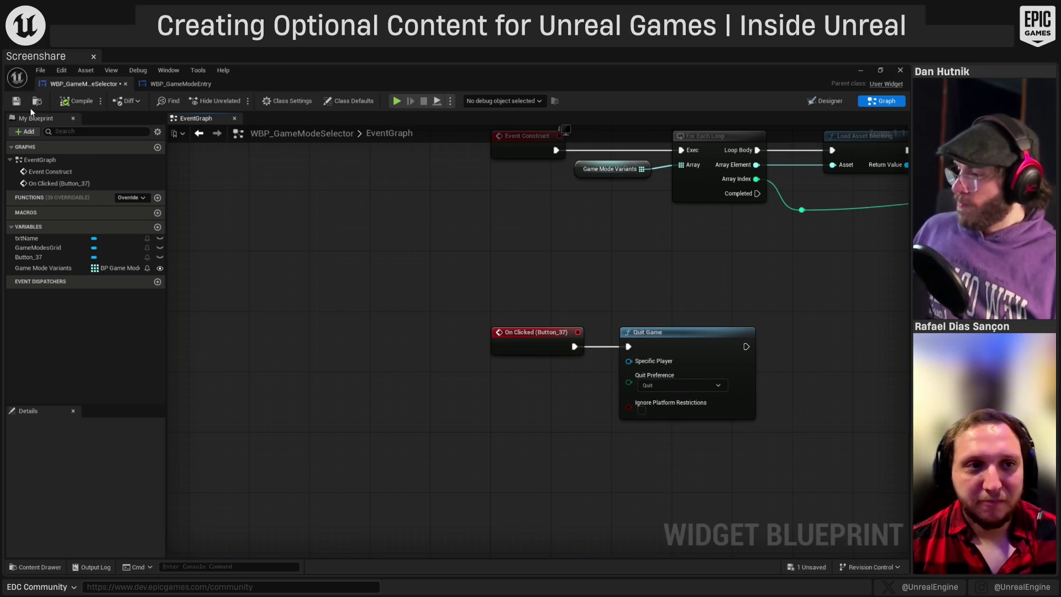
left_click(126, 83)
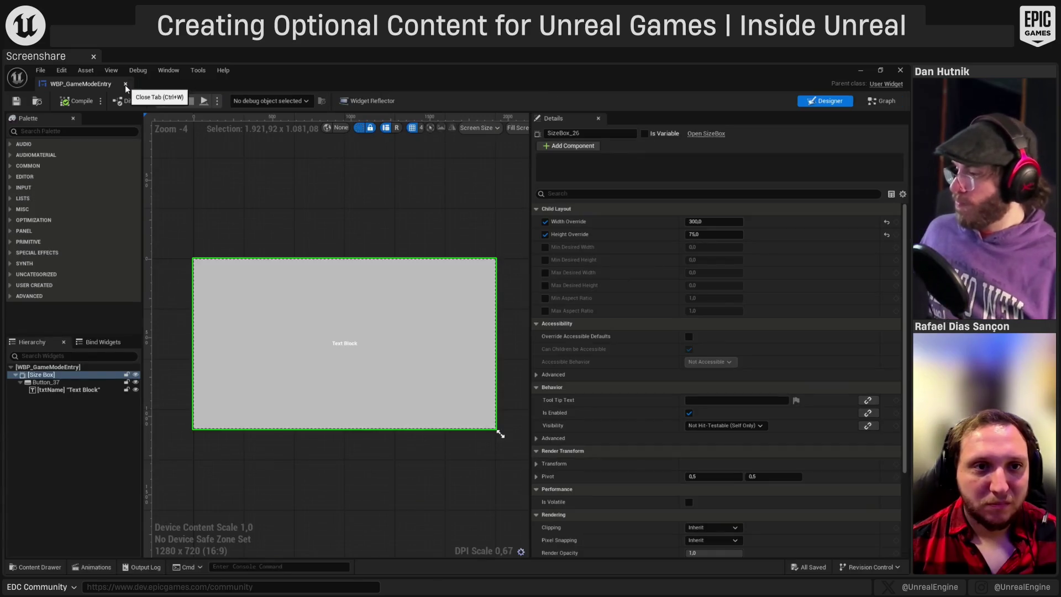
- Close WBP_GameModeEntry, play the level and press Quit to confirm it ends the session
left_click(125, 84)
left_click(237, 101)
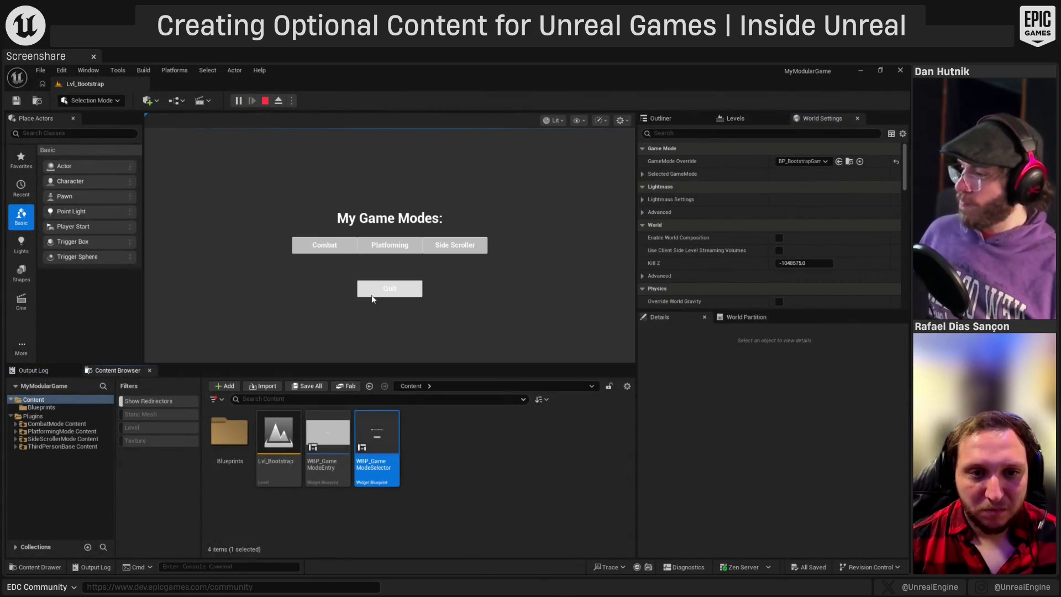
left_click(371, 294)
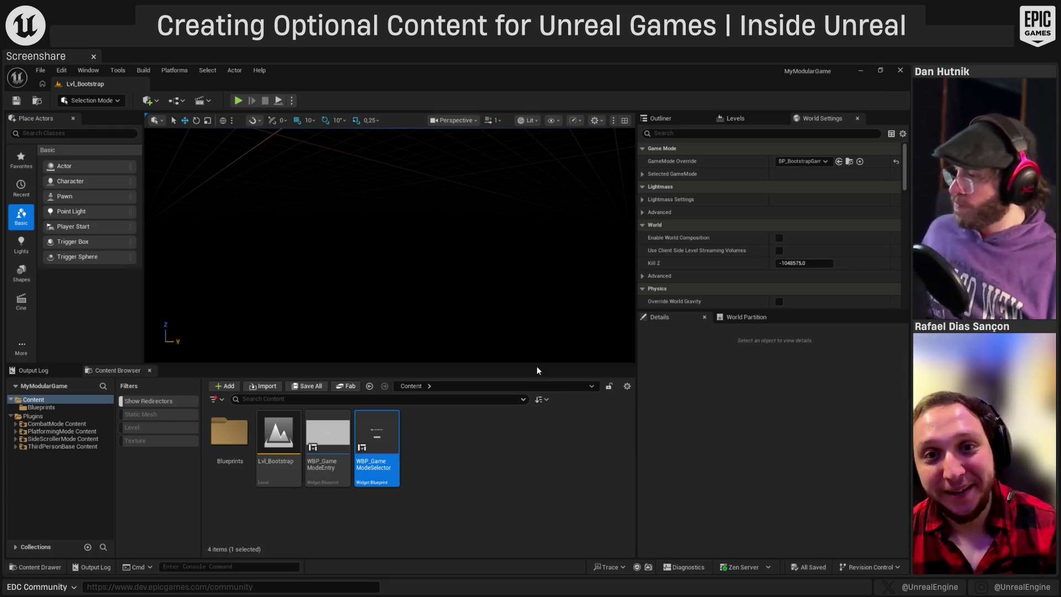
left_click(855, 65)
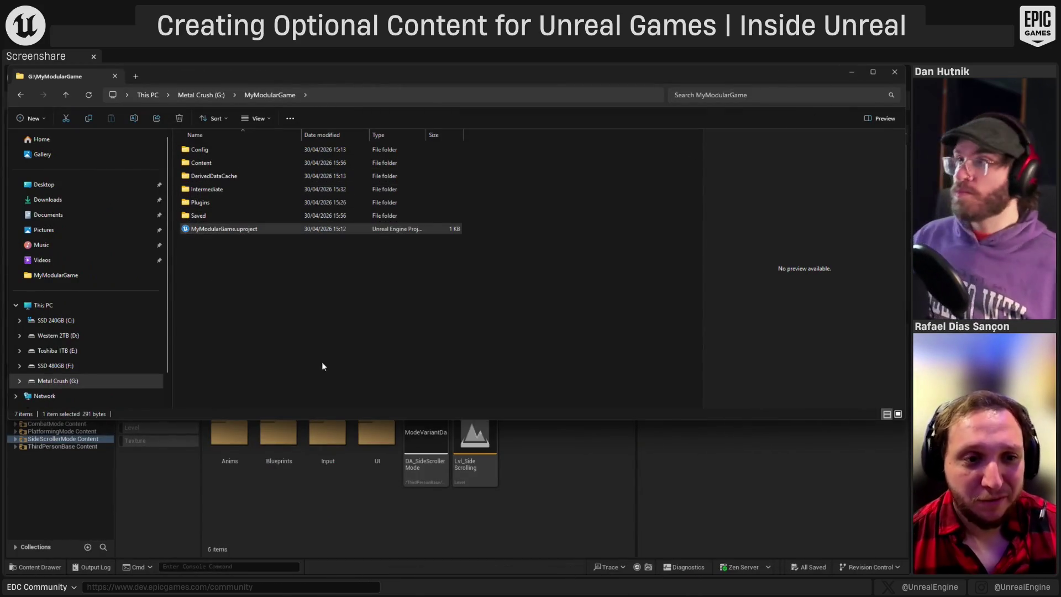
- Browse to G:\ModularContentTest and select its build.bat and clean.bat scripts
left_click(197, 97)
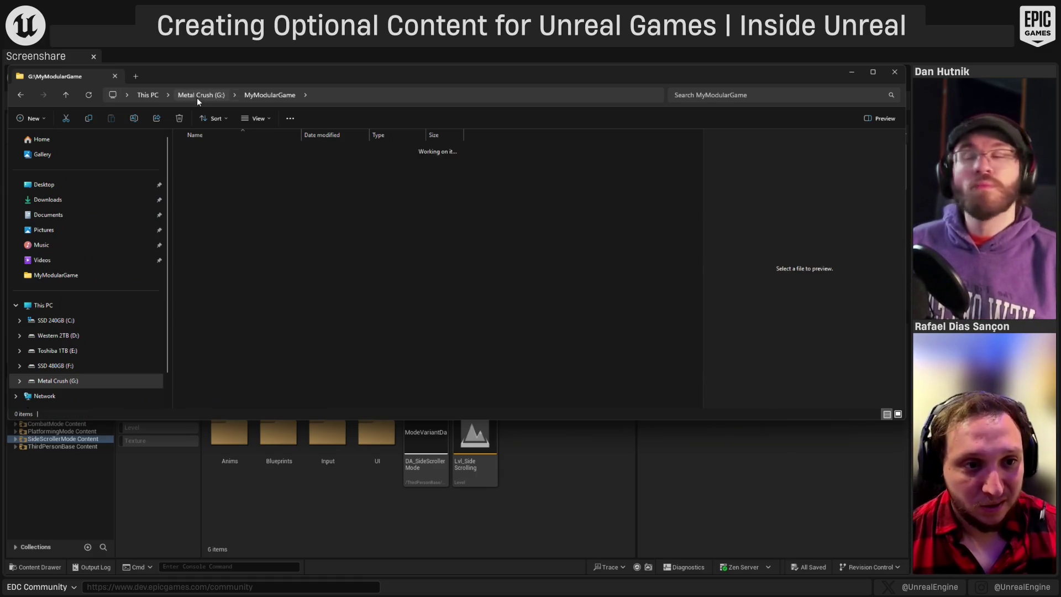
double_click(233, 190)
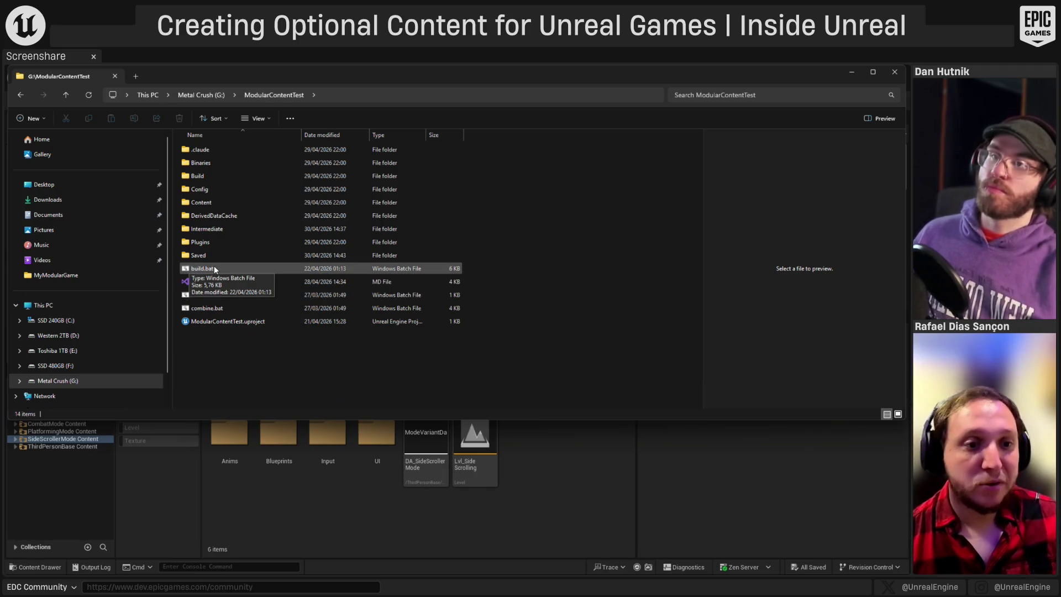
left_click(215, 268)
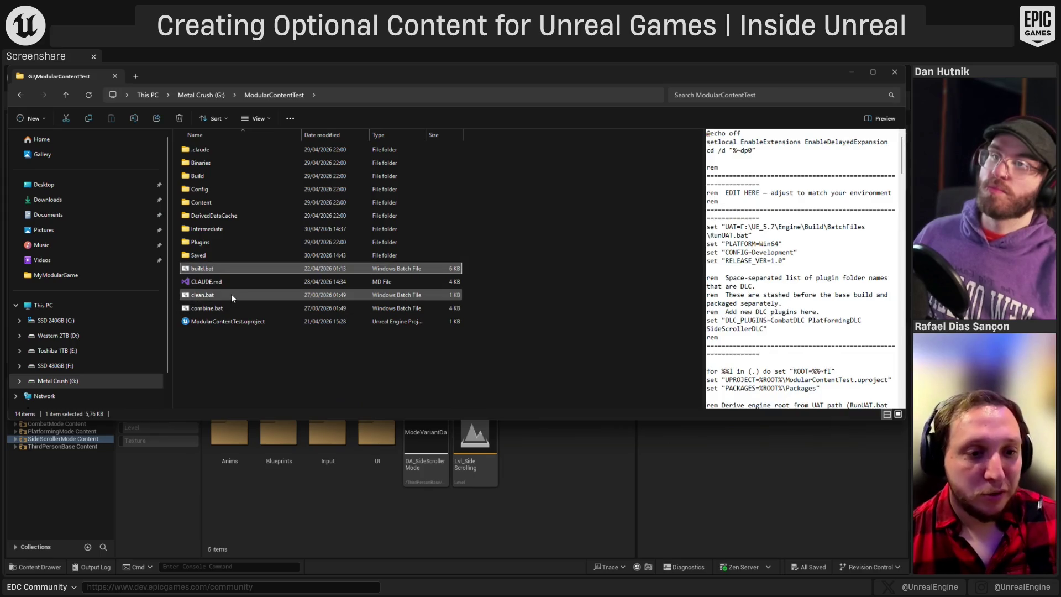
left_click(231, 297, "ctrl")
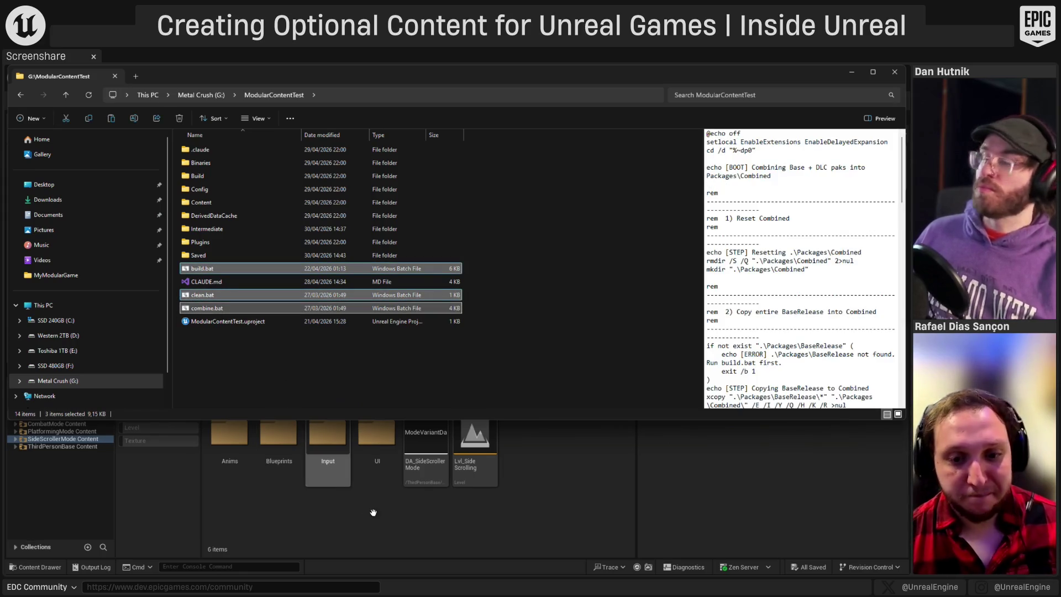
left_click(396, 523)
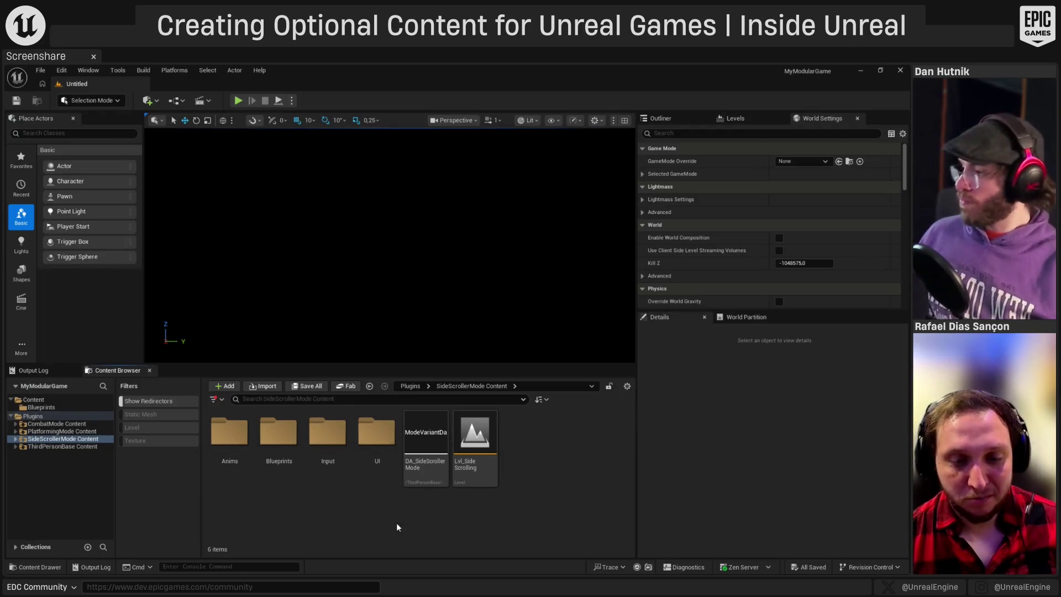
- Paste the three batch scripts into the MyModularGame project folder
left_click(33, 408)
right_click(34, 409)
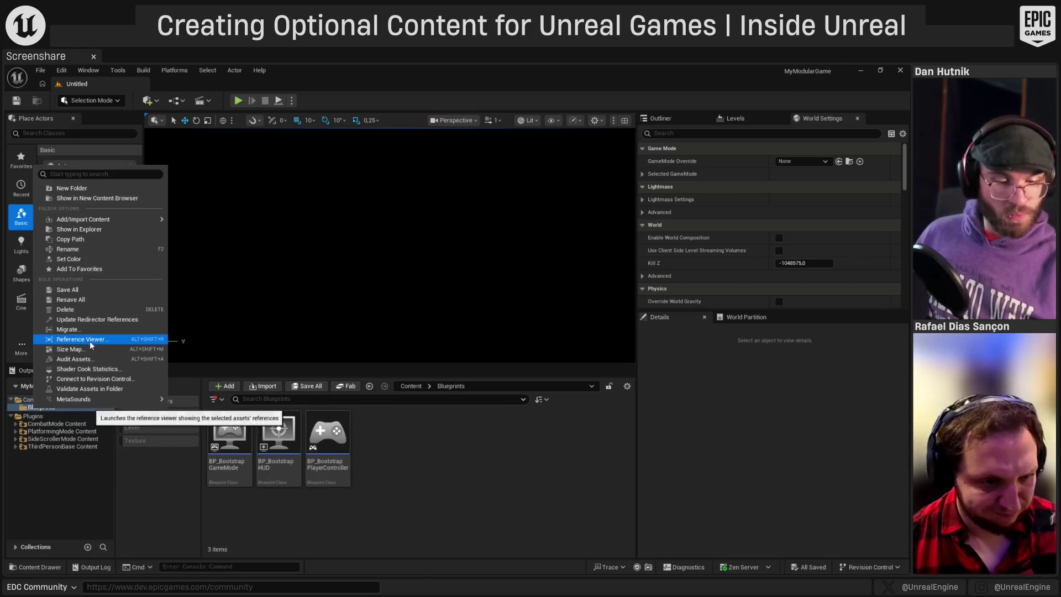
left_click(77, 229)
left_click(268, 95)
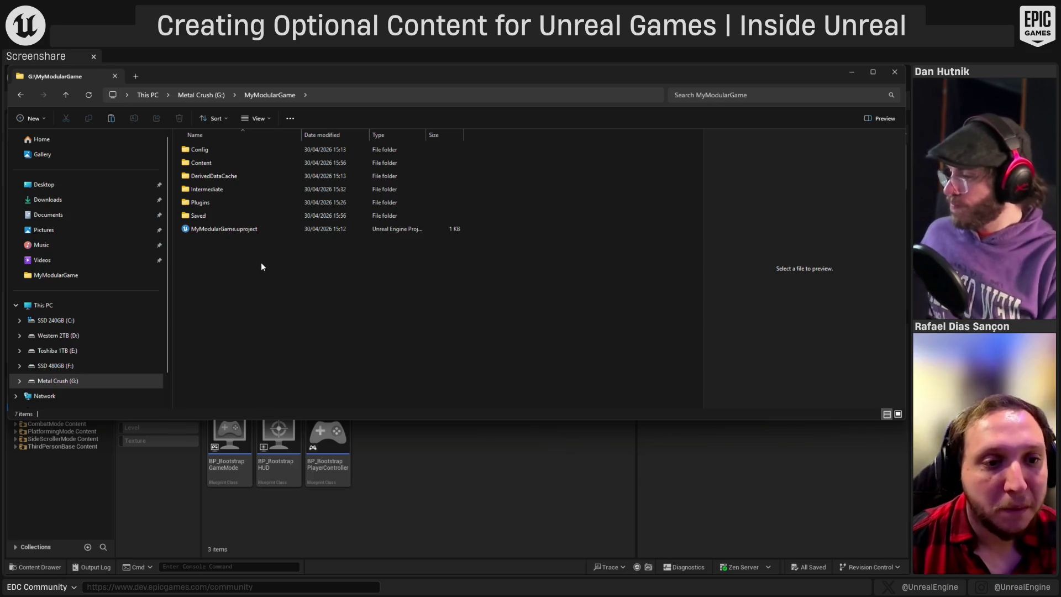
key("ctrl+v")
left_click(308, 335)
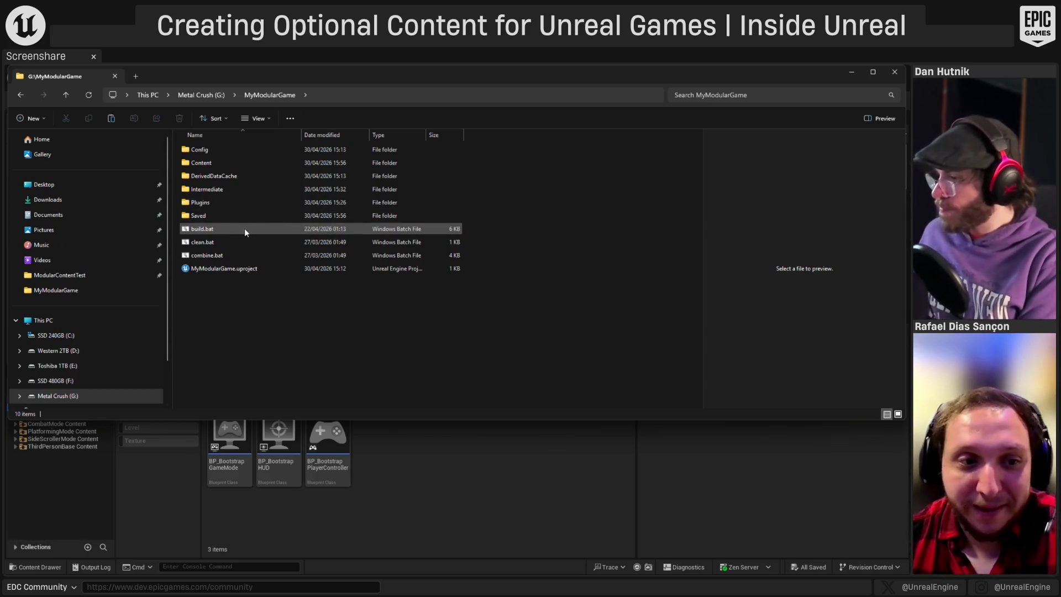
- Open build.bat from MyModularGame in Notepad and maximize it
left_click(214, 229)
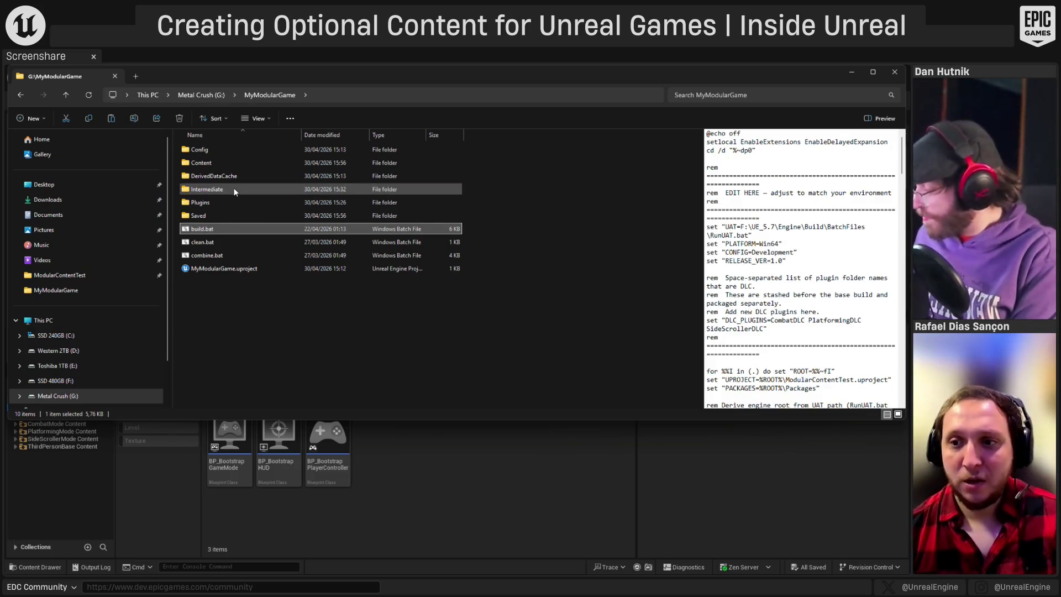
right_click(203, 228)
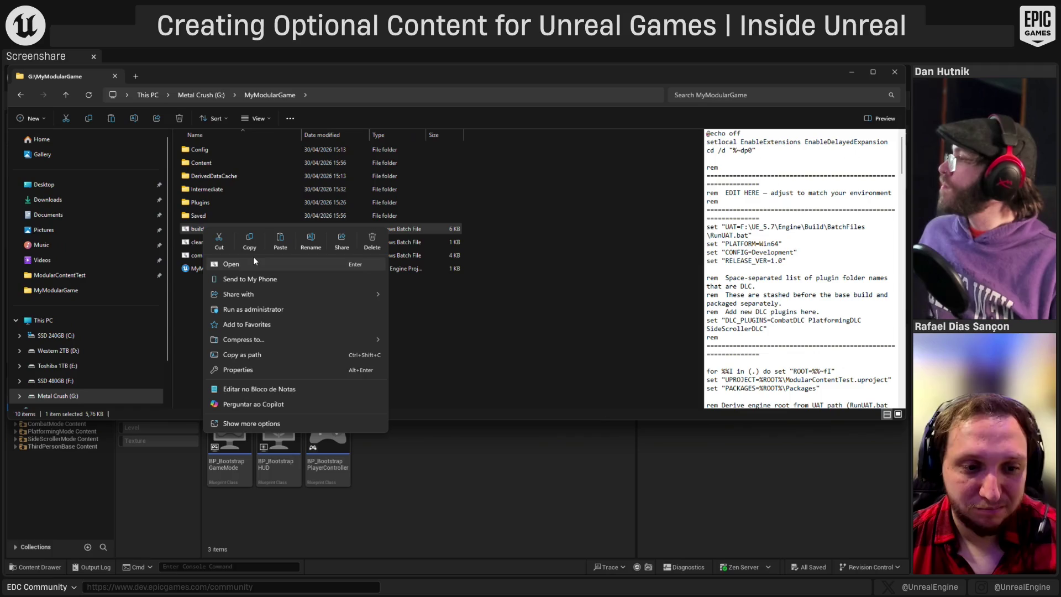
left_click(299, 390)
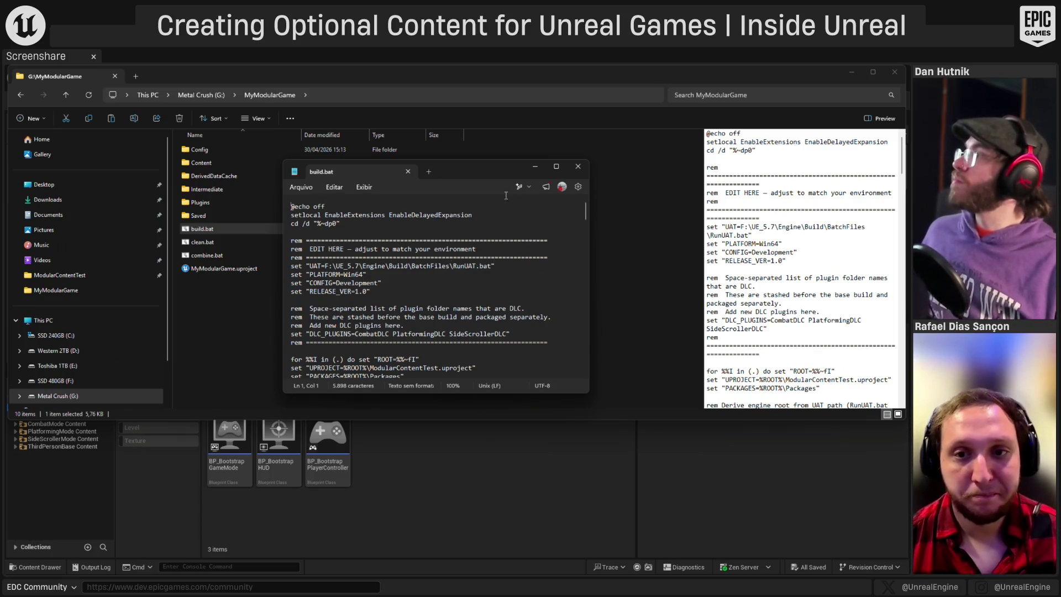
left_click(556, 166)
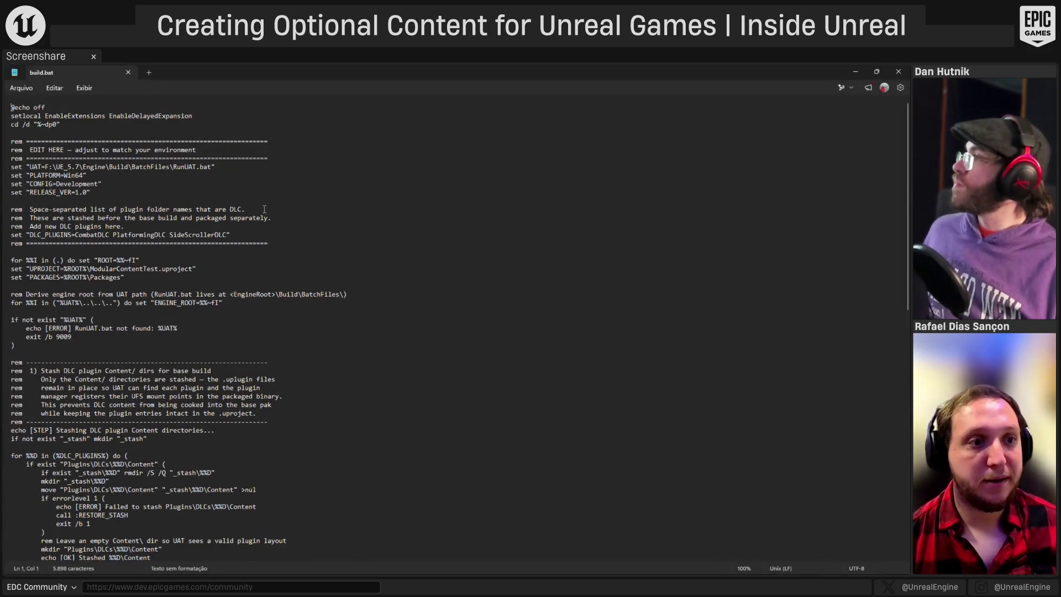
- Enlarge build.bat's text, put the cursor in the UAT path line, and open a new File Explorer
scroll(160, 242, "up", 2, "ctrl")
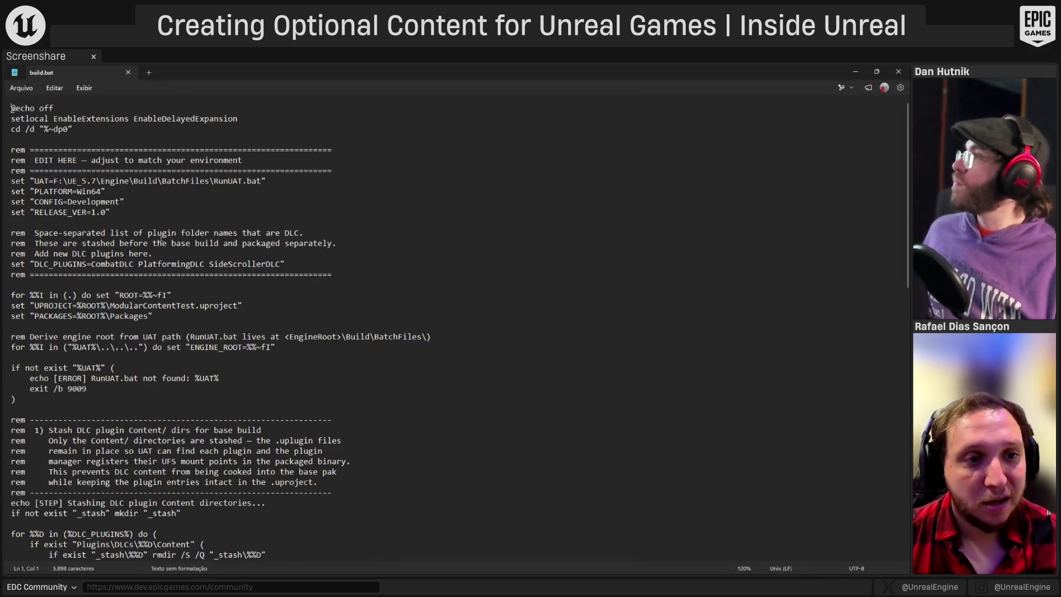
scroll(161, 242, "up", 3, "ctrl")
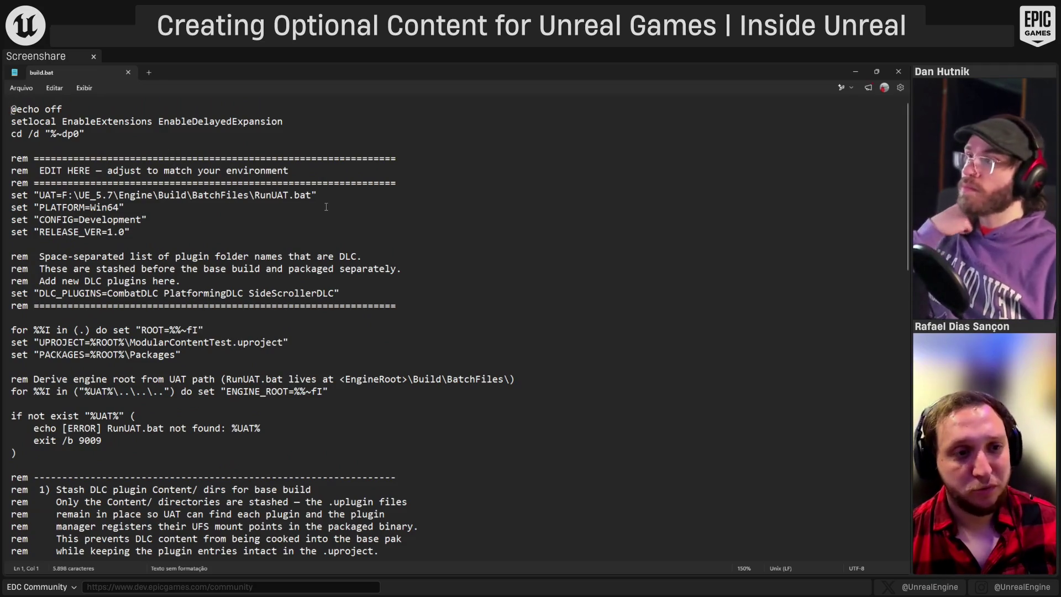
left_click(63, 195)
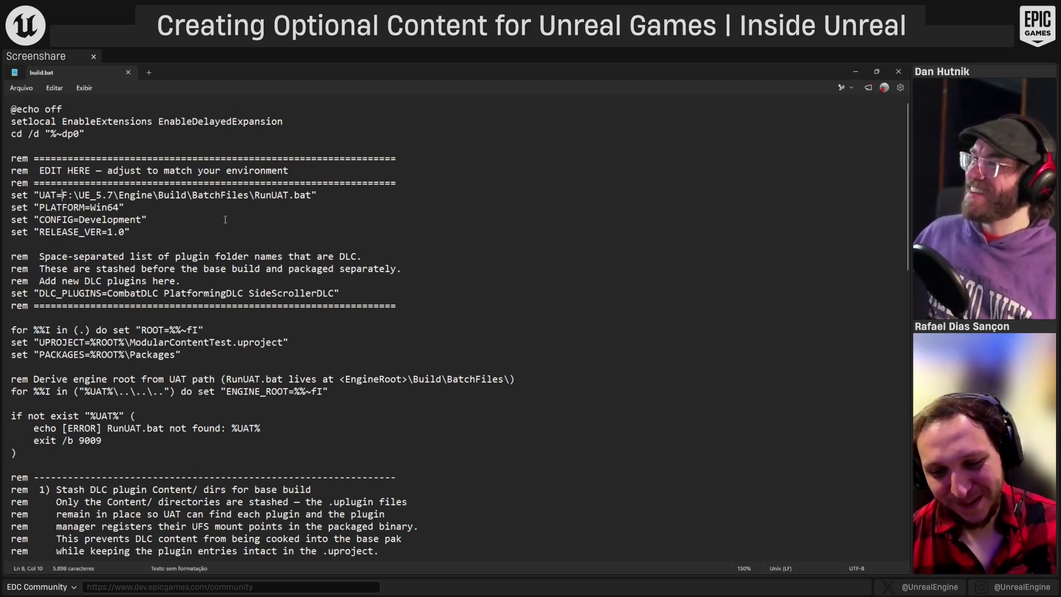
key("super+e")
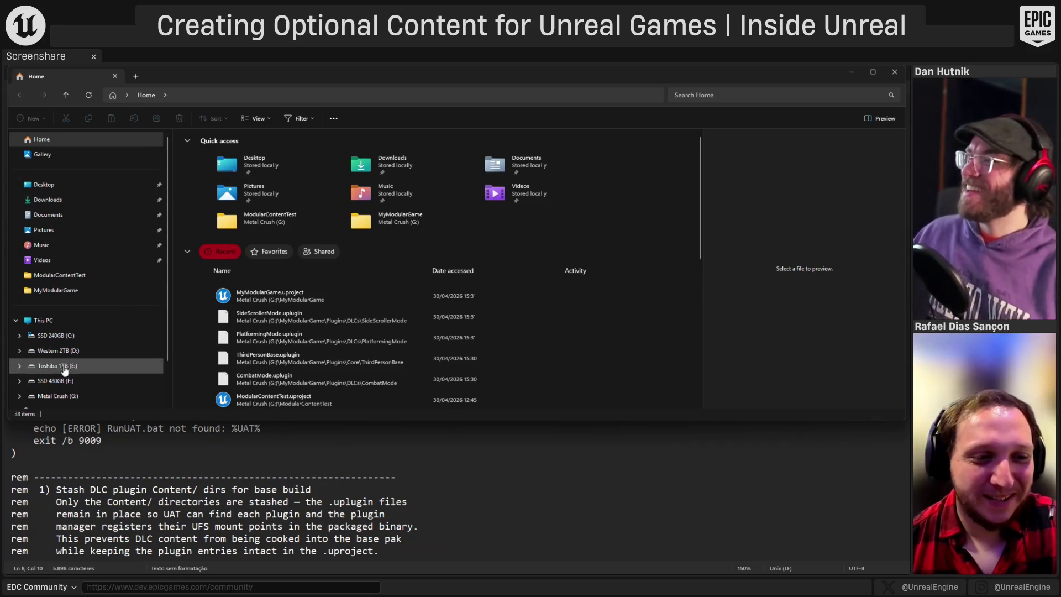
- Browse G:\UE_5.7\Engine\Binaries\Win64 and look through its files
left_click(60, 396)
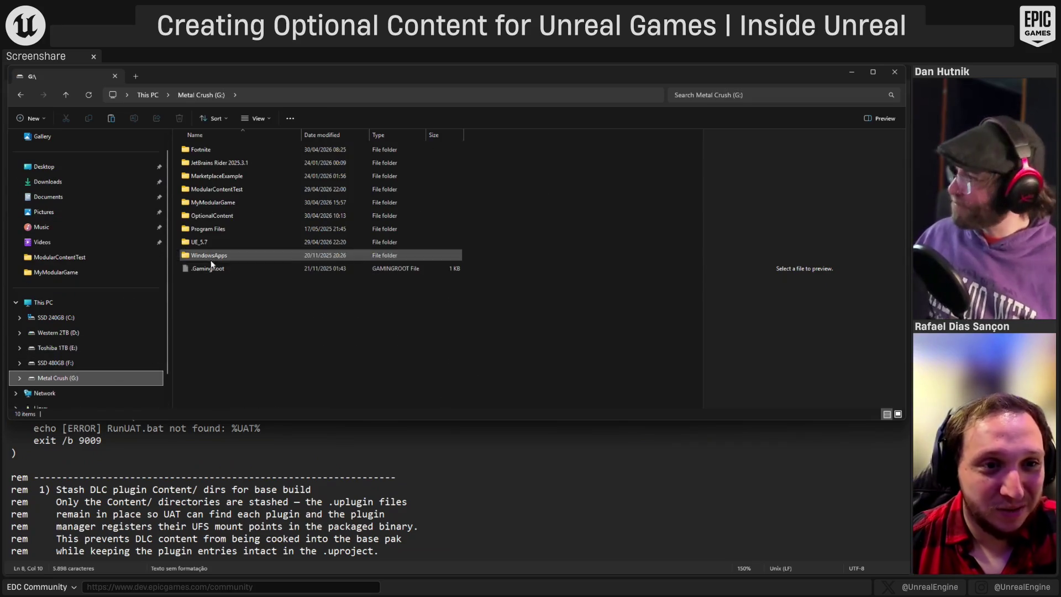
double_click(210, 243)
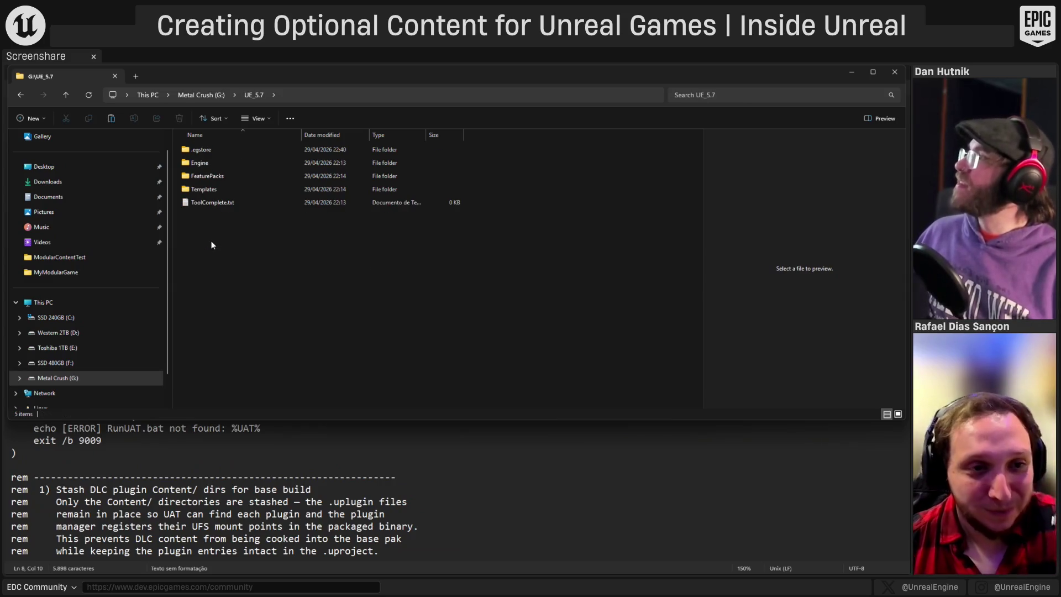
double_click(216, 162)
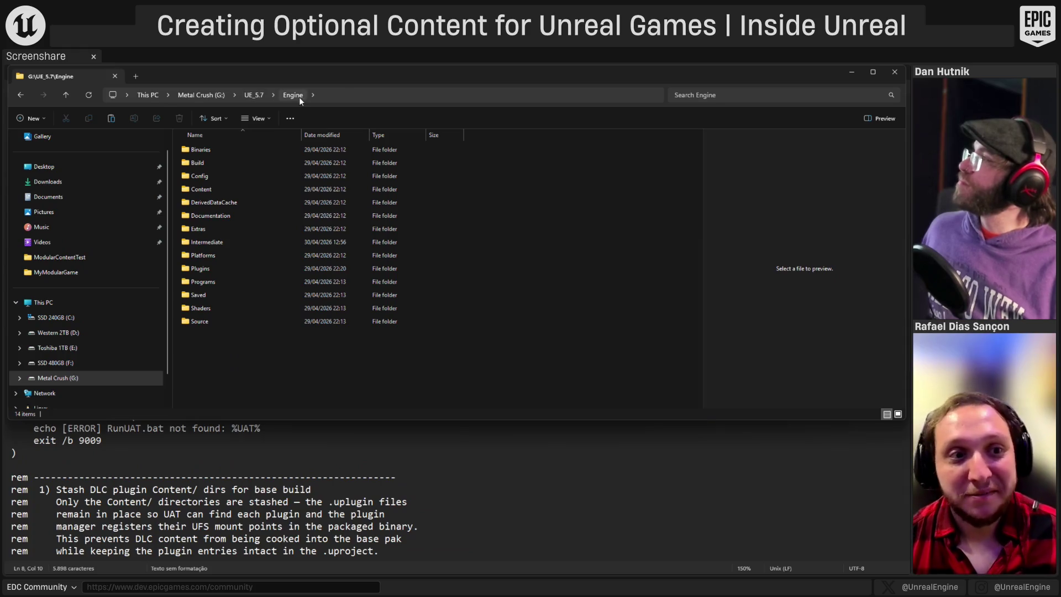
double_click(202, 155)
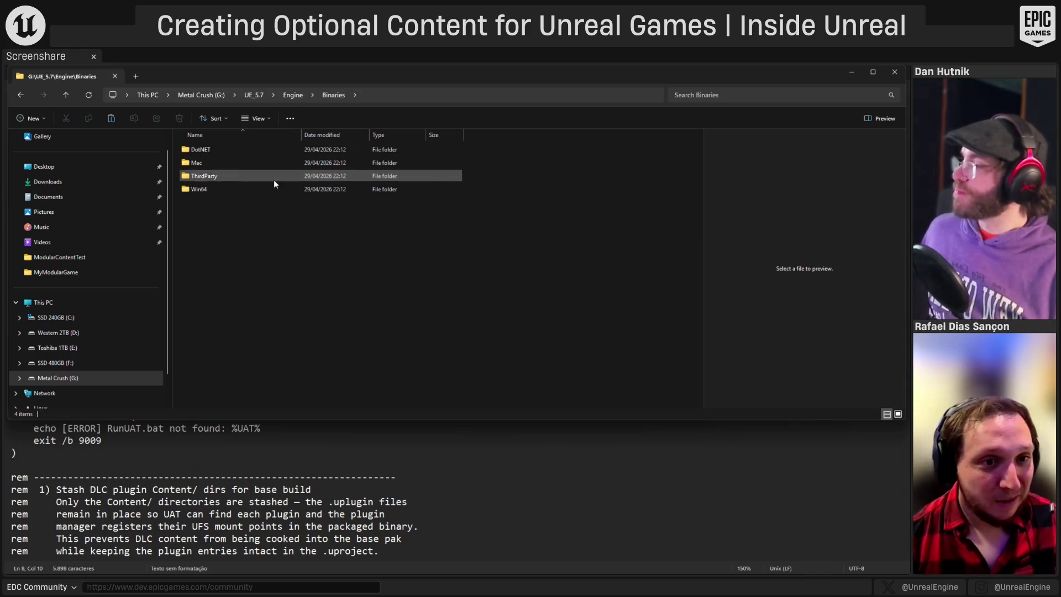
double_click(208, 190)
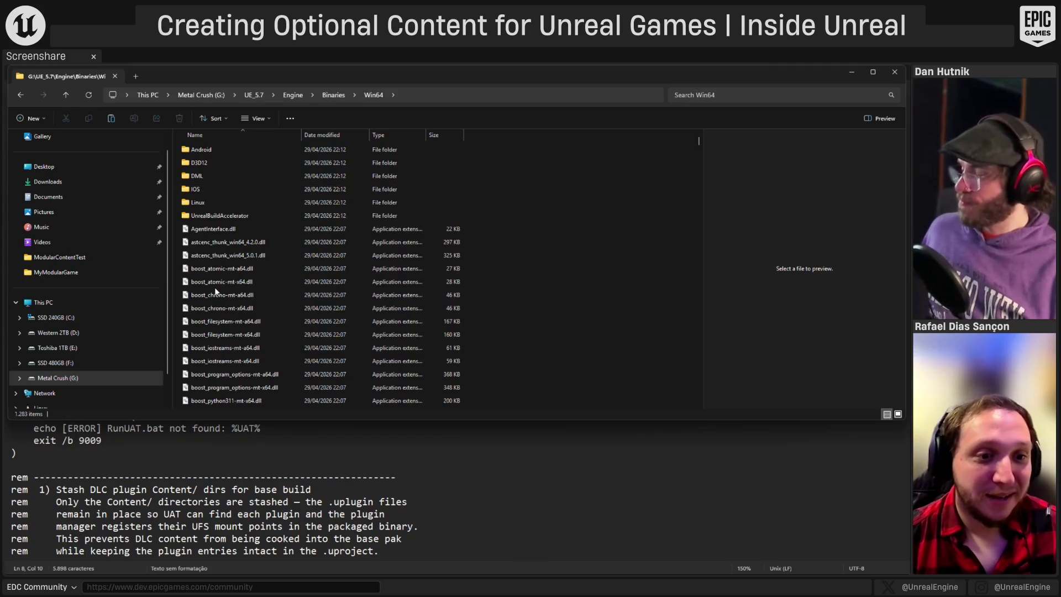
scroll(380, 231, "down", 10)
scroll(486, 262, "down", 15)
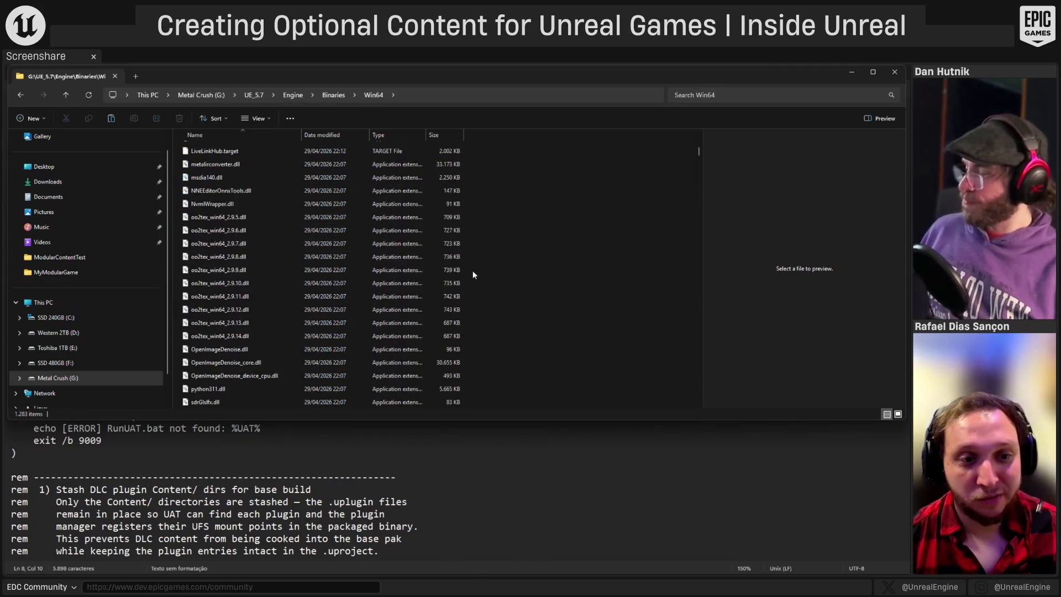
scroll(401, 304, "down", 20)
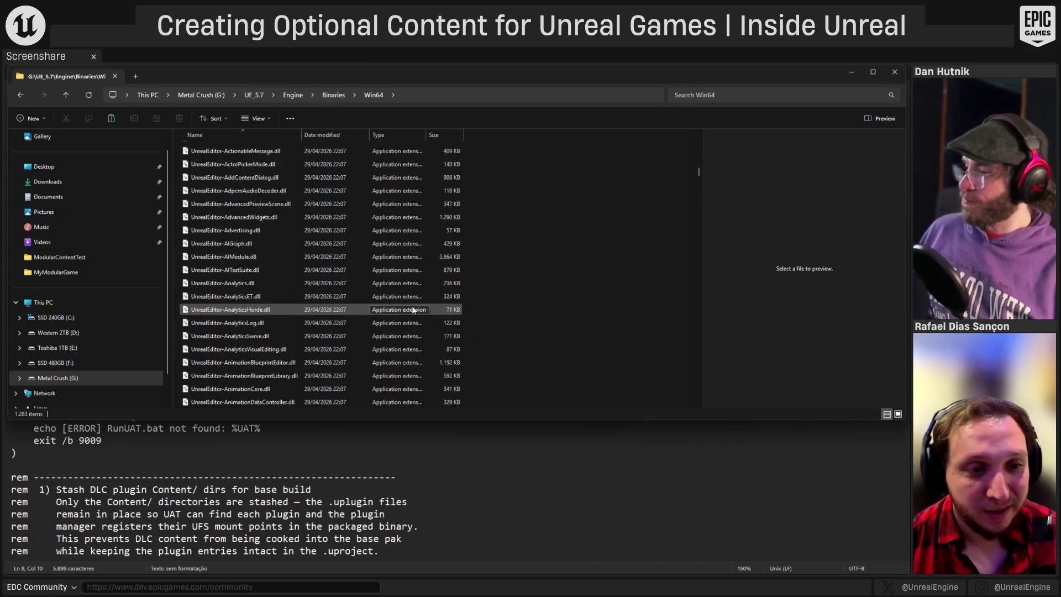
scroll(280, 260, "up", 5)
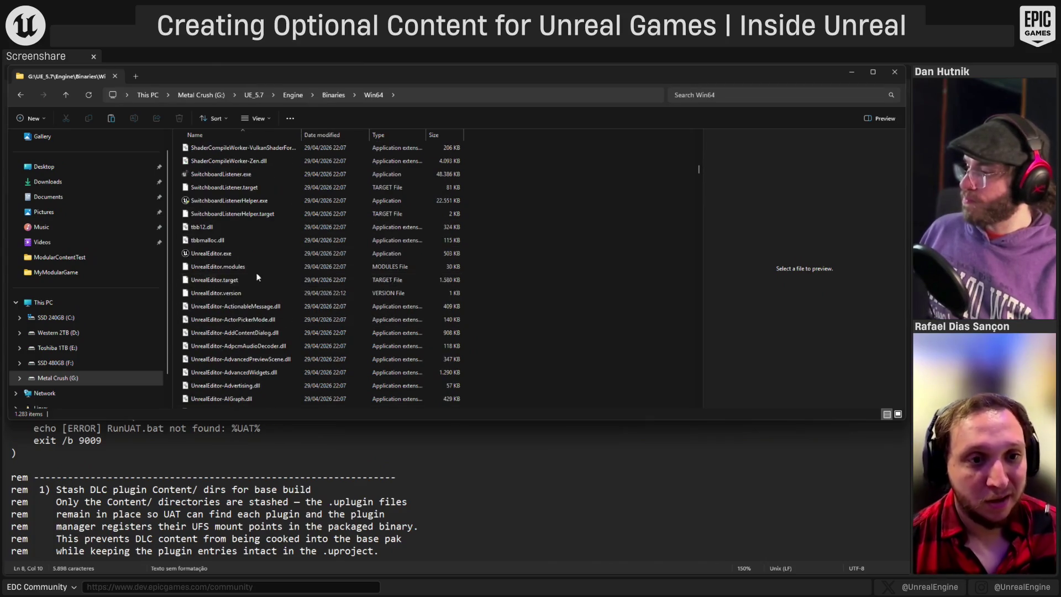
mouse_move(215, 258)
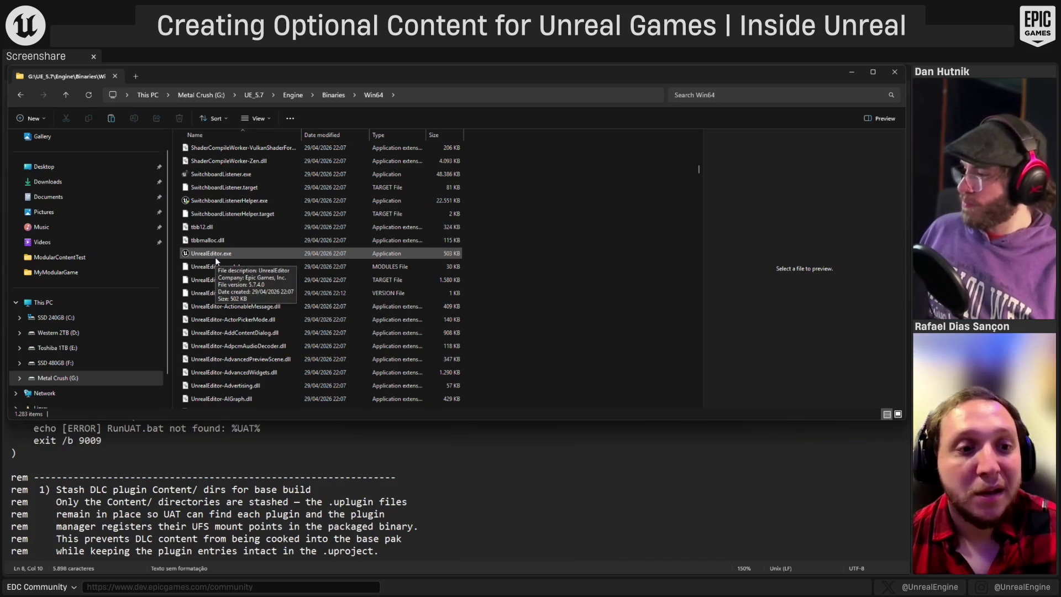
scroll(225, 250, "down", 15)
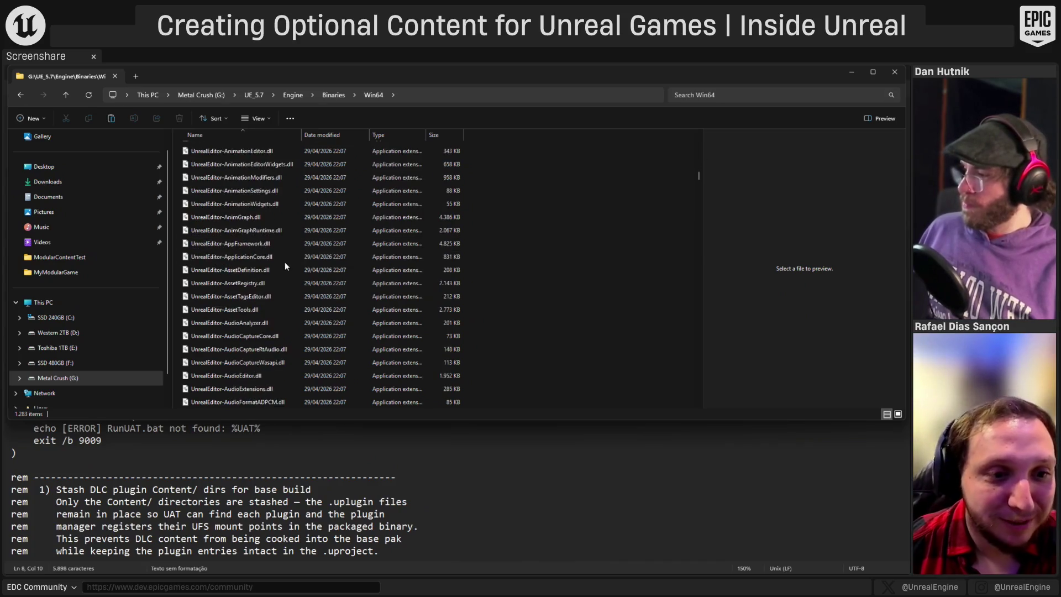
scroll(290, 296, "down", 20)
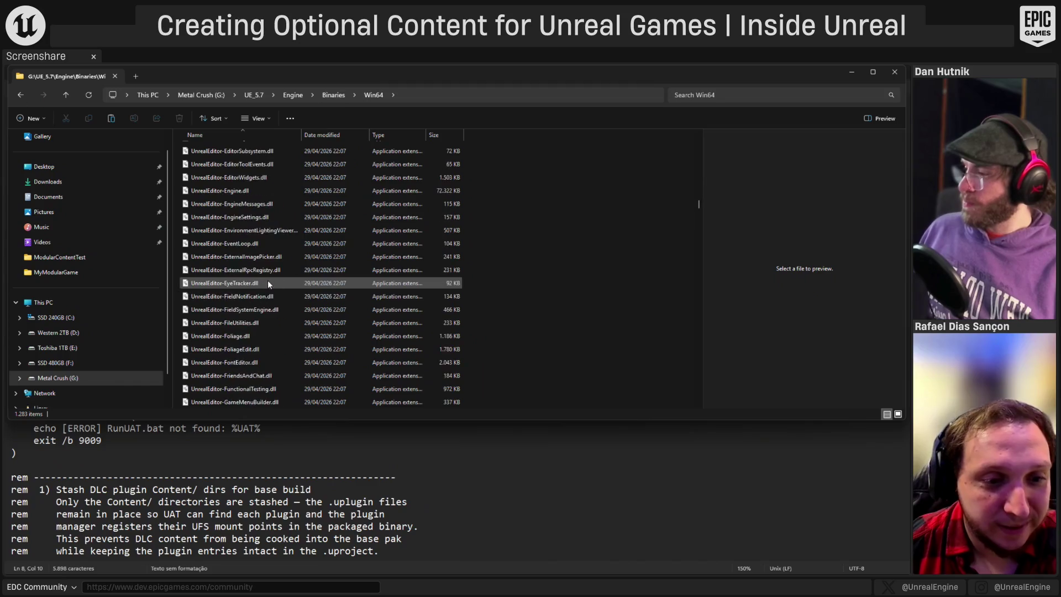
scroll(292, 258, "down", 10)
left_click_drag(698, 221, 697, 408)
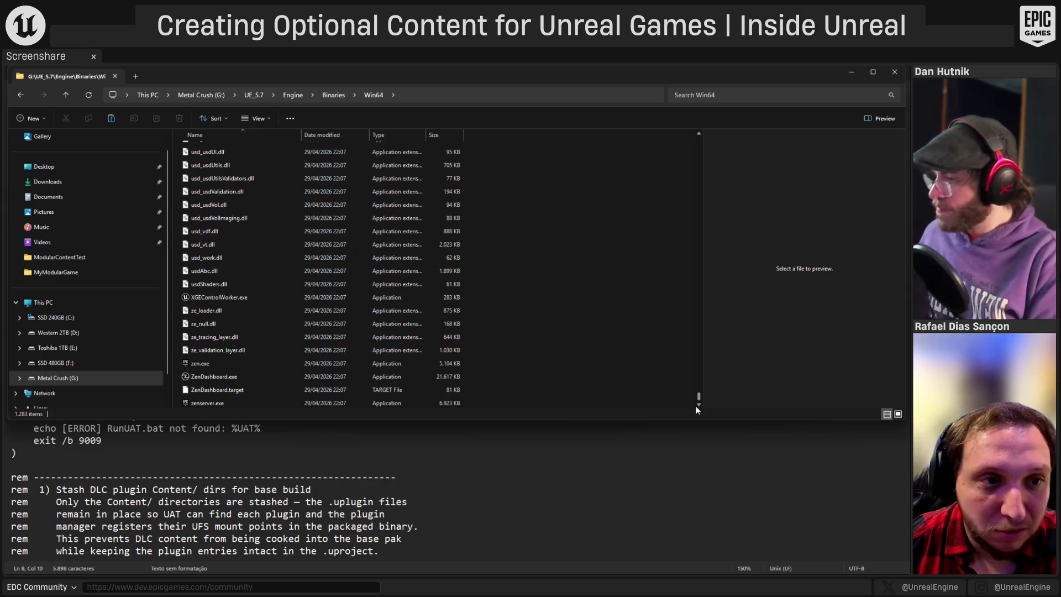
scroll(595, 333, "up", 15)
scroll(578, 346, "down", 10)
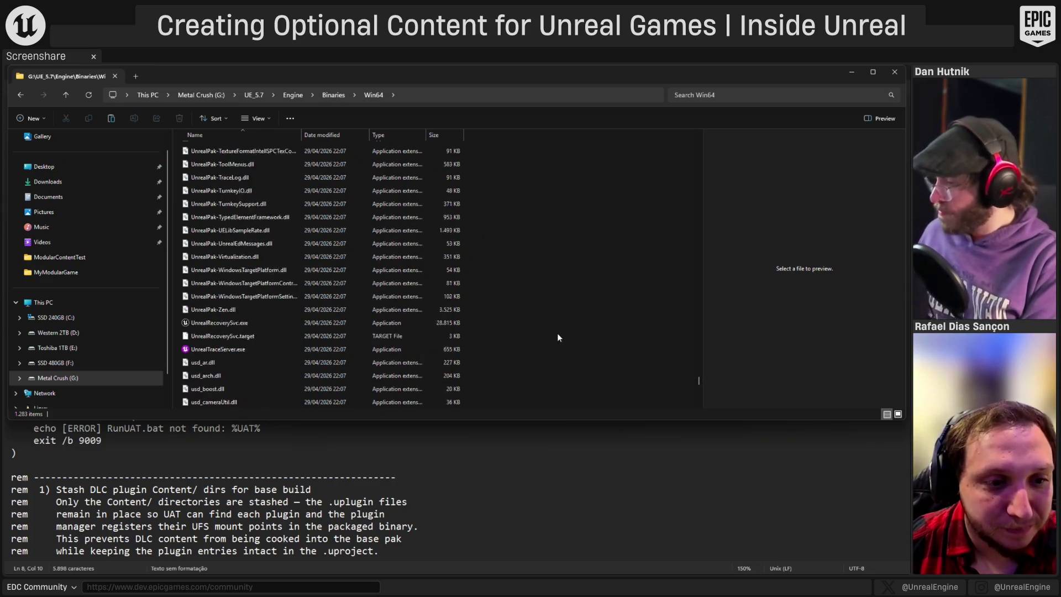
left_click(515, 497)
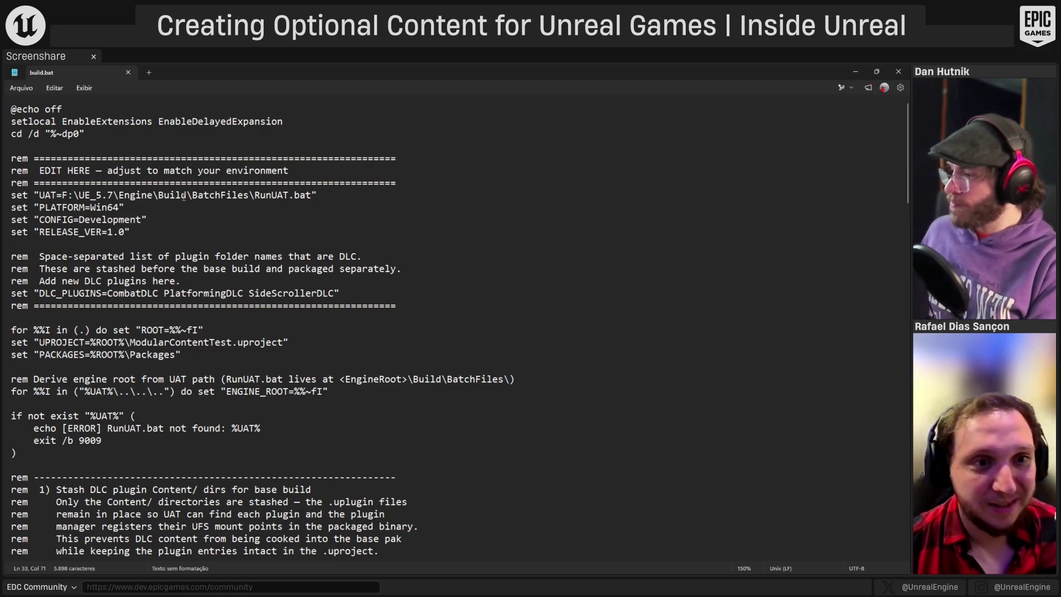
- Copy RunUAT.bat's full path from G:\UE_5.7\Engine\Build\BatchFiles and return to Notepad
key("alt+Tab")
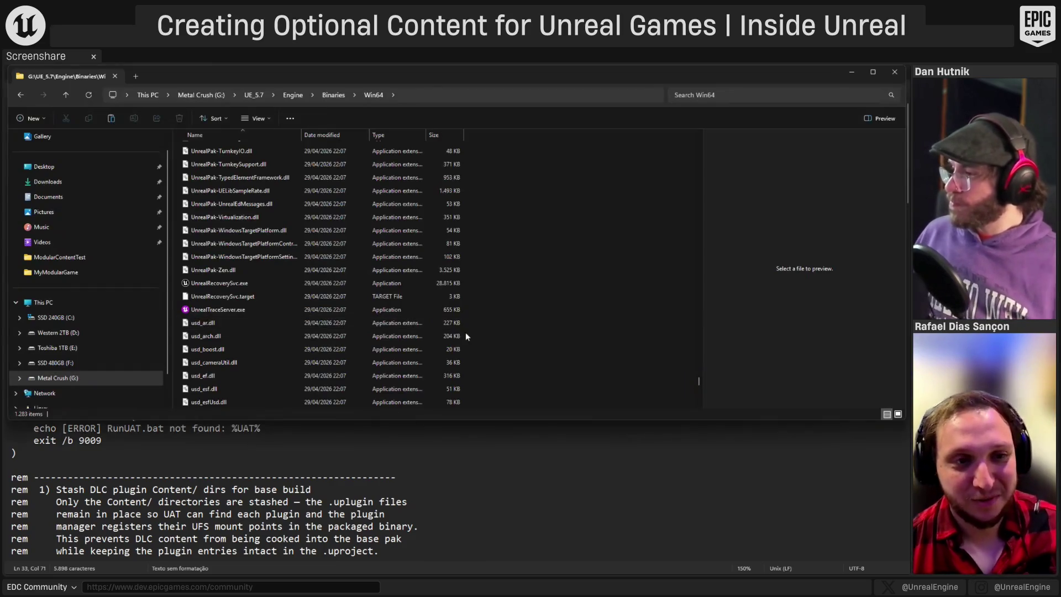
key("alt+Up")
key("alt+Up")
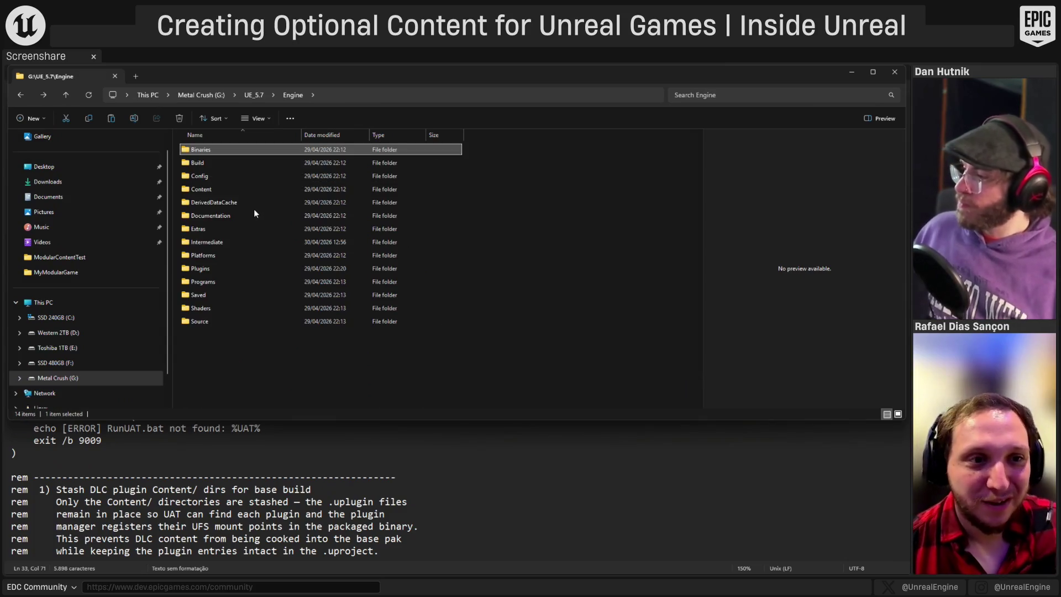
double_click(210, 163)
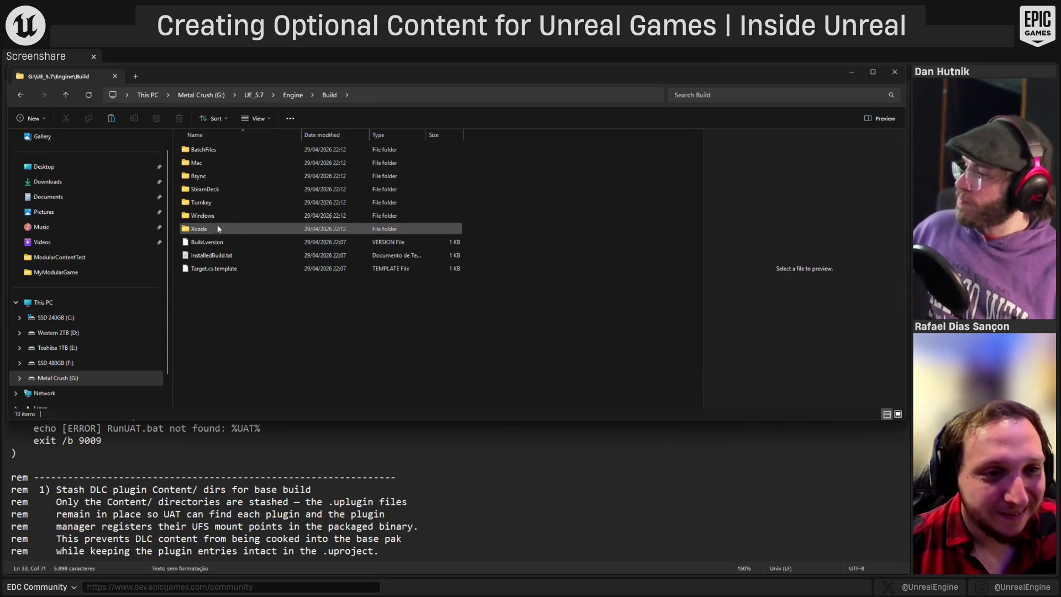
double_click(221, 148)
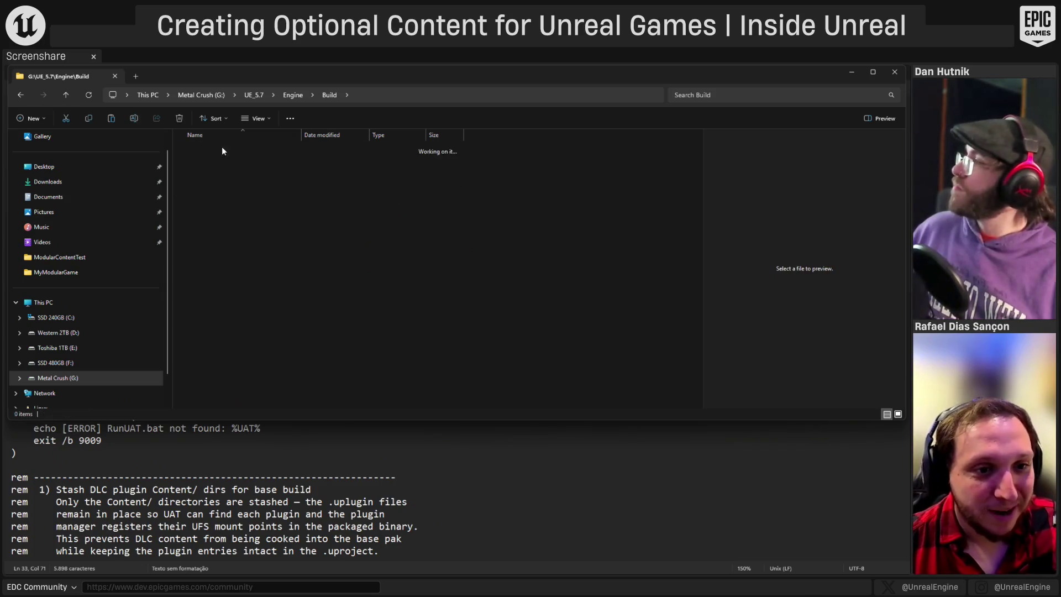
left_click(240, 284)
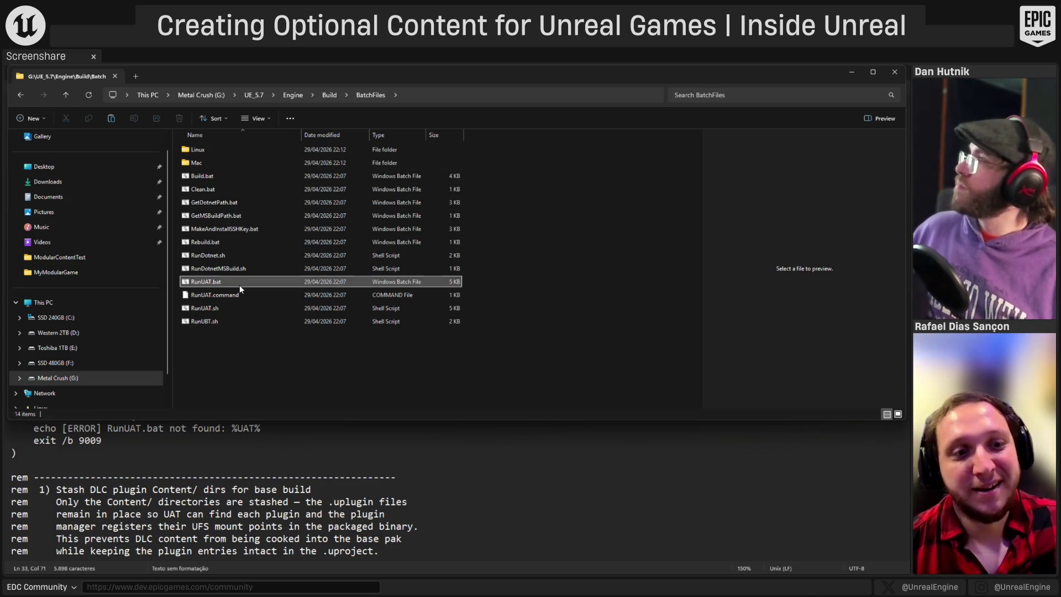
right_click(235, 285)
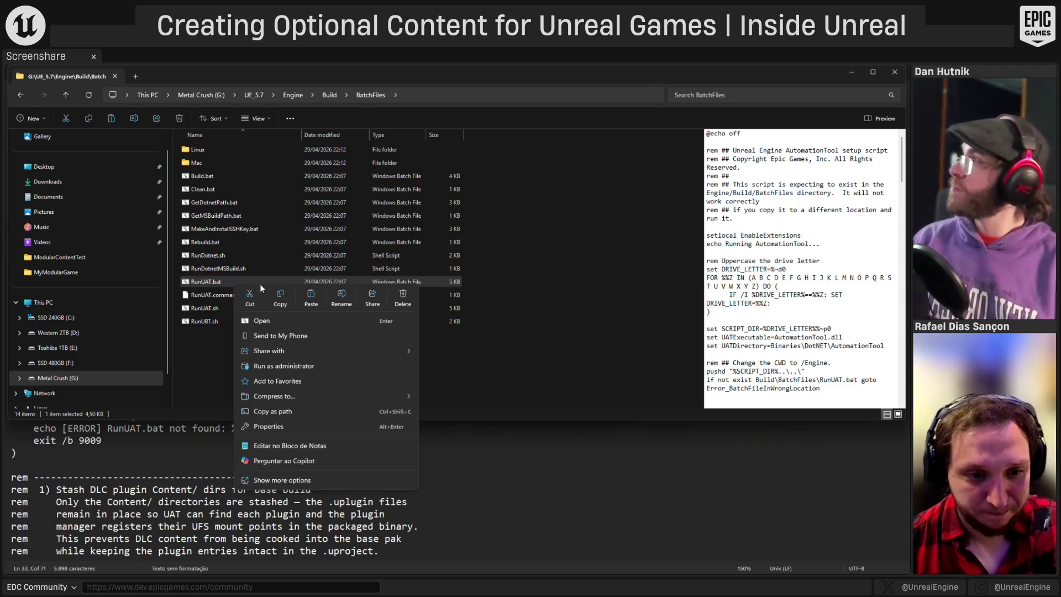
left_click(283, 413)
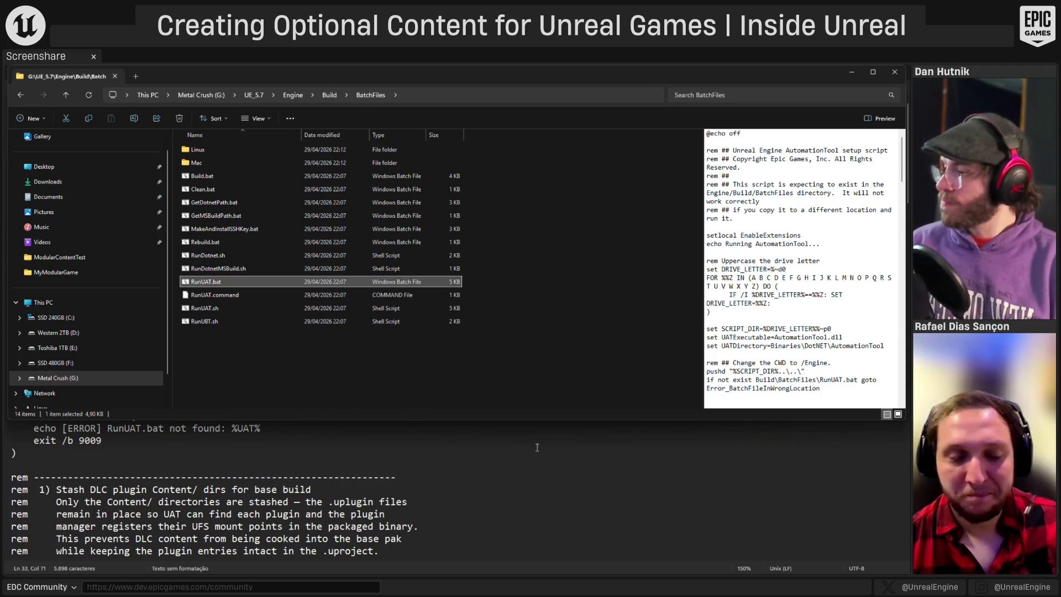
left_click(506, 499)
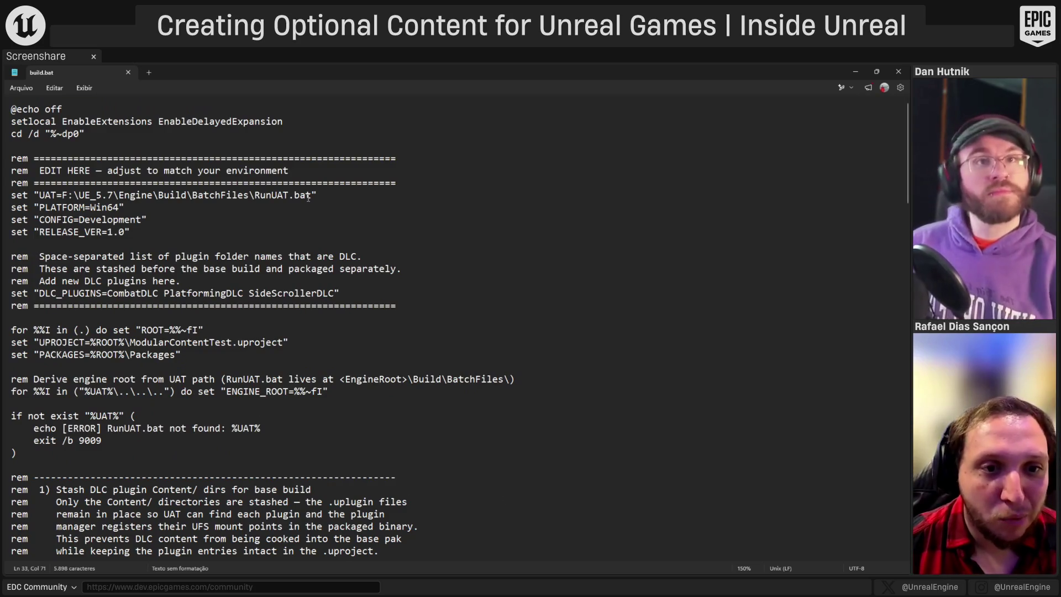
- Paste the copied RunUAT.bat path over line 8's UAT path and delete the stray quote before G:
mouse_move(311, 194)
left_mouse_down()
mouse_move(129, 207)
mouse_move(39, 195)
mouse_move(64, 205)
left_mouse_up()
key("ctrl+v")
key("ctrl+z")
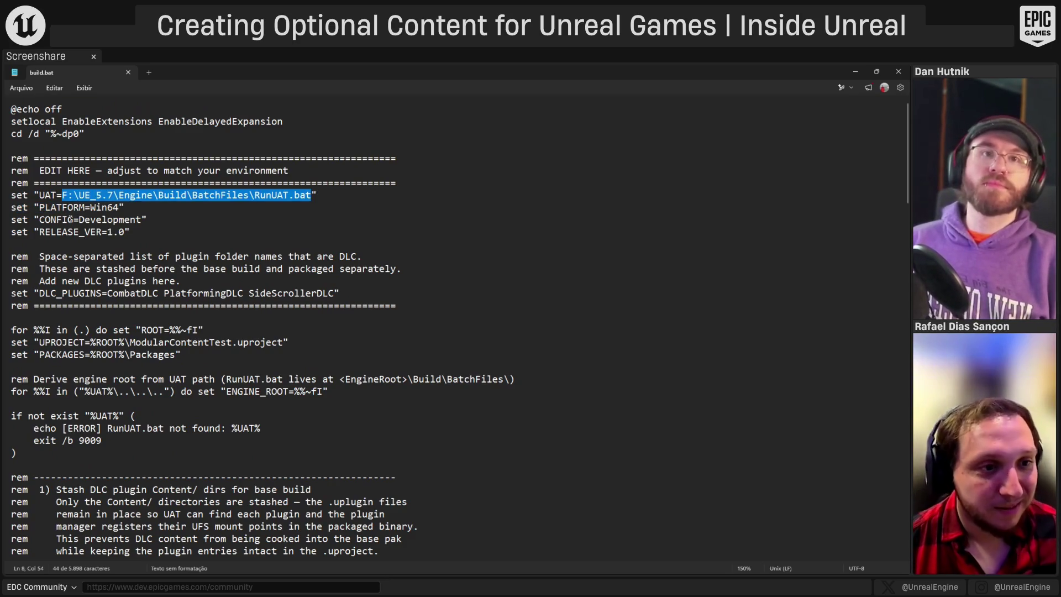
key("ctrl+y")
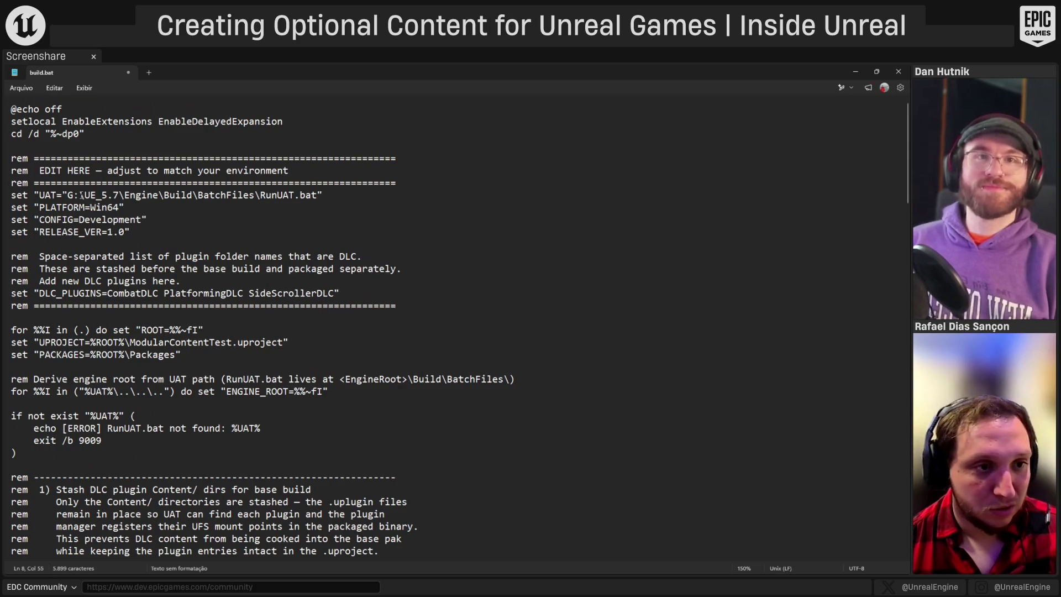
left_click(66, 194)
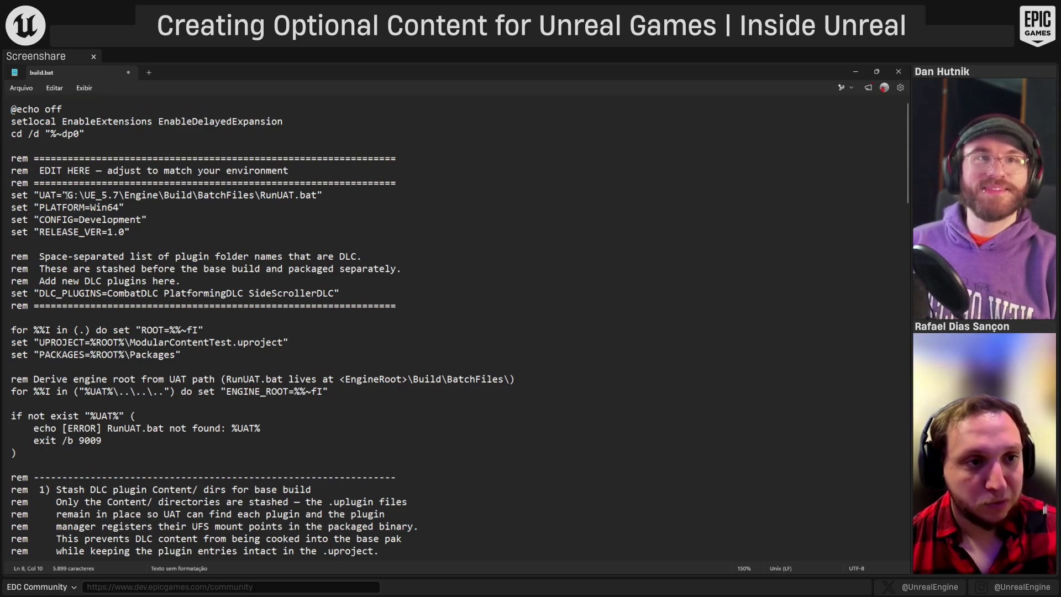
key("BackSpace")
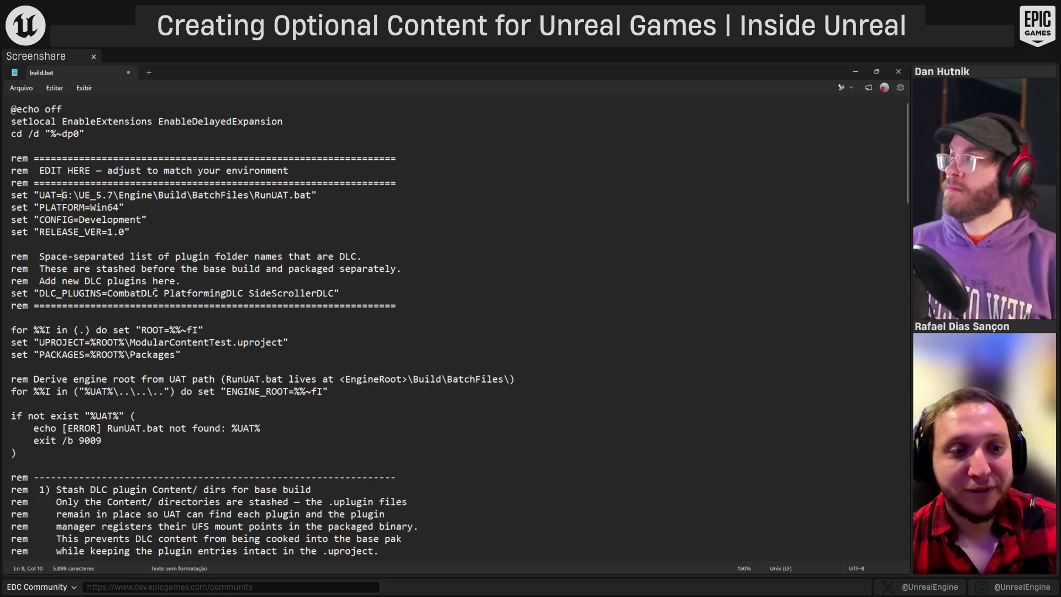
- Switch from build.bat to the File Explorer window
left_click(138, 293)
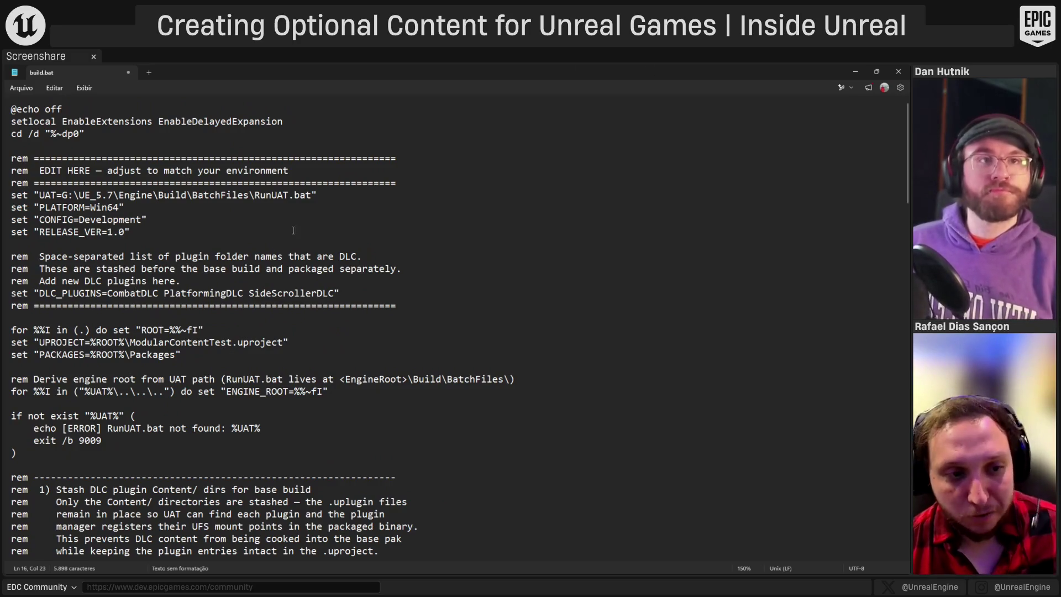
key("alt")
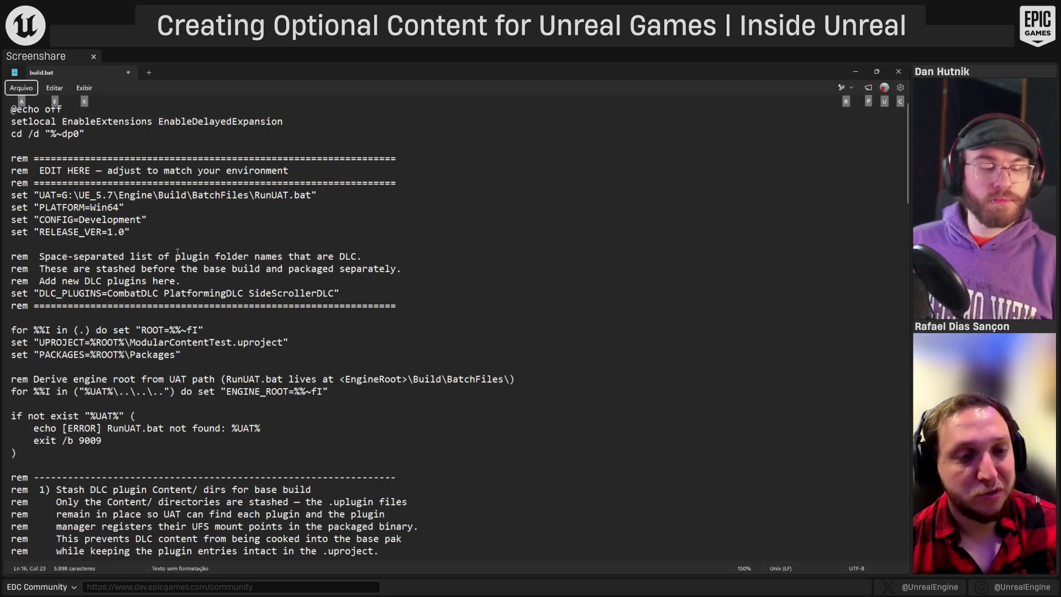
key("alt+Tab")
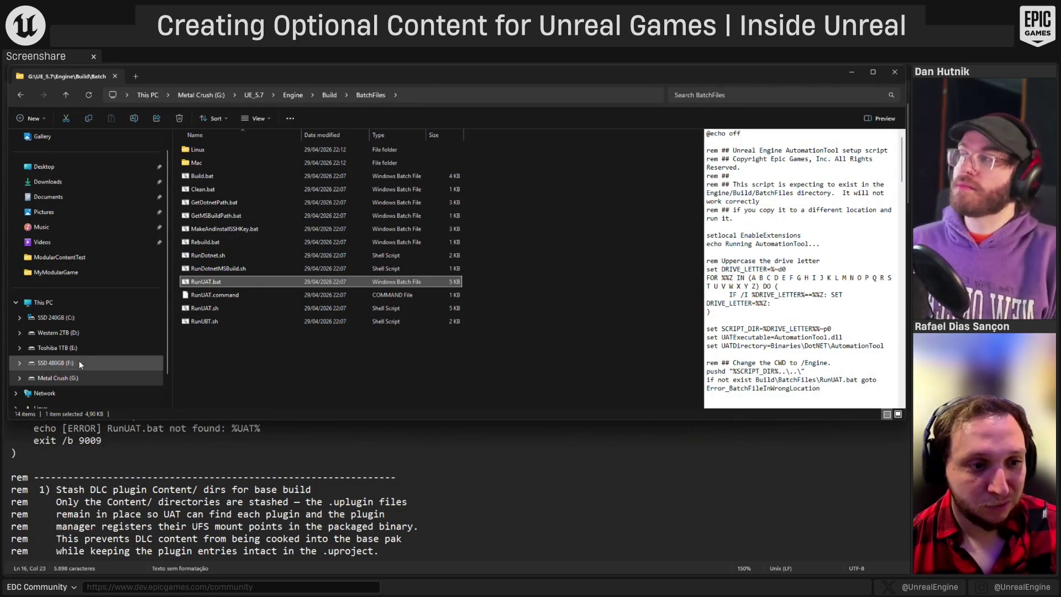
- Check the DLC plugin folder names in G:\MyModularGame\Plugins\DLCs, then return to build.bat
left_click(82, 378)
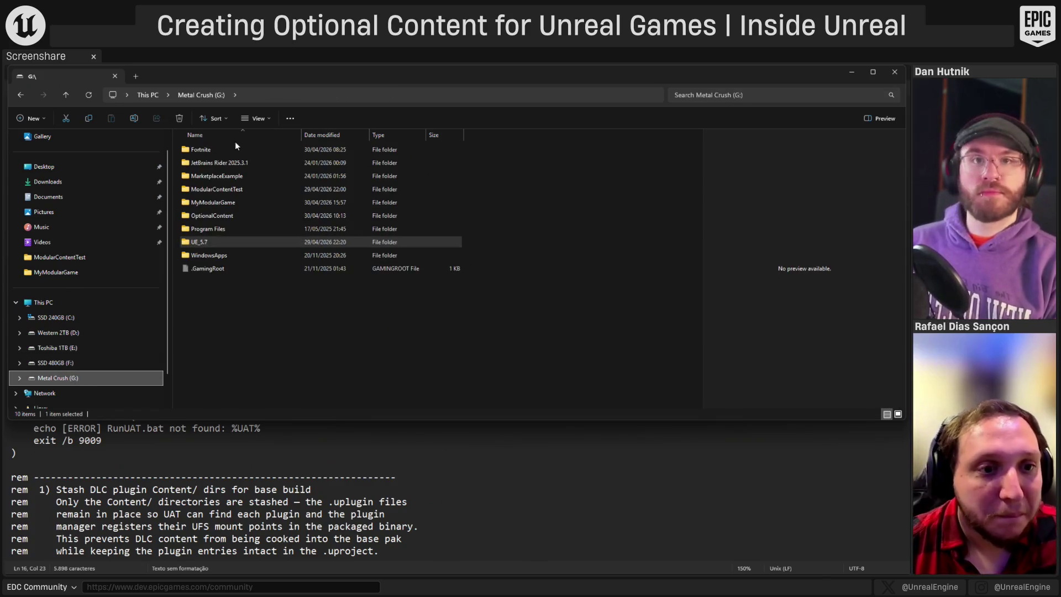
double_click(225, 203)
double_click(209, 203)
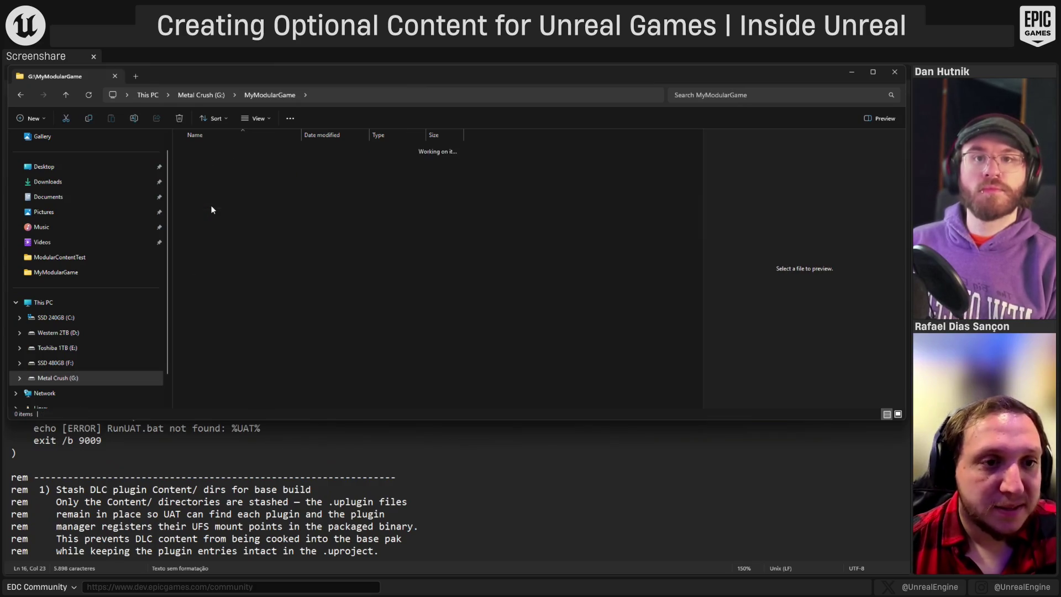
double_click(209, 163)
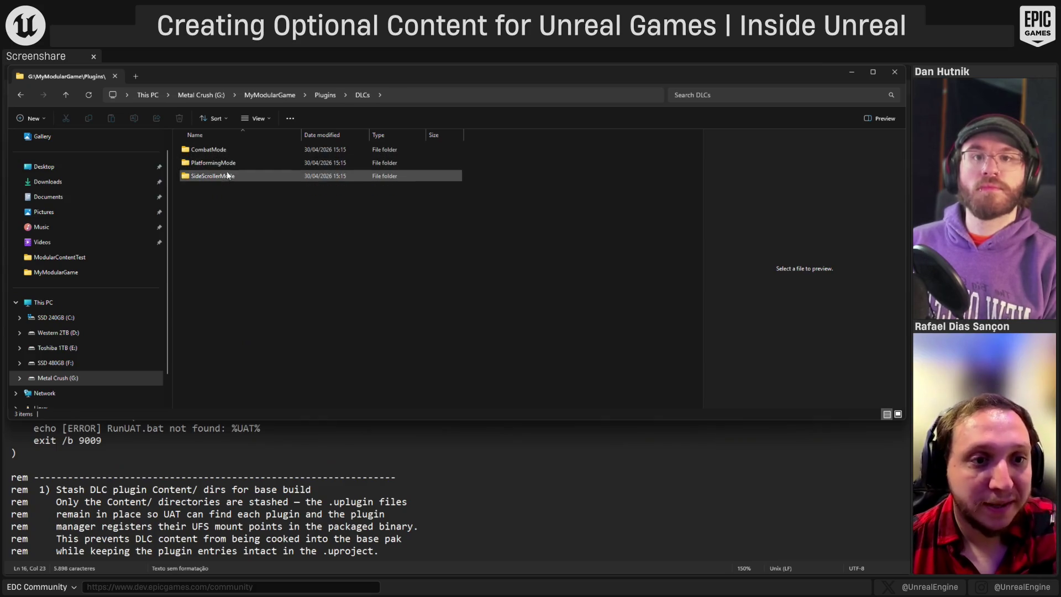
left_click(238, 489)
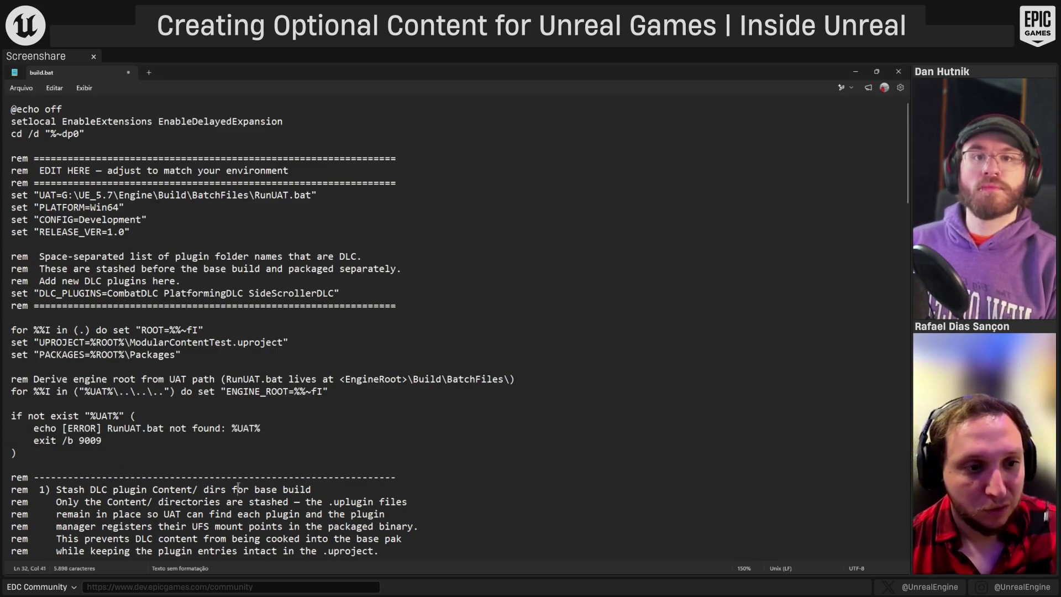
- Rename the DLC plugins in DLC_PLUGINS to CombatMode, PlatformingMode and SideScrollerMode
left_click_drag(141, 294, 161, 299)
type("Mode")
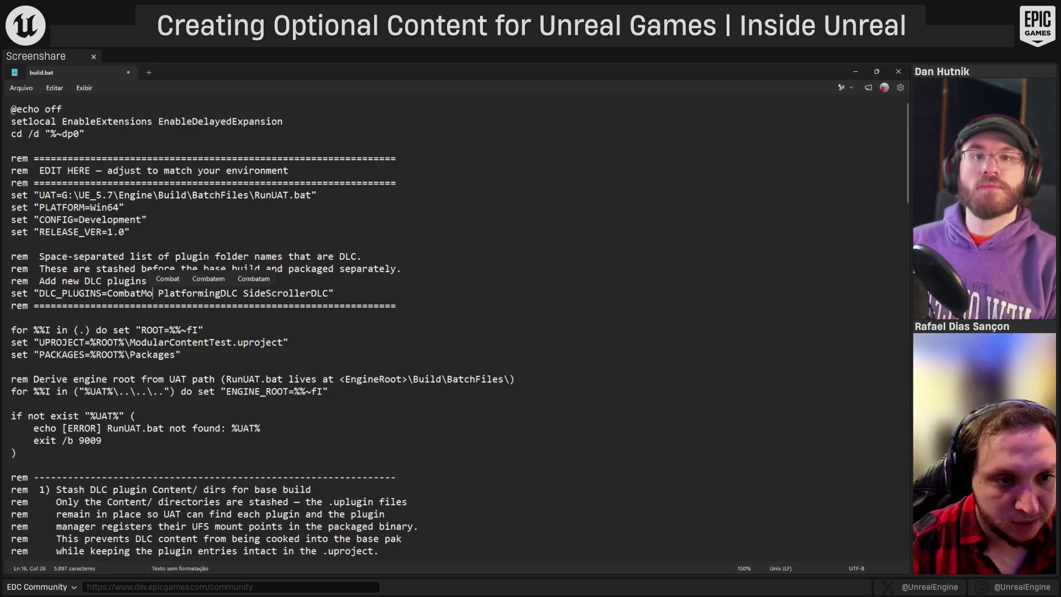
left_click(234, 297)
left_click_drag(232, 298, 249, 297)
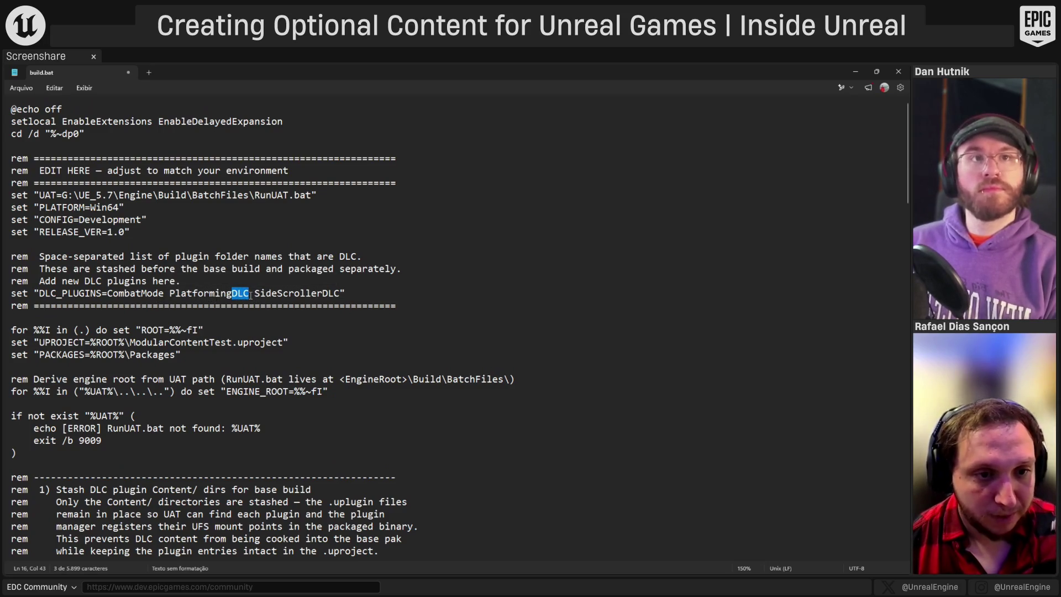
type("Mode")
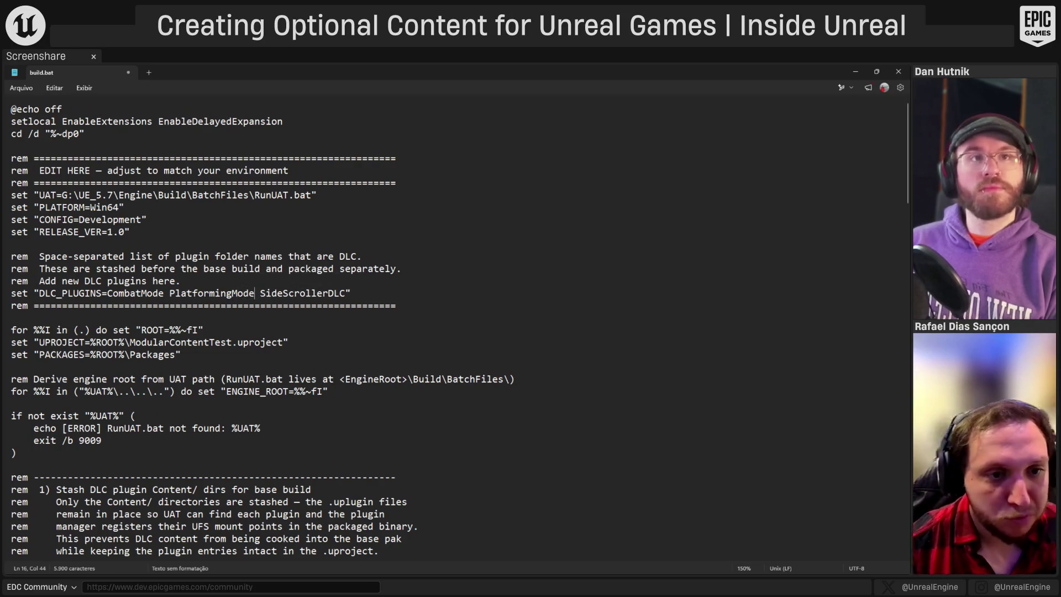
key("alt+Tab")
key("alt+Tab")
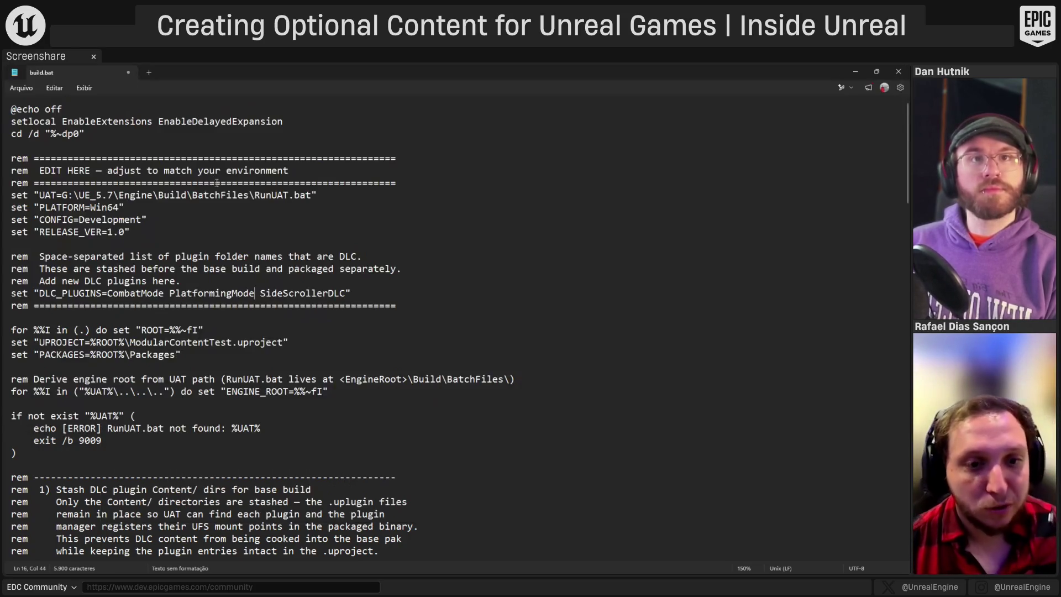
left_click_drag(328, 294, 346, 294)
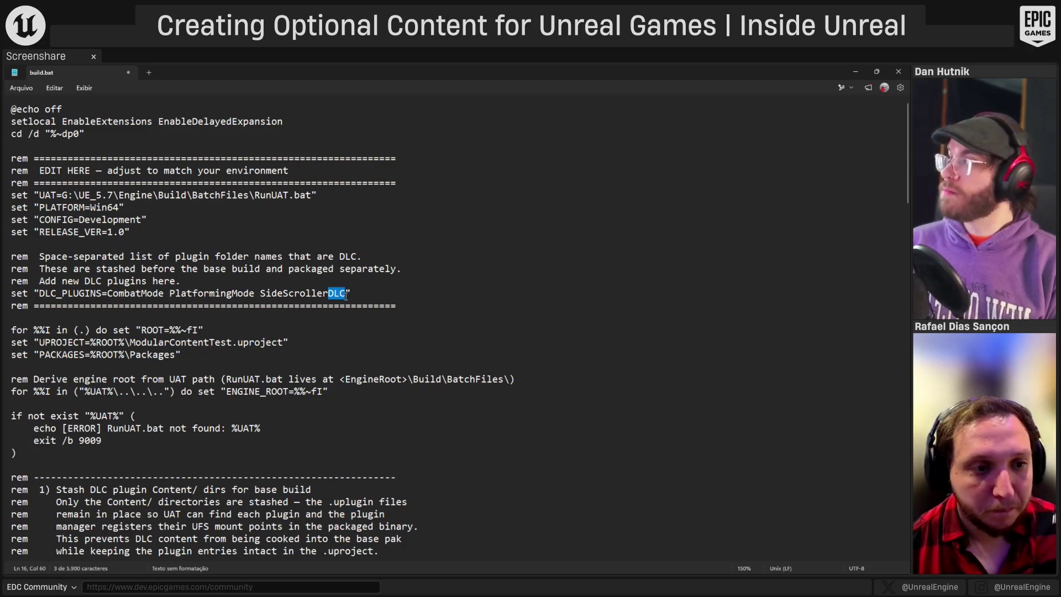
type("M")
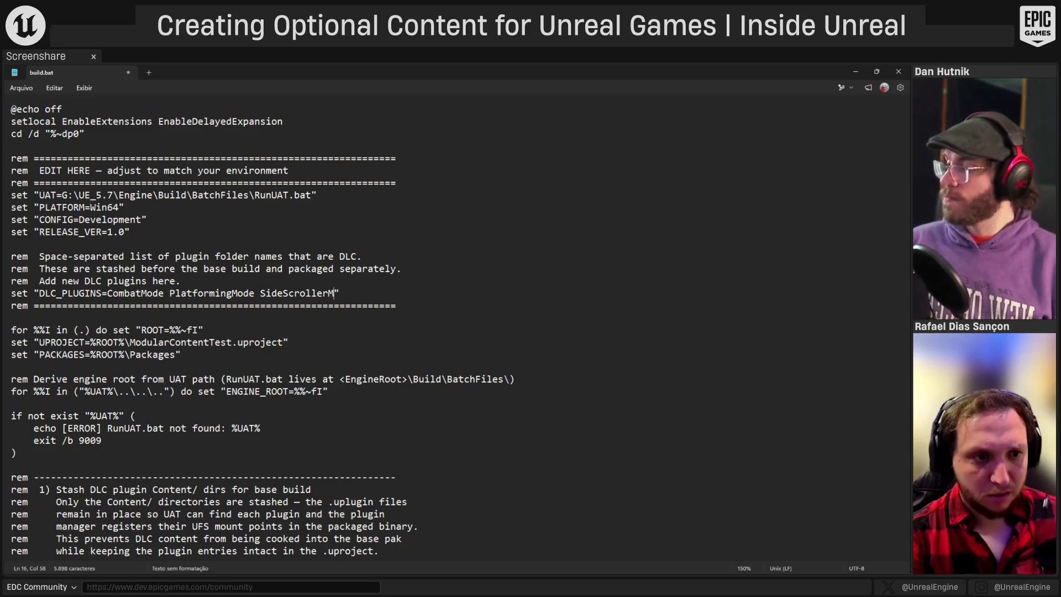
type("ode")
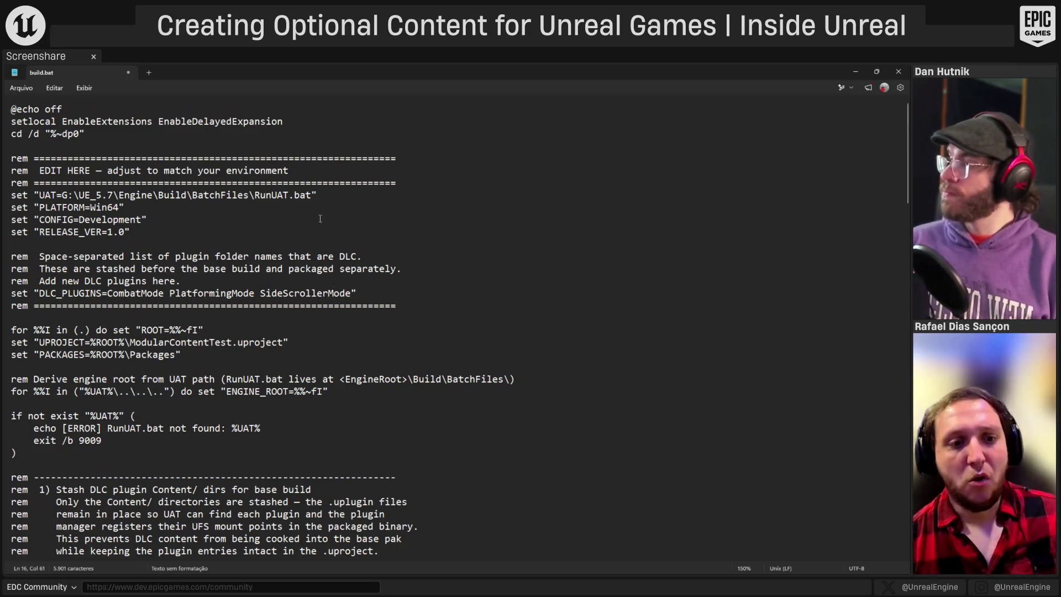
- Select ModularContentTest and check the project file name in the MyModularGame folder
double_click(168, 342)
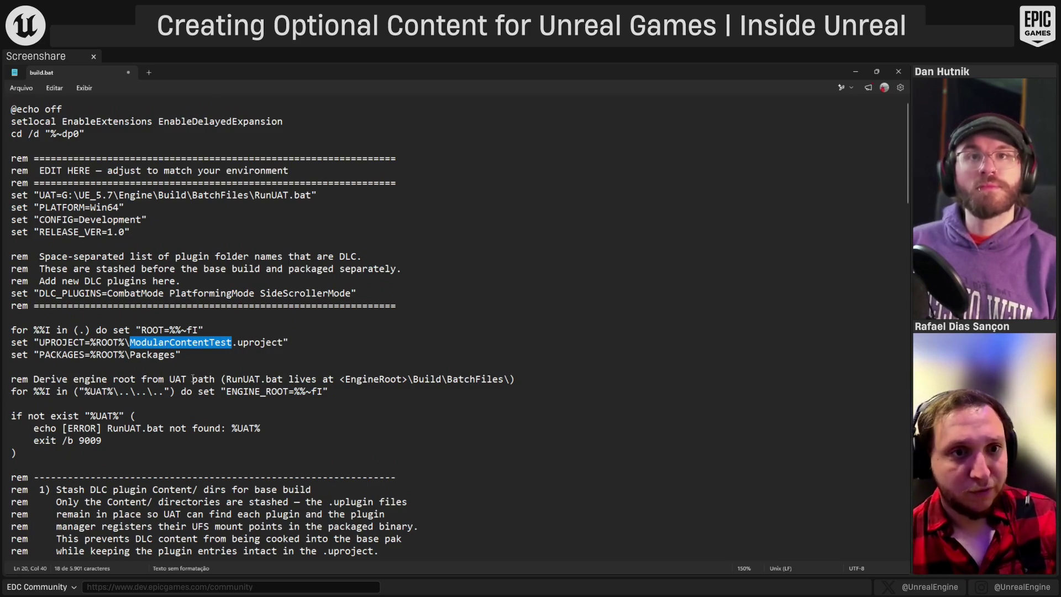
key("alt+Tab")
left_click(271, 94)
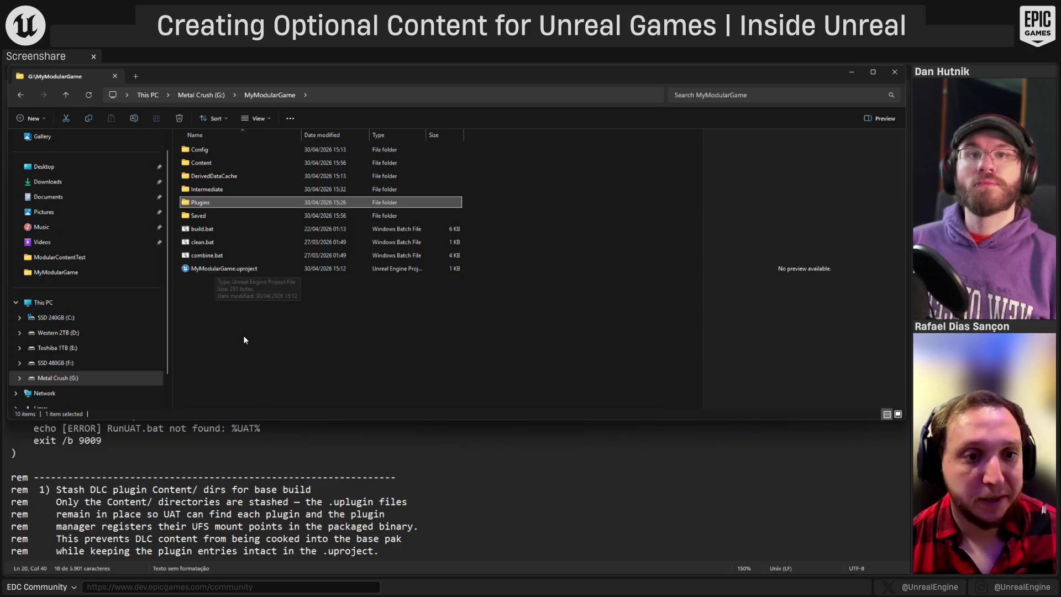
- Replace ModularContentTest with MyModularGame in build.bat's UPROJECT path
key("alt+Tab")
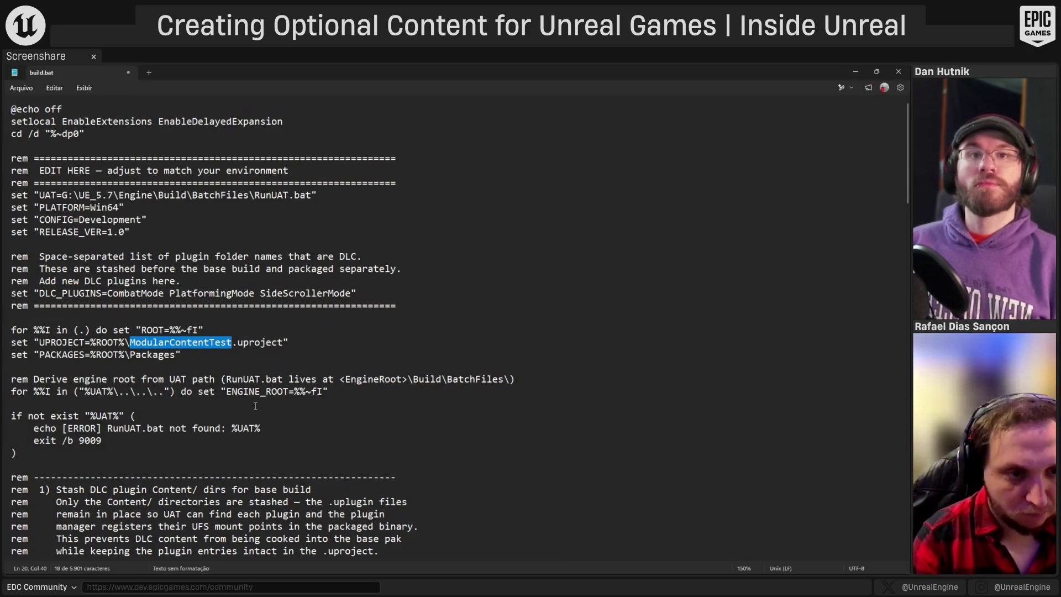
type("MyModularGame")
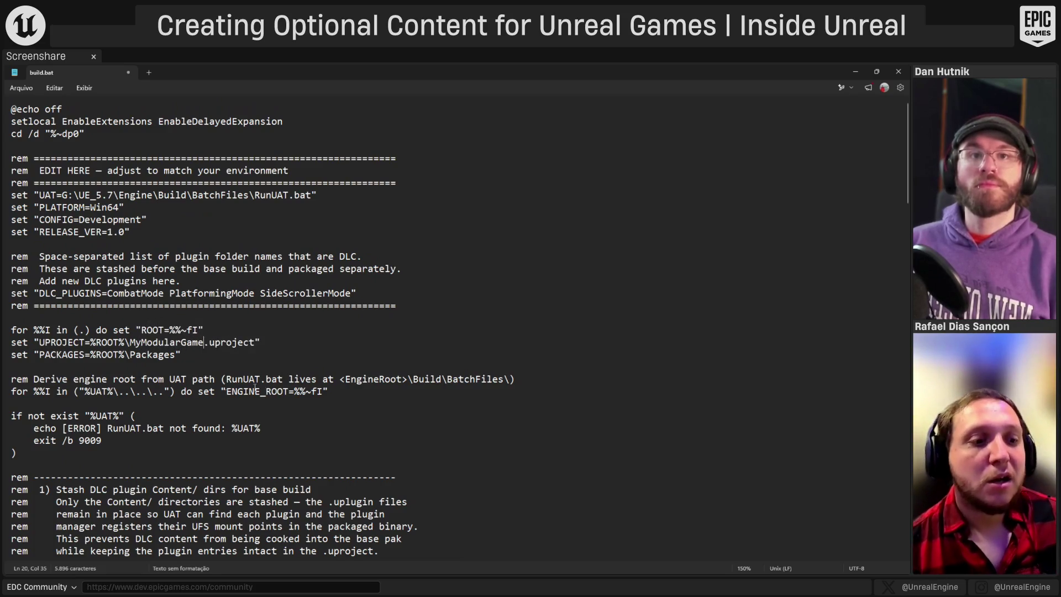
left_click(155, 354)
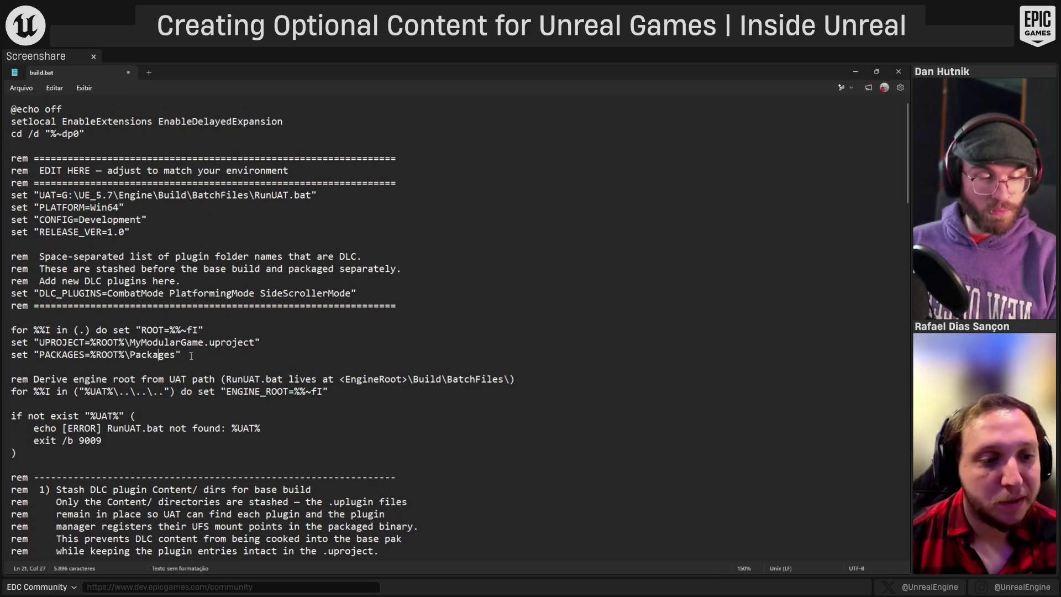
scroll(398, 291, "down", 3)
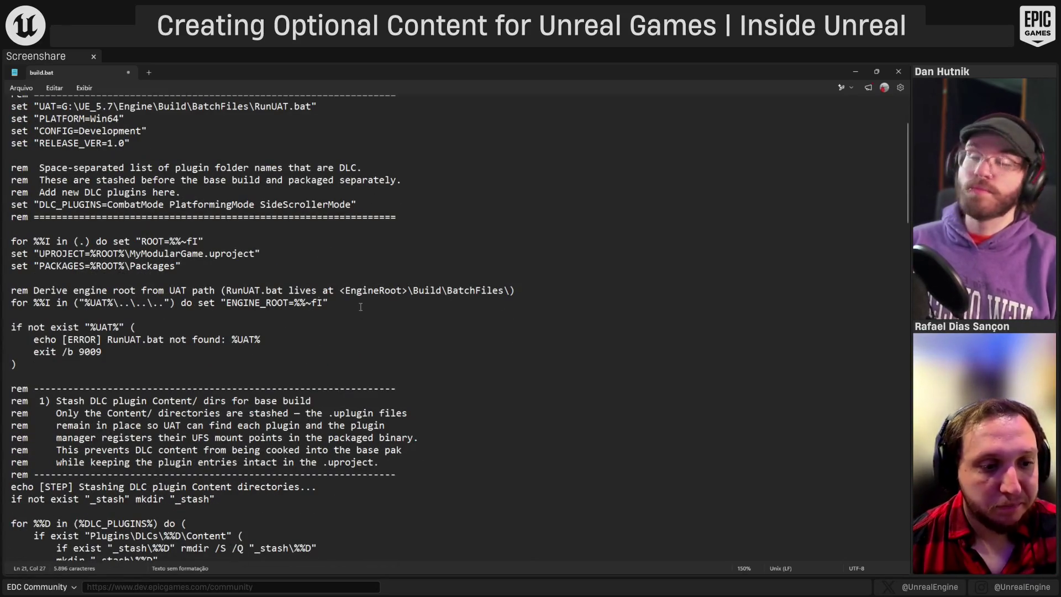
scroll(335, 303, "down", 1)
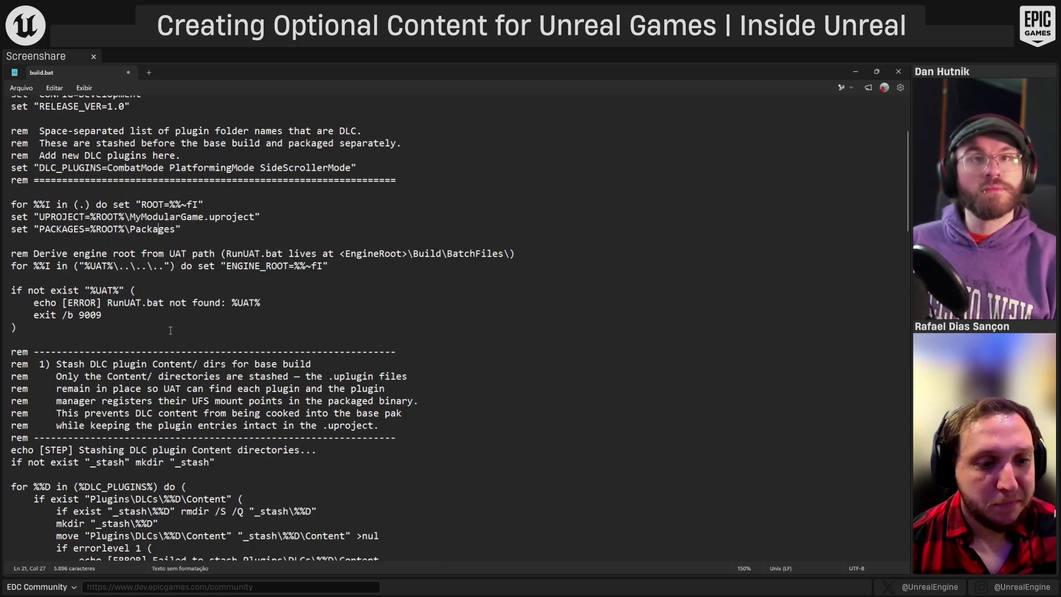
scroll(171, 330, "down", 2)
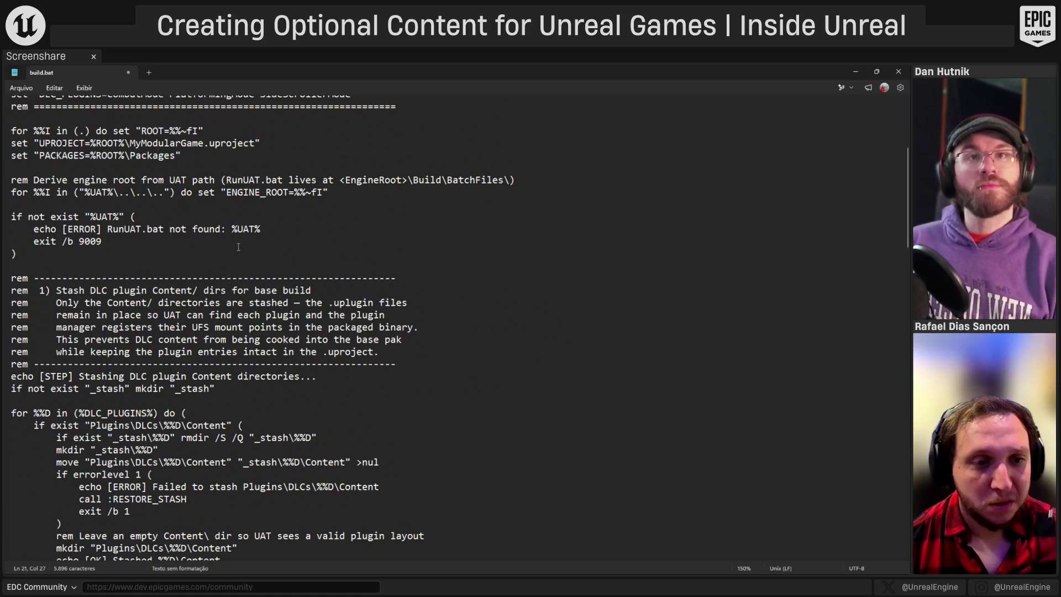
scroll(234, 265, "down", 1)
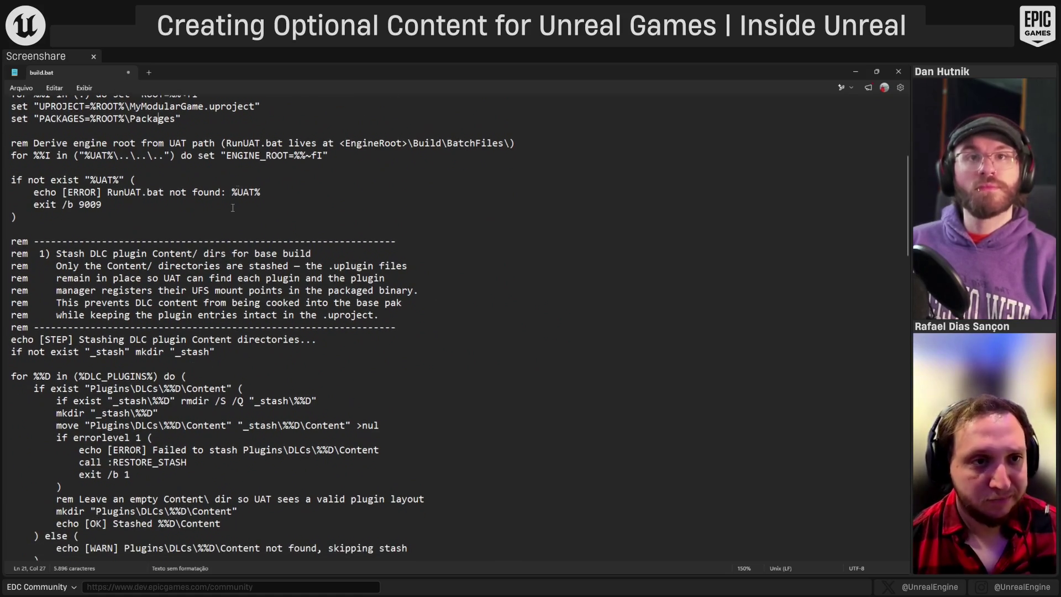
scroll(233, 208, "up", 5)
scroll(296, 241, "down", 5)
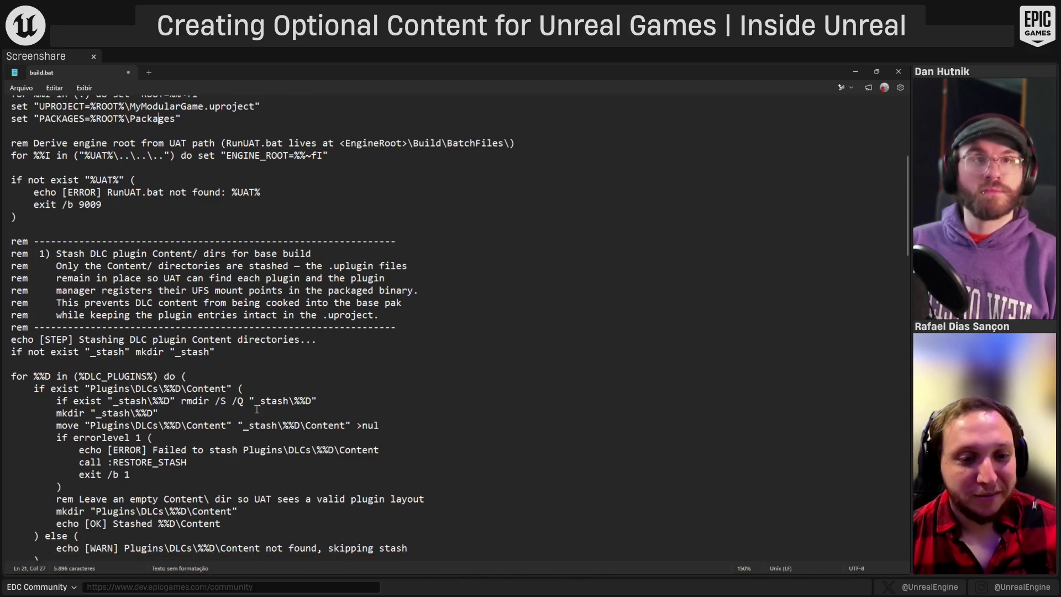
scroll(141, 451, "down", 1)
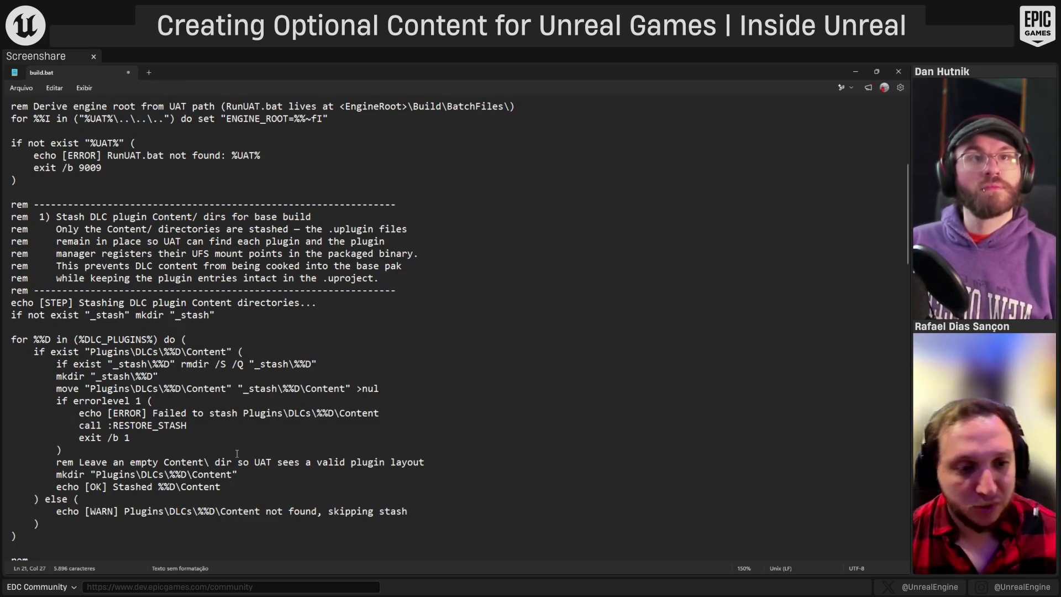
scroll(189, 402, "down", 1)
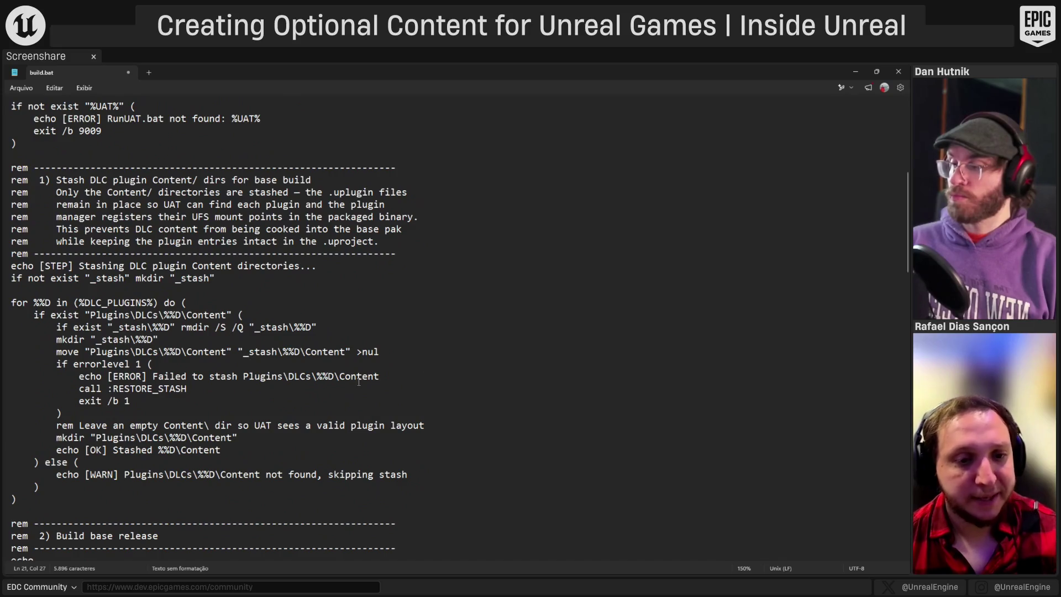
scroll(203, 391, "down", 1)
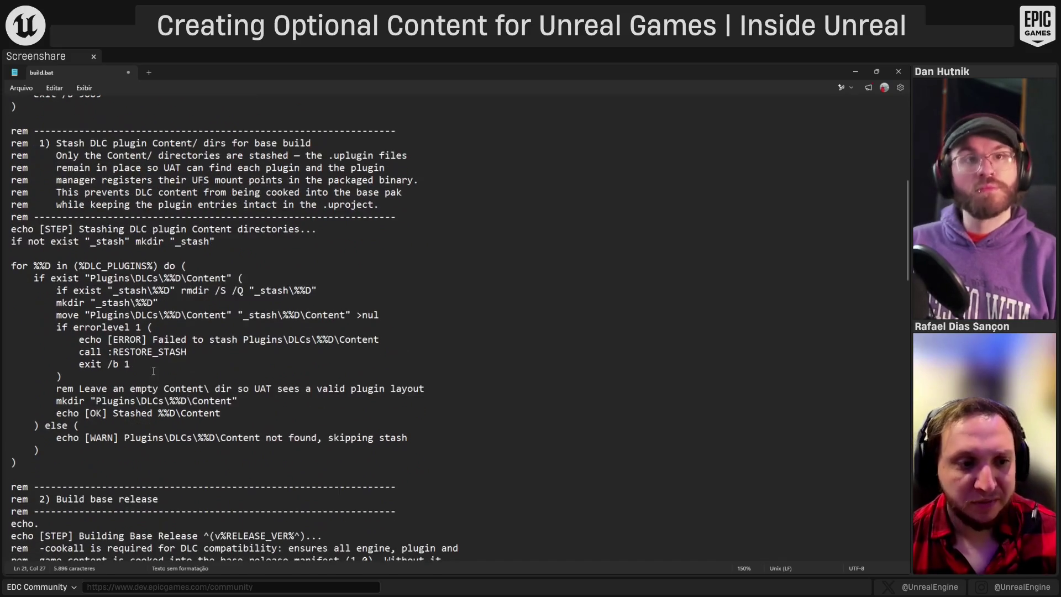
scroll(139, 354, "down", 4)
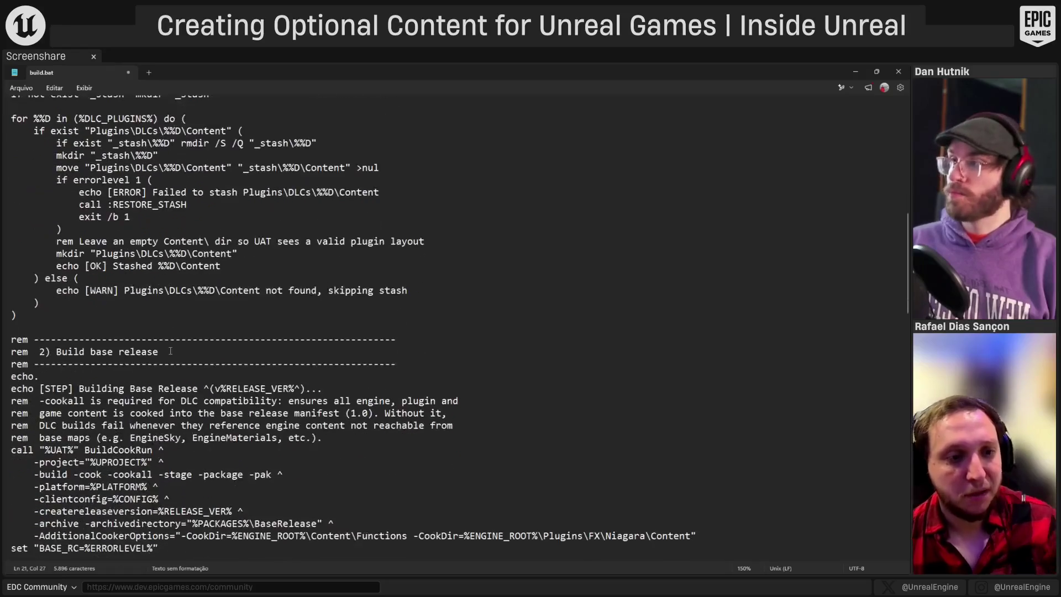
scroll(96, 222, "down", 4)
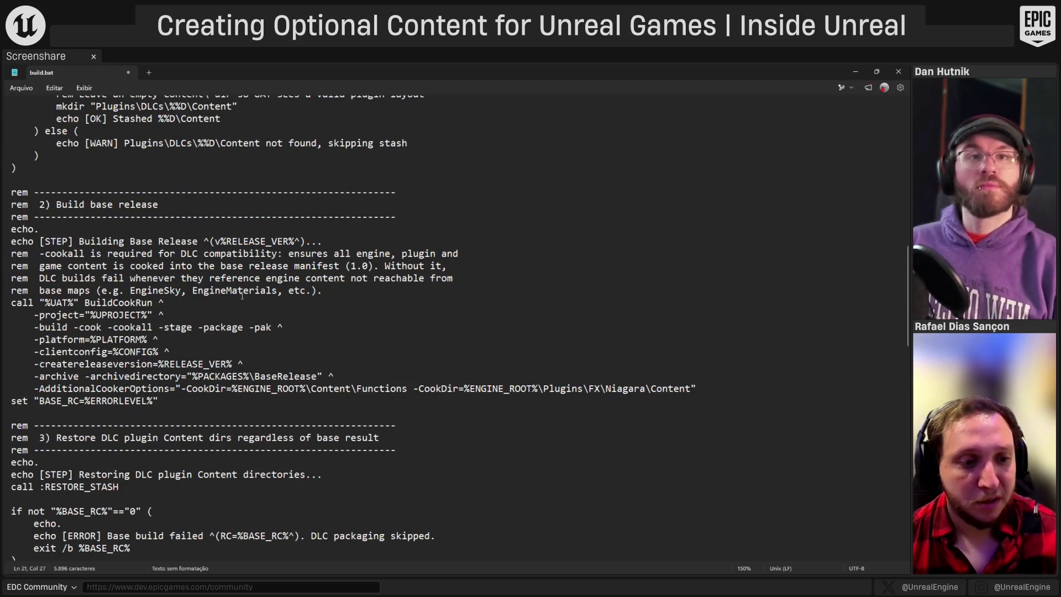
scroll(236, 296, "down", 3)
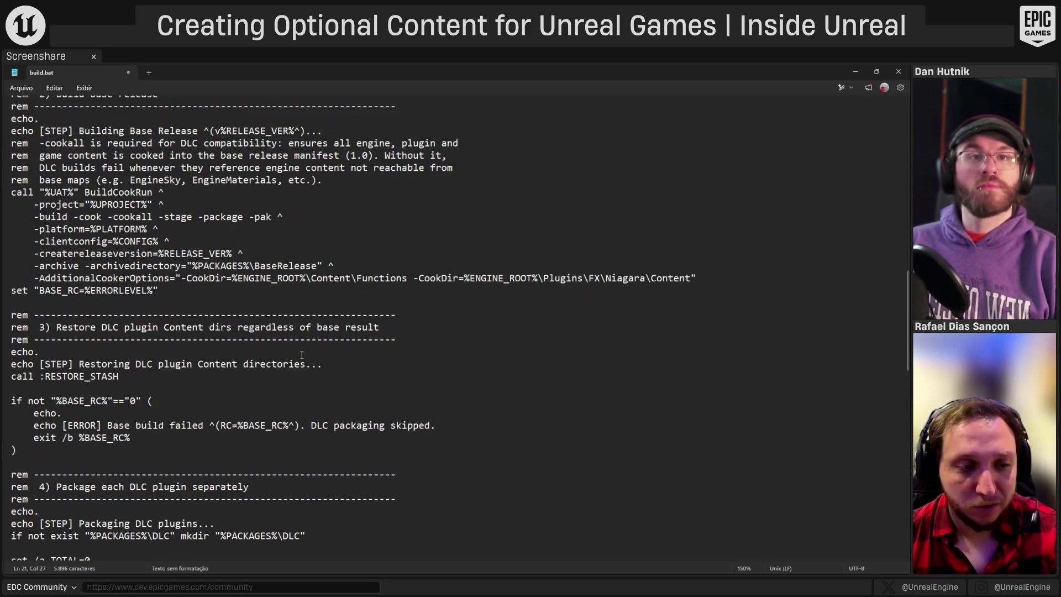
scroll(238, 420, "down", 3)
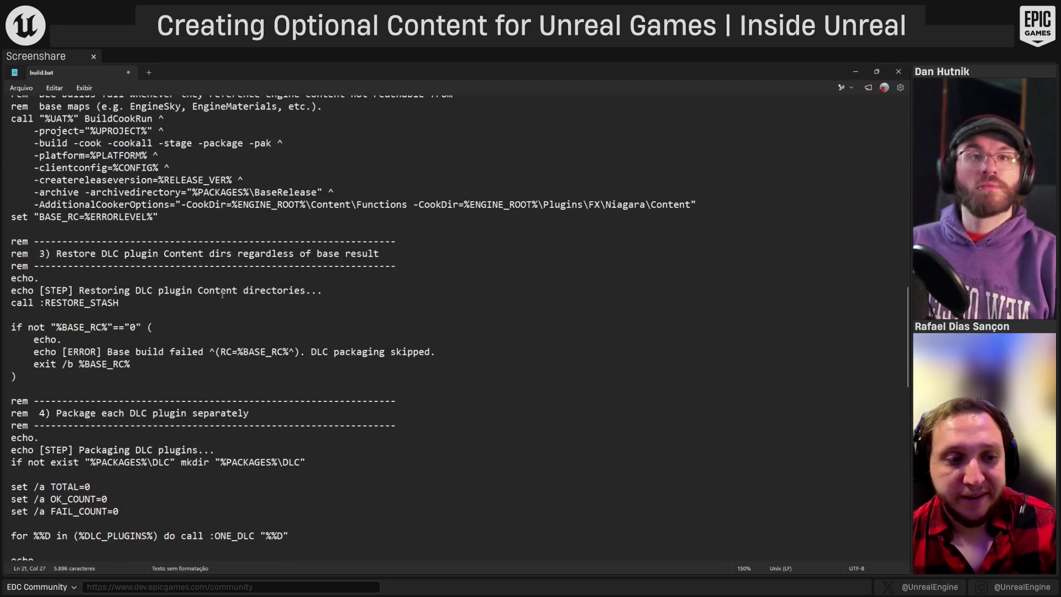
scroll(44, 367, "down", 2)
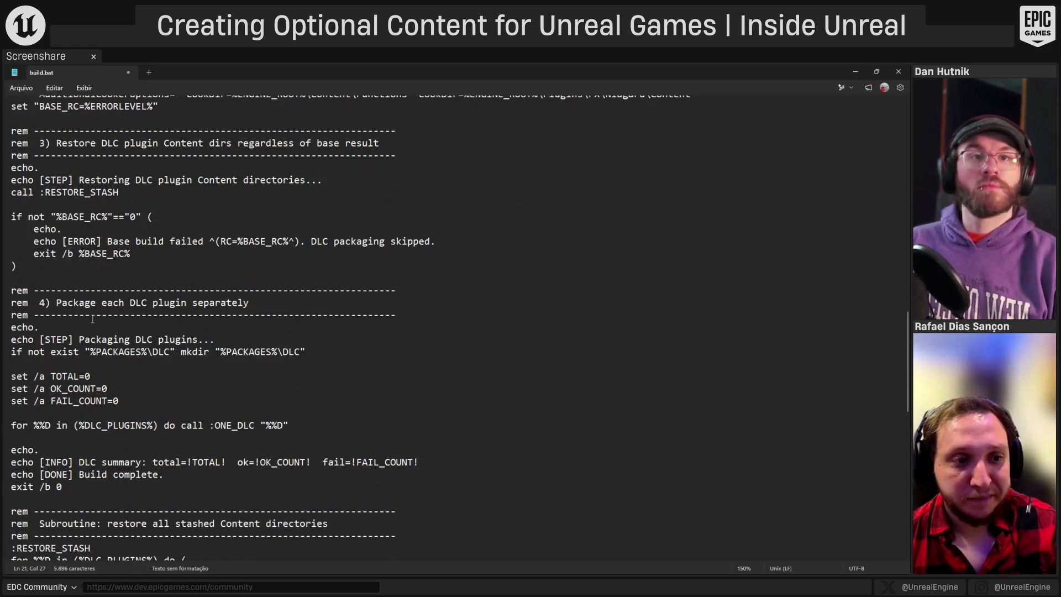
scroll(419, 382, "down", 8)
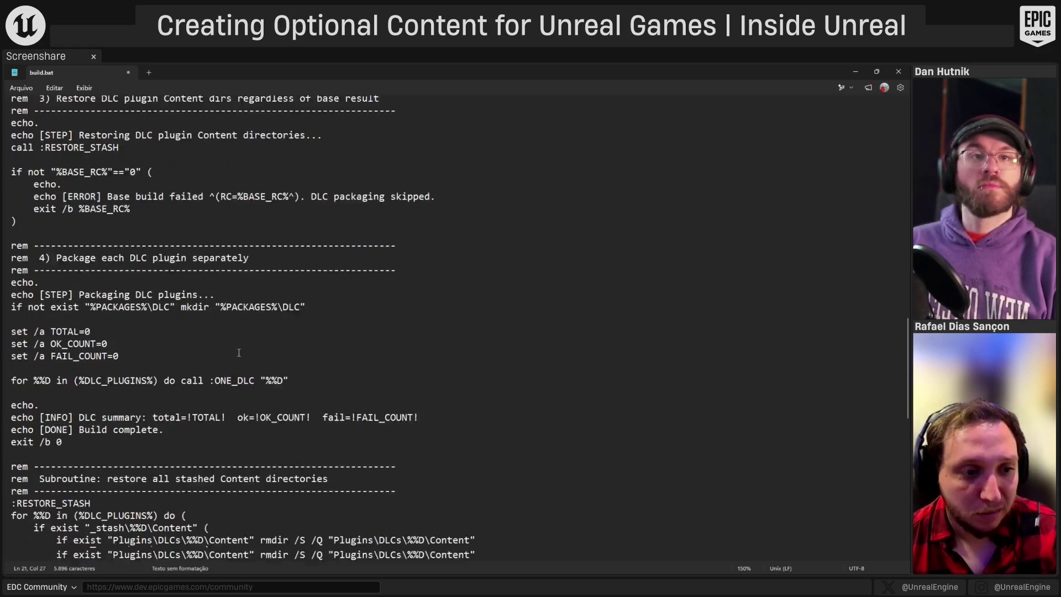
scroll(351, 349, "down", 8)
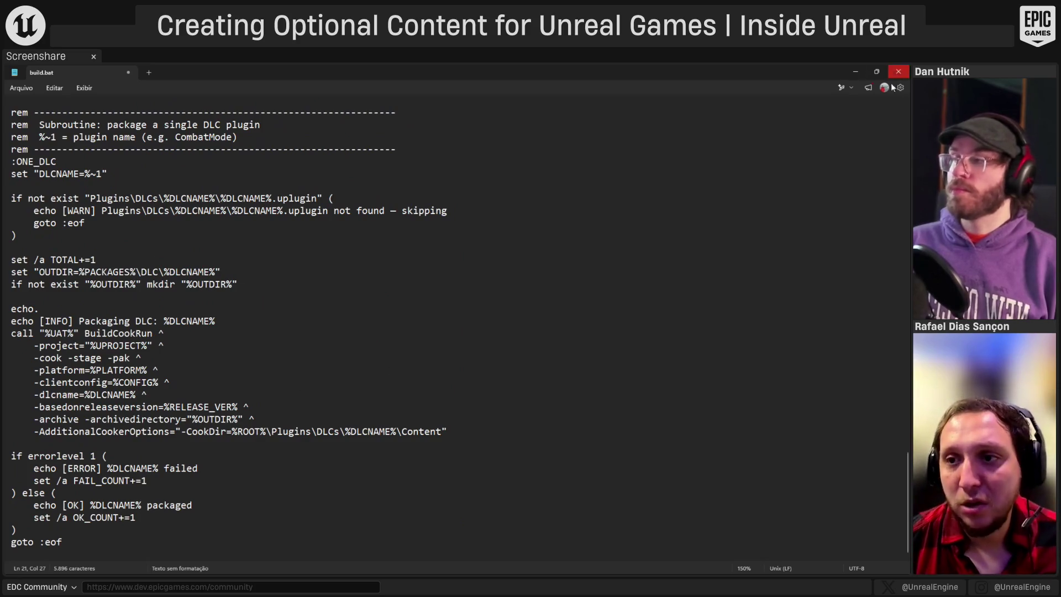
- Open a command prompt in the MyModularGame project folder via cmd in the address bar
left_click(856, 75)
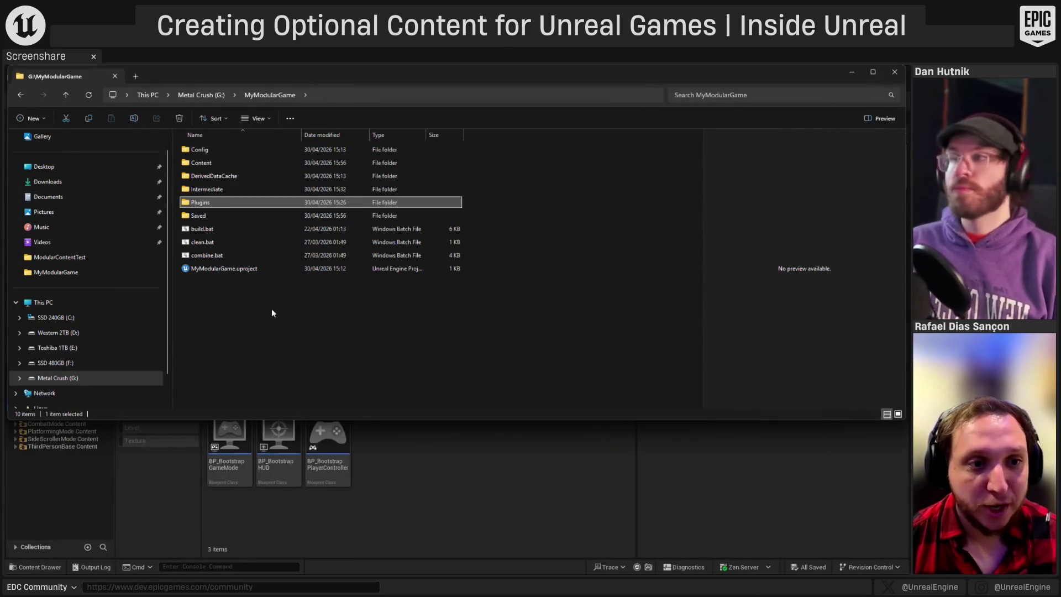
left_click(228, 231)
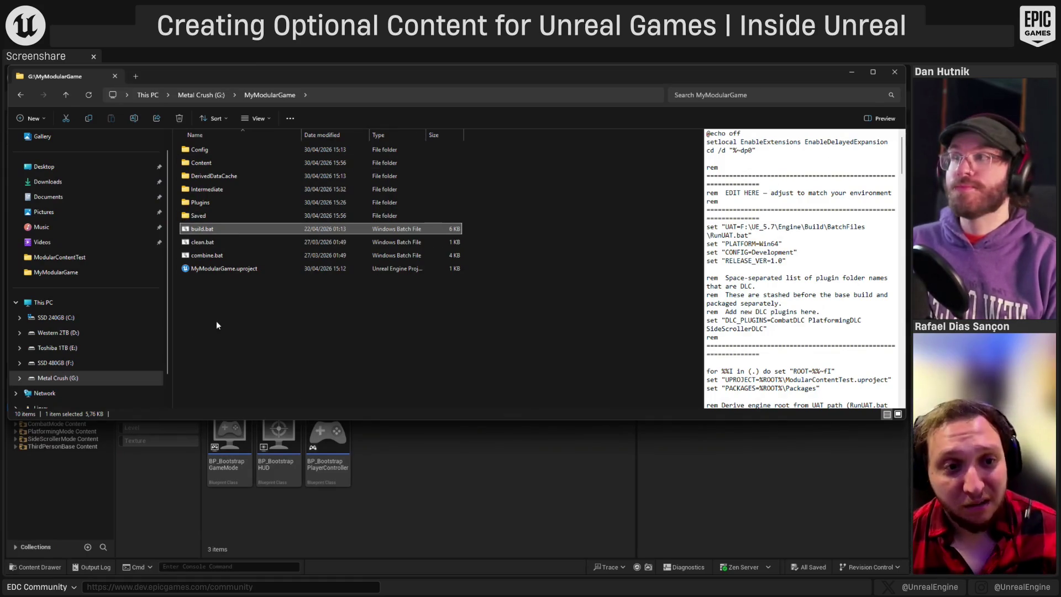
left_click(239, 353)
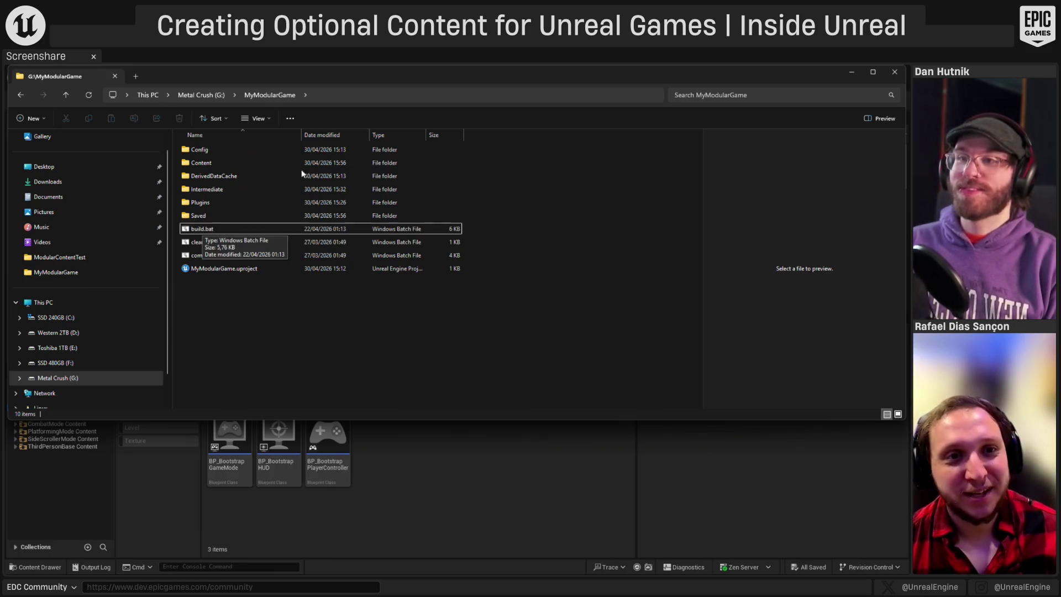
left_click(341, 93)
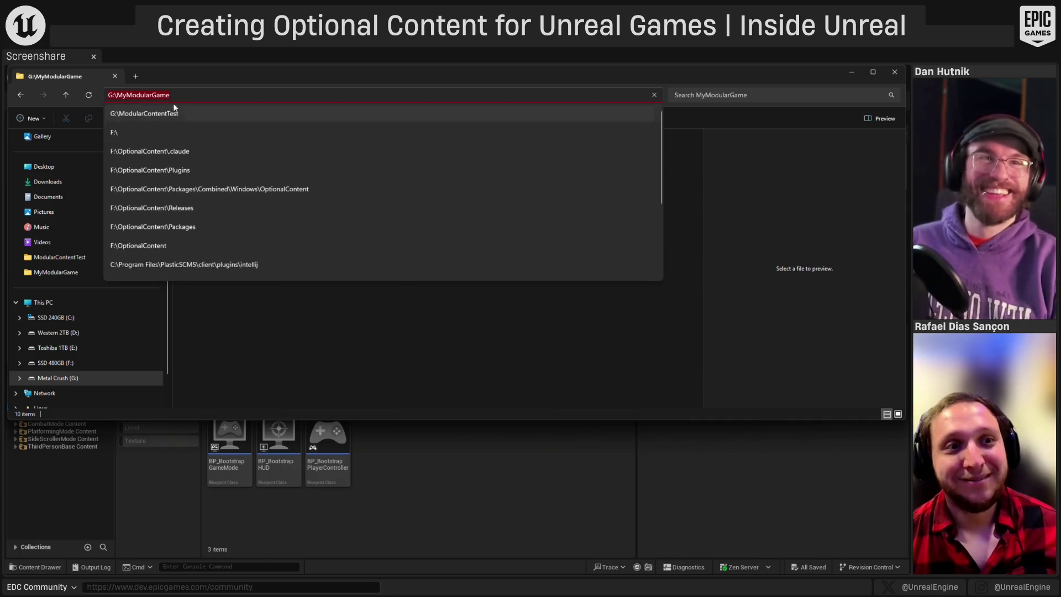
type("cmd")
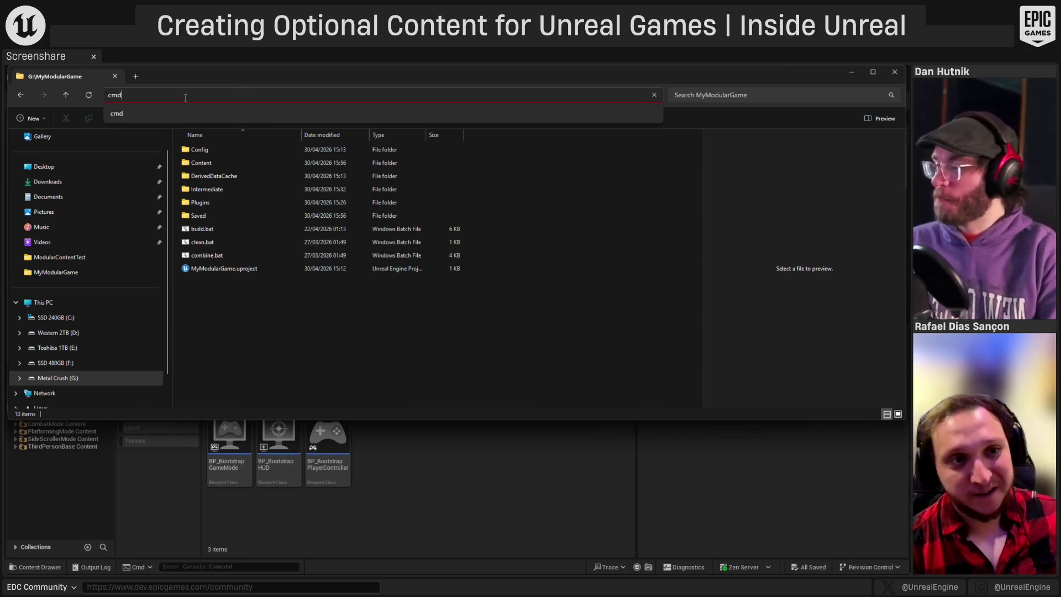
key("Return")
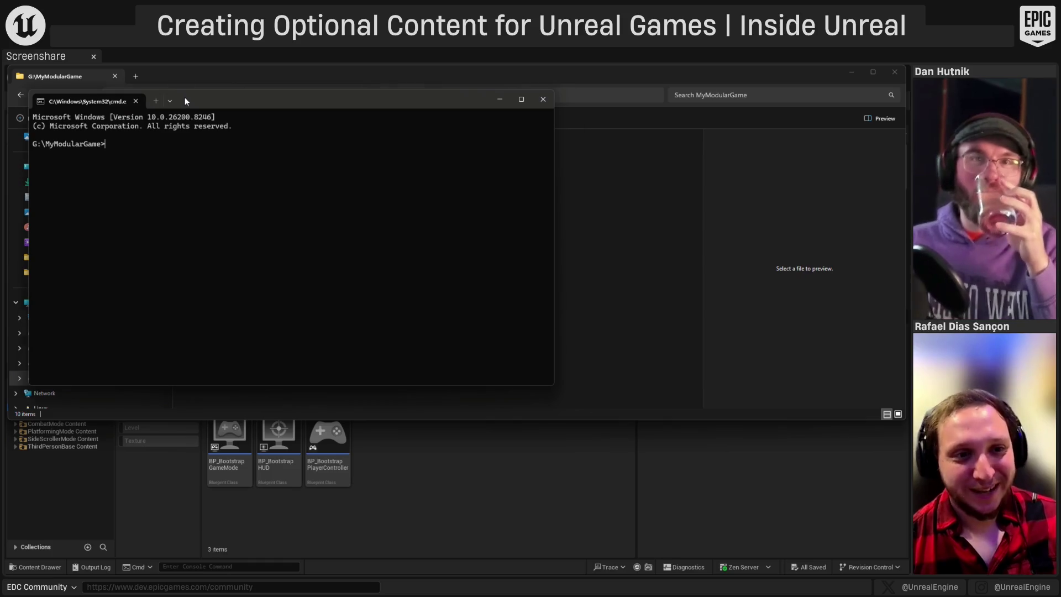
- Run build.bat in the command prompt, which fails finding RunUAT.bat under F:\UE_5.7
left_click_drag(184, 97, 541, 180)
type("build.bat")
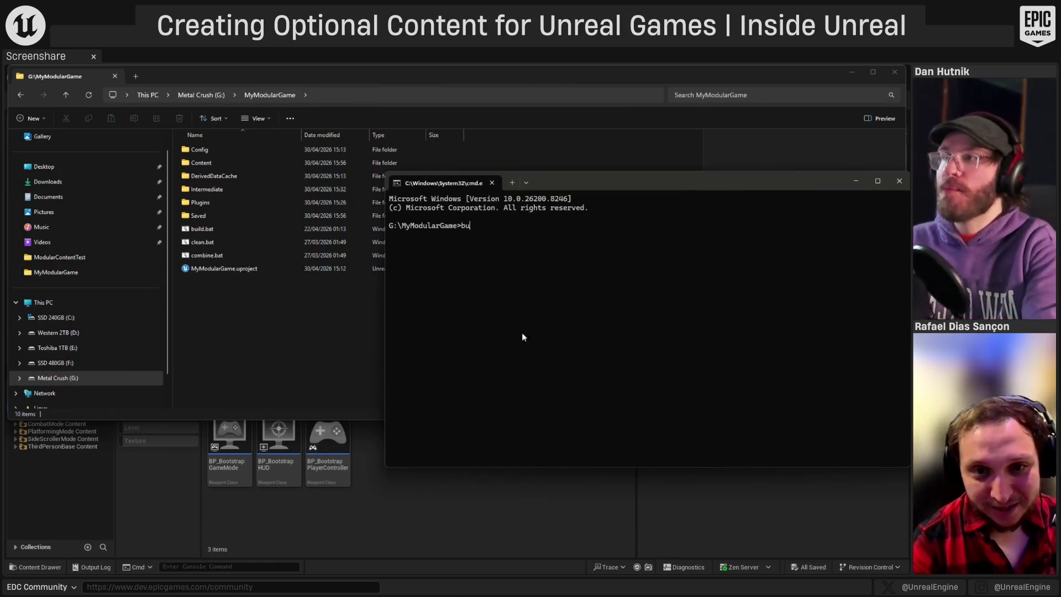
key("Return")
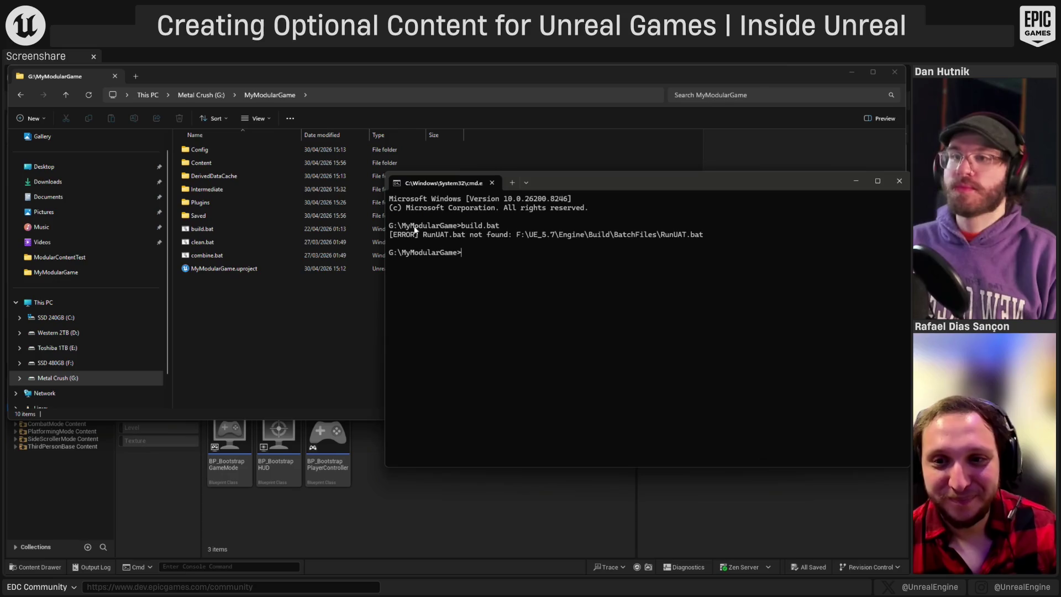
left_click(252, 316)
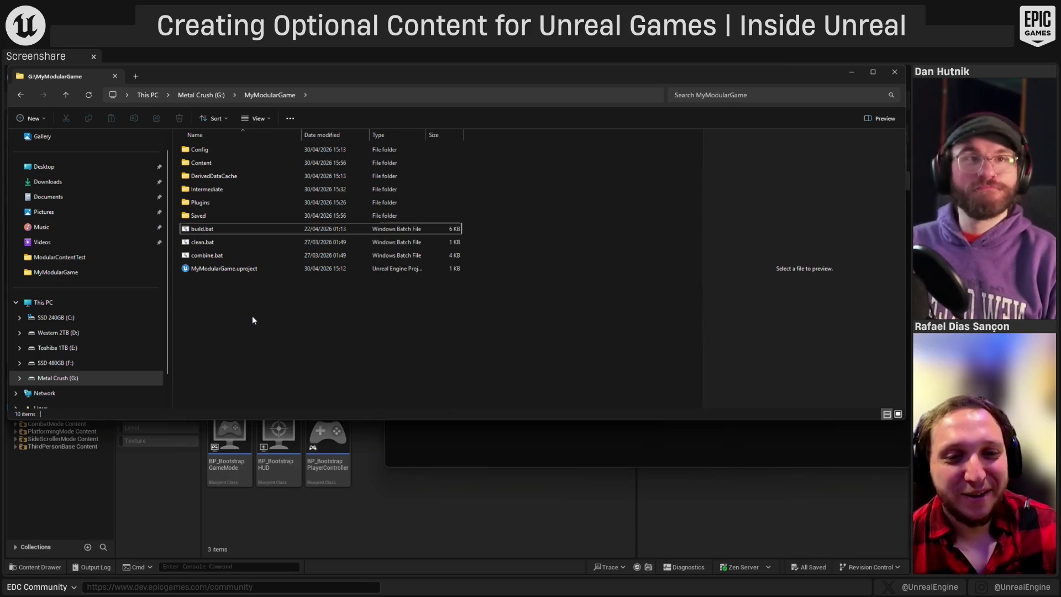
- Save build.bat and rerun it in the command prompt
key("alt+Tab")
key("alt+Tab")
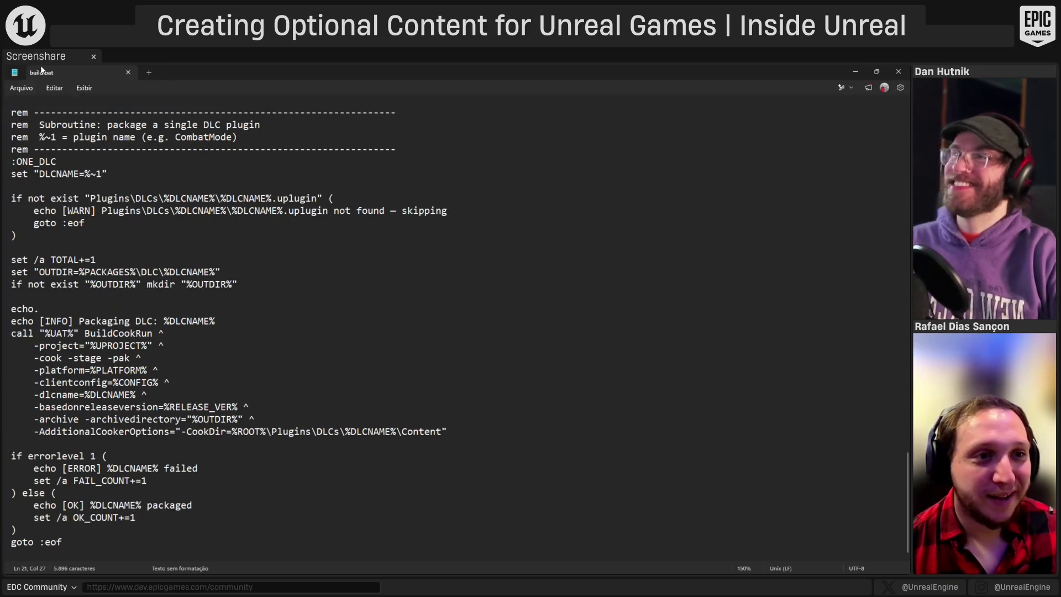
key("ctrl+s")
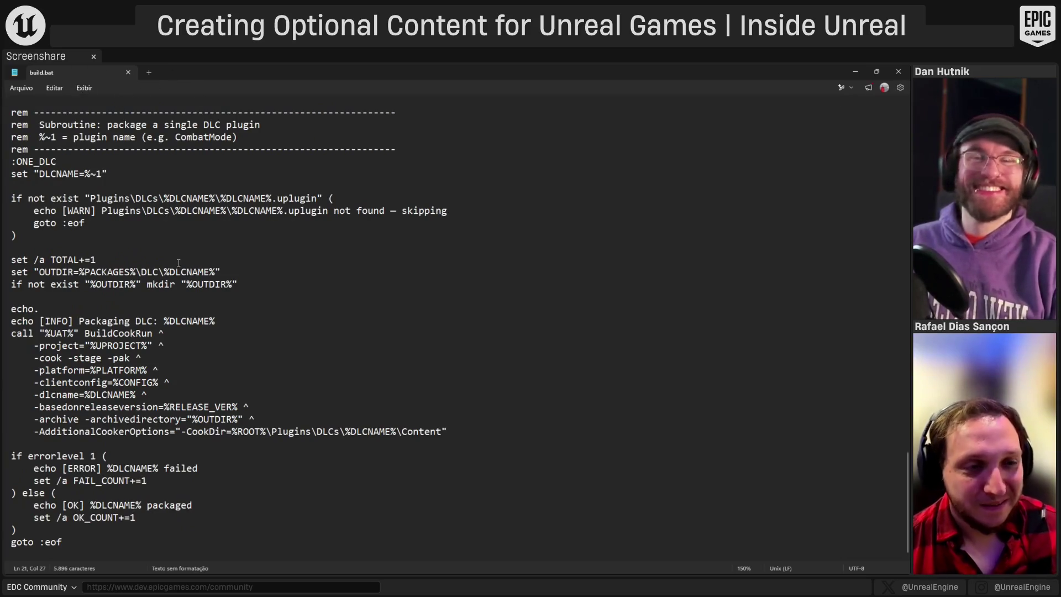
left_click(855, 71)
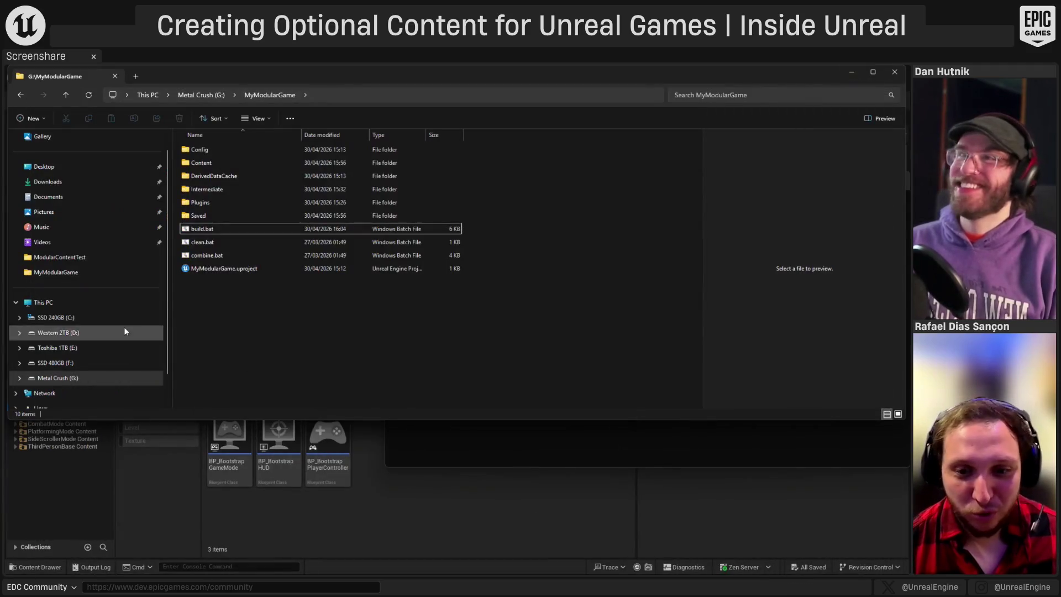
left_click(581, 445)
key("Up")
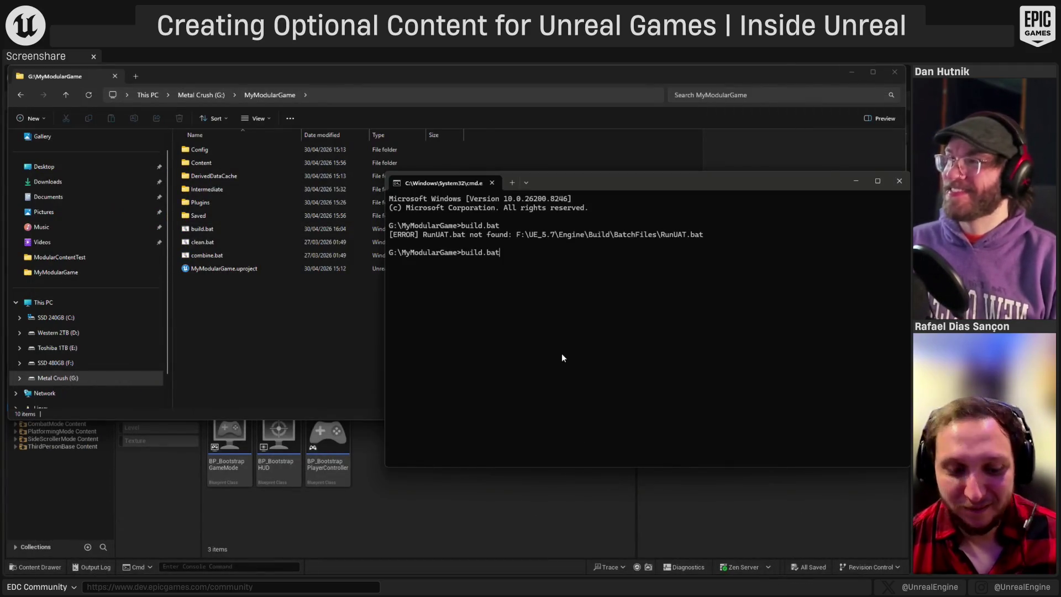
key("Return")
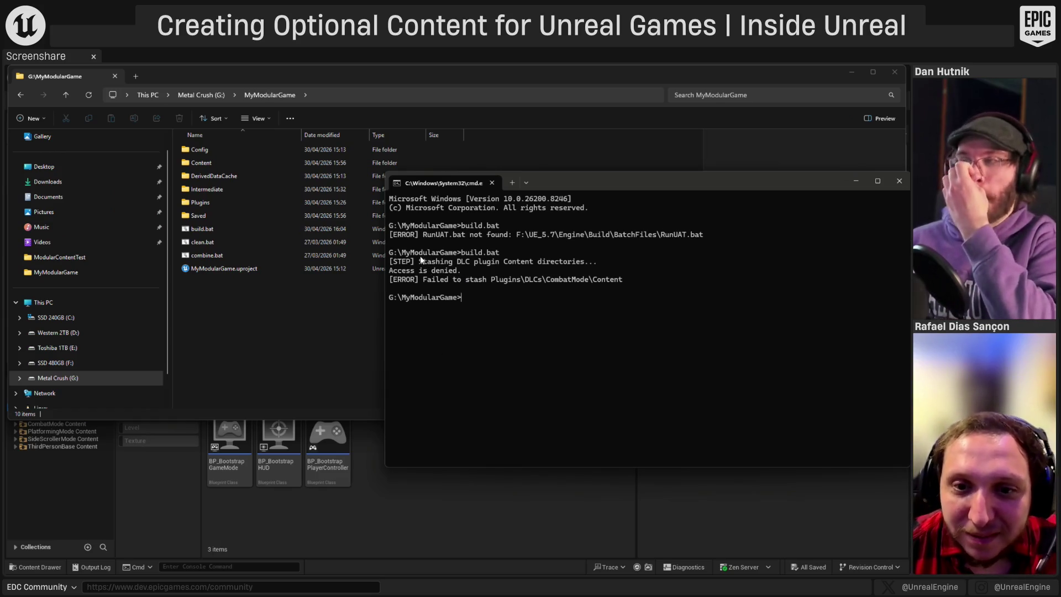
- Browse the project's Plugins folders, checking DLCs and the Core plugin
double_click(216, 203)
double_click(221, 162)
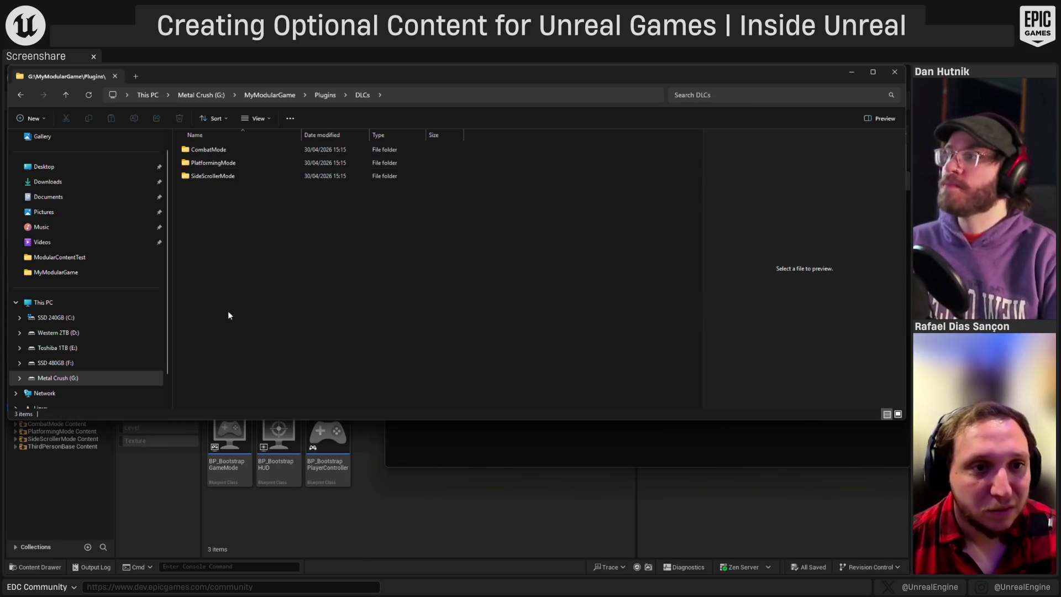
key("alt+Up")
key("alt+Up")
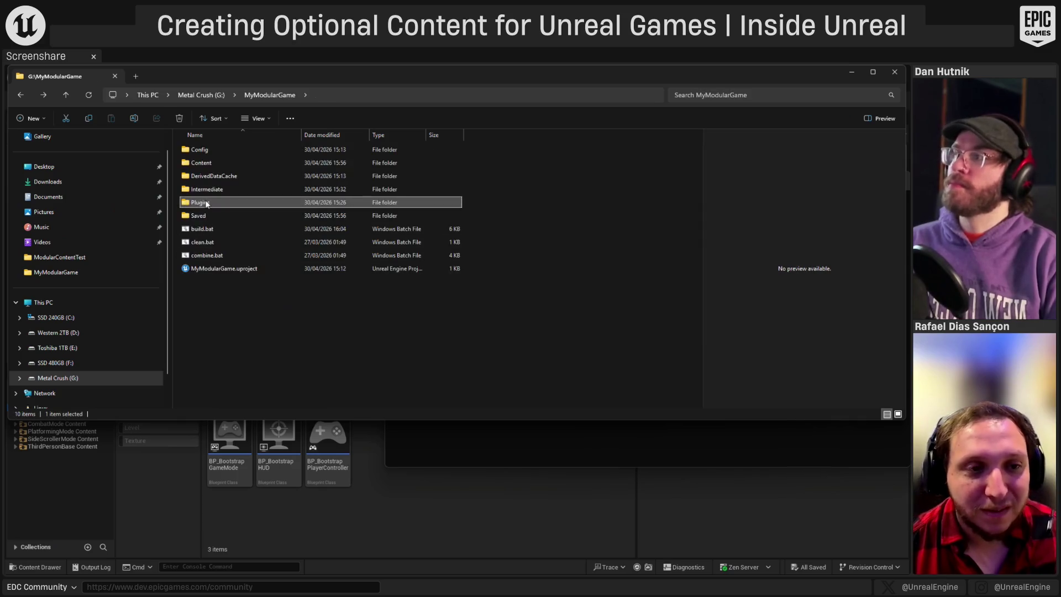
double_click(209, 203)
double_click(212, 151)
- Close the Unreal Editor and show the MyModularGame folder in a maximized Explorer
left_click(455, 490)
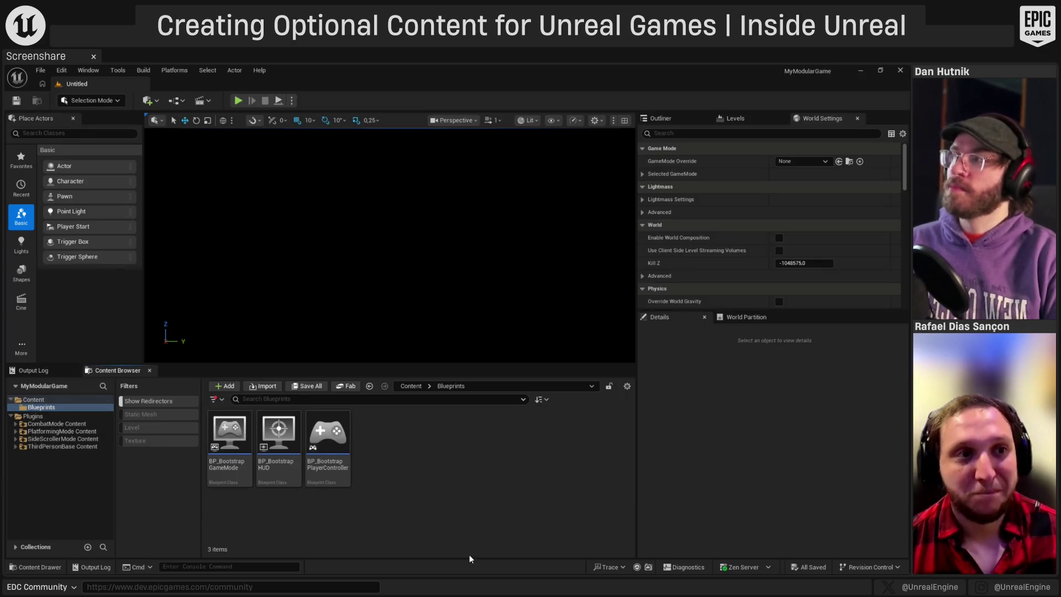
left_click(904, 70)
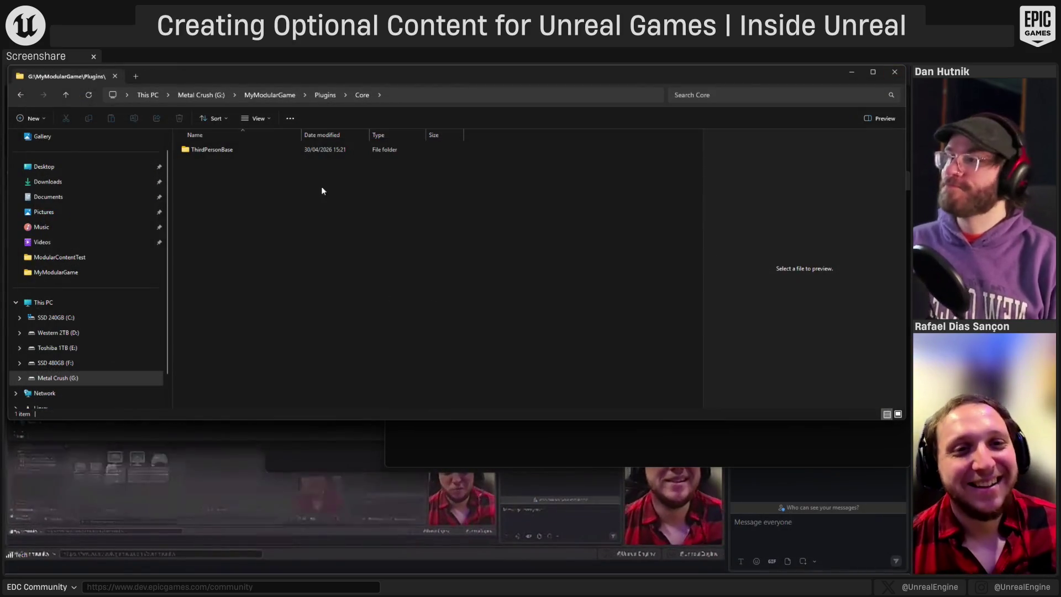
left_click(277, 93)
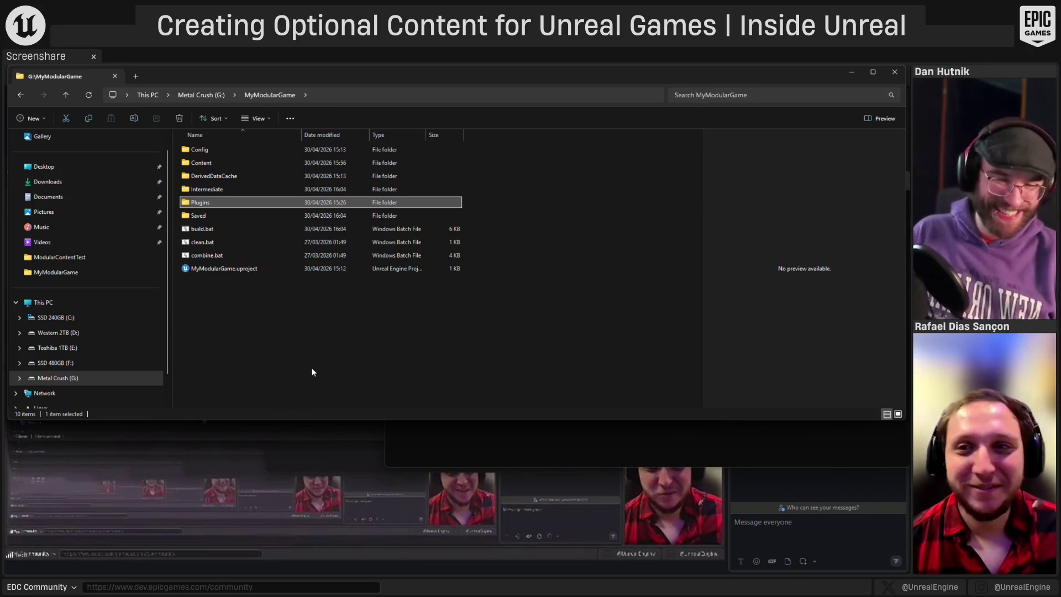
left_click(873, 72)
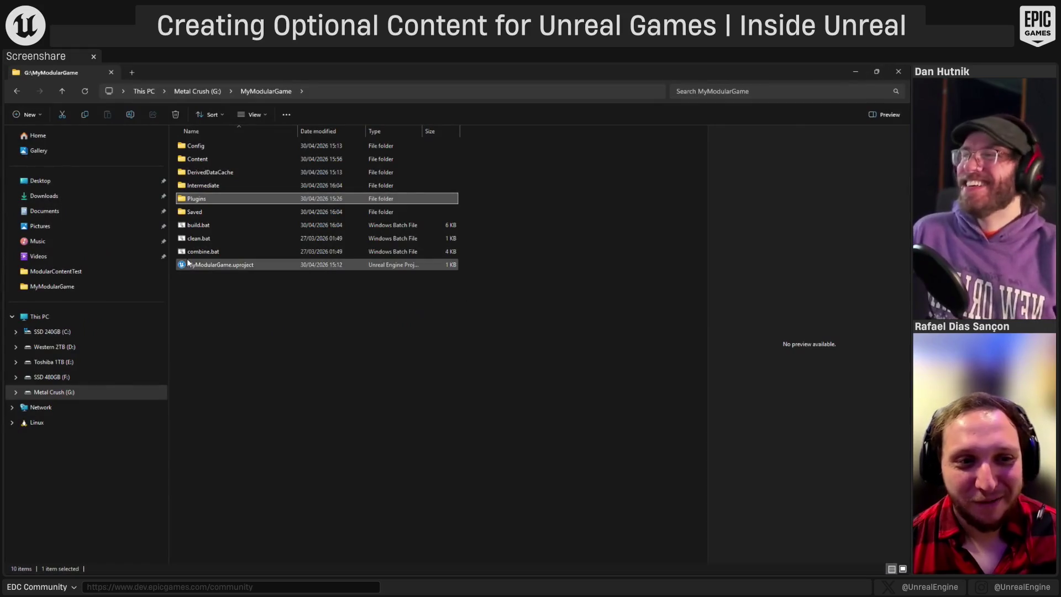
- Return to the command prompt and run build.bat again
key("super")
scroll(436, 484, "down", 1)
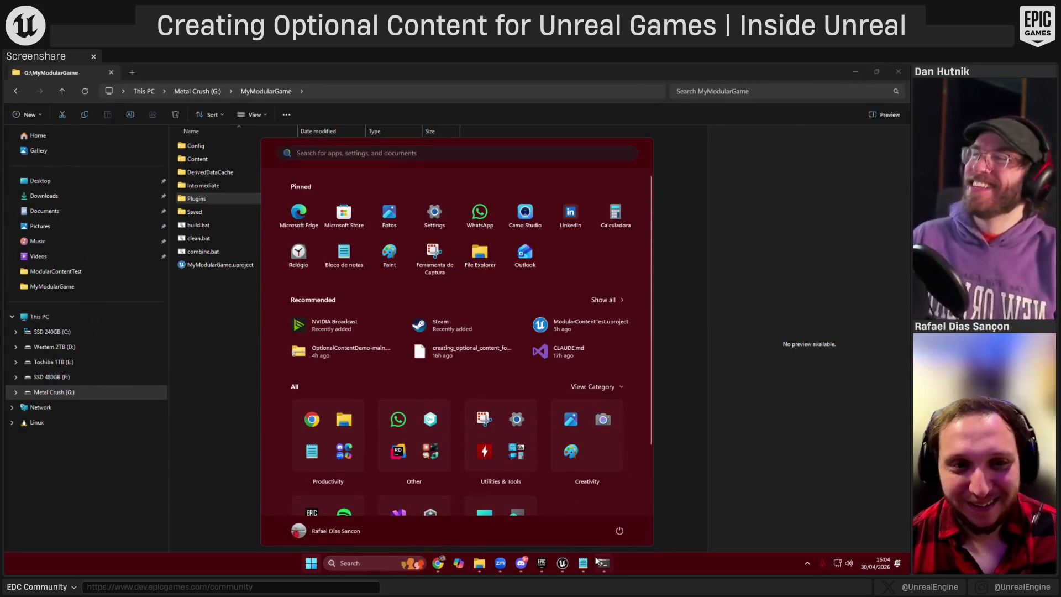
left_click(603, 562)
key("Up")
key("Return")
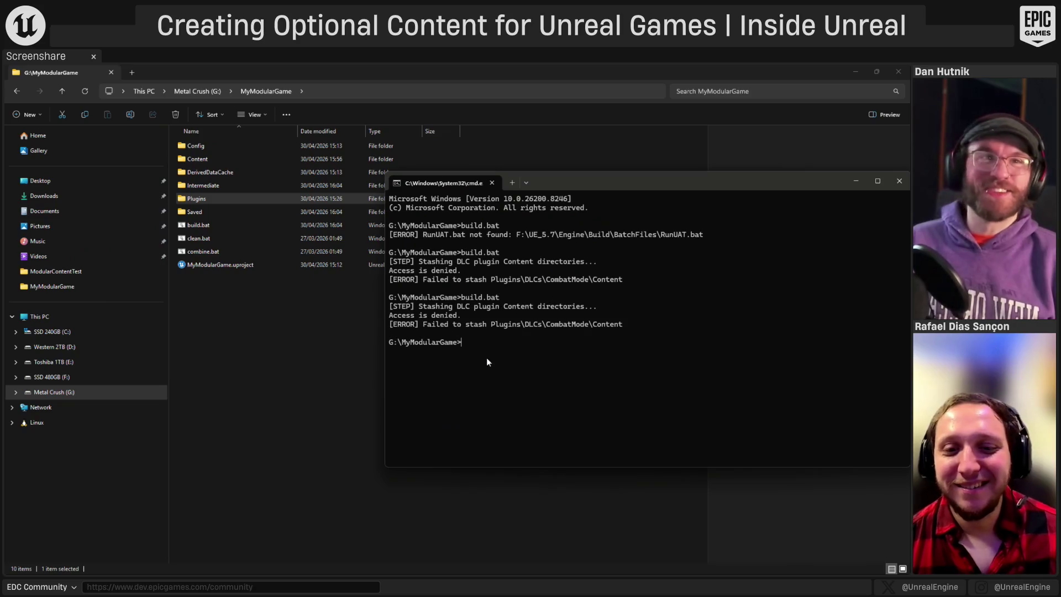
- Close the still-running Unreal Editor from the taskbar and go back to the command window
left_click(254, 389)
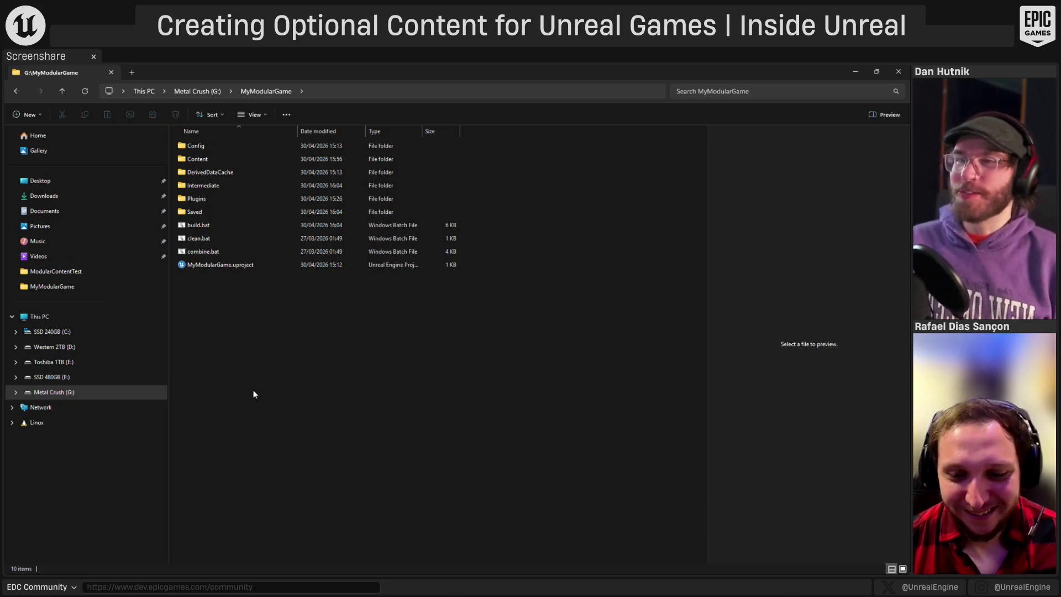
key("super")
mouse_move(571, 565)
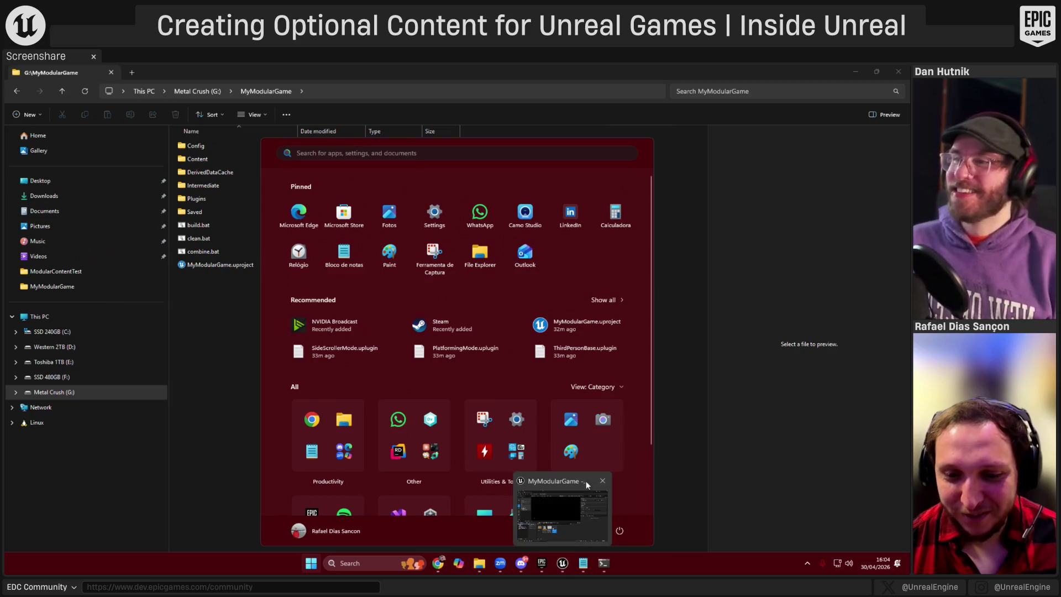
left_click(602, 481)
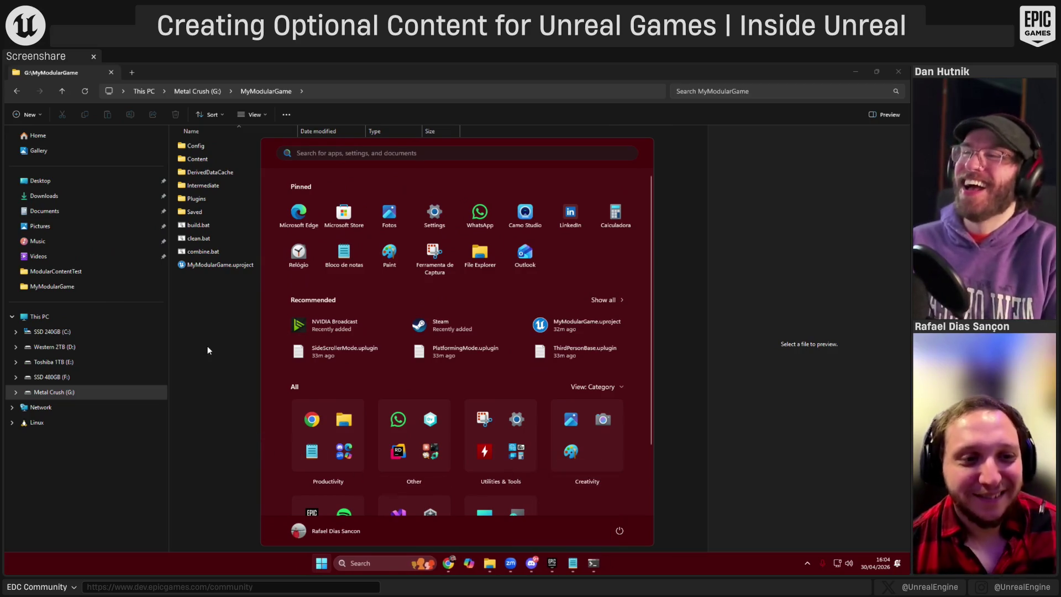
left_click(208, 350)
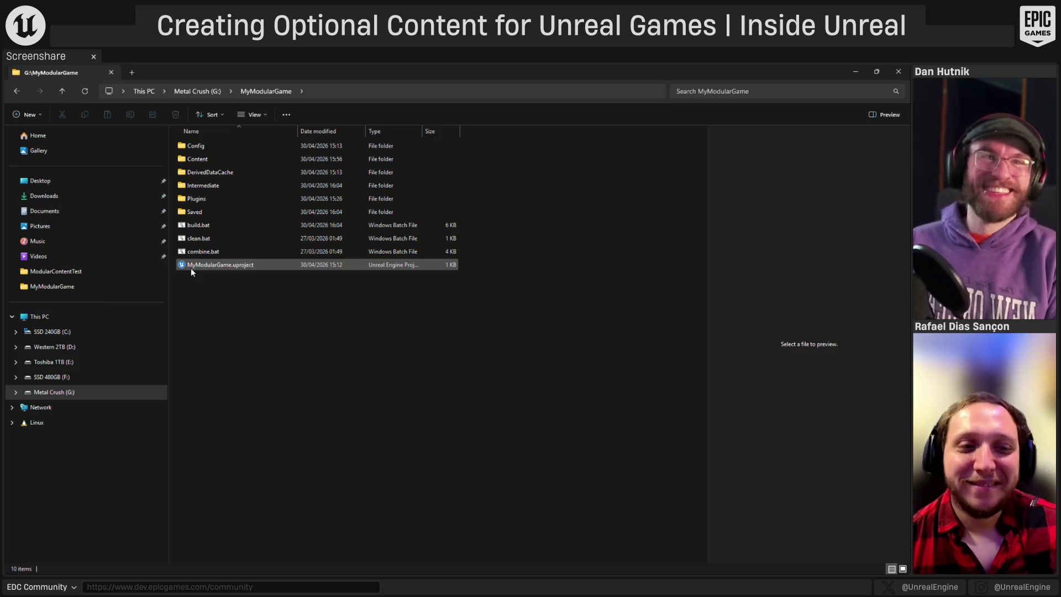
key("alt+Tab")
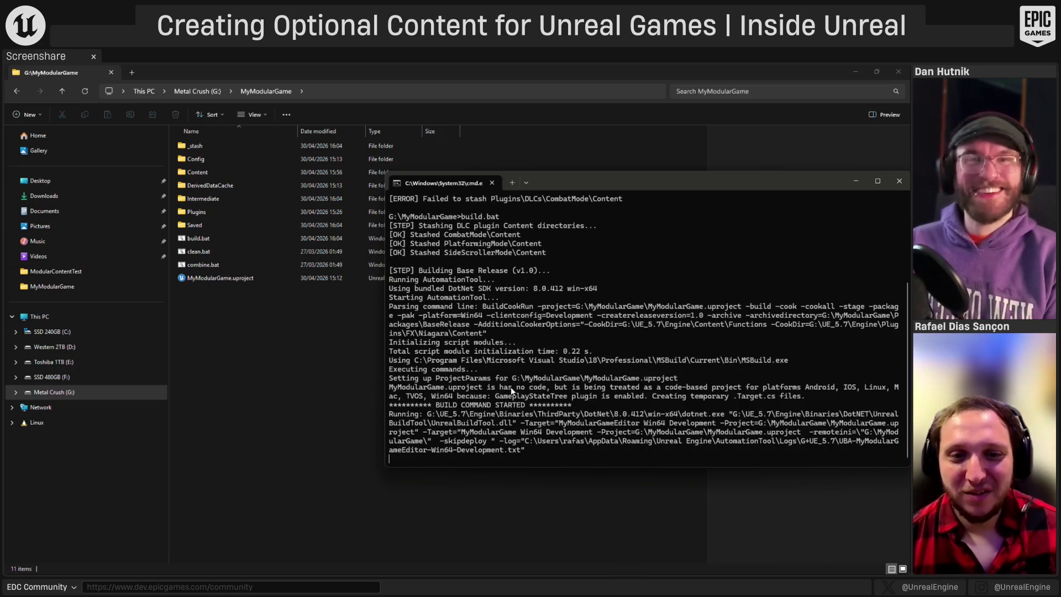
- Verify the _stash folder contents, return to the build output, and allow UnrealEditor through the firewall
double_click(191, 147)
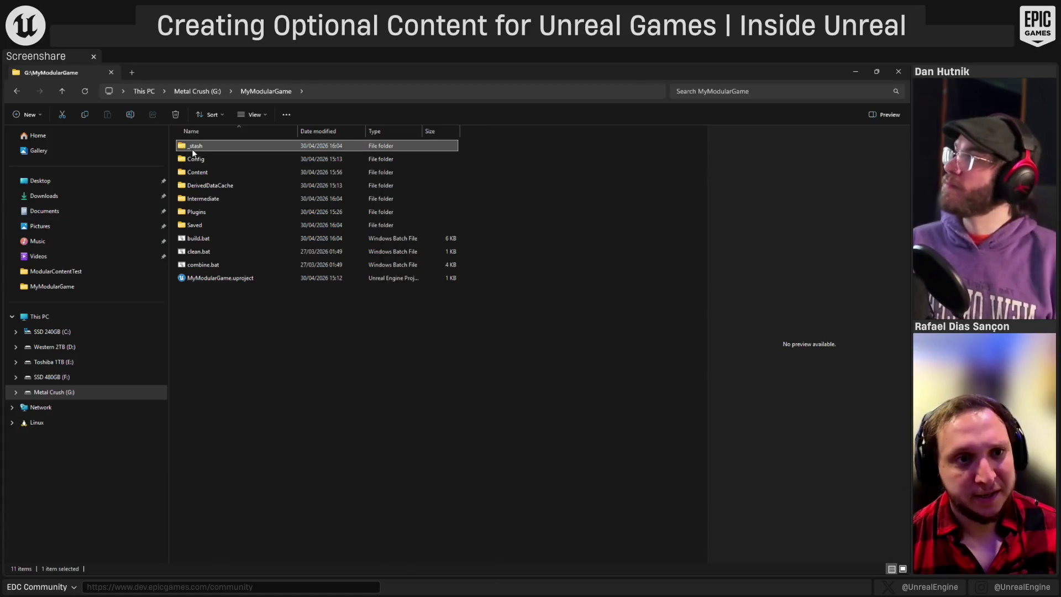
key("alt+Left")
key("alt+Tab")
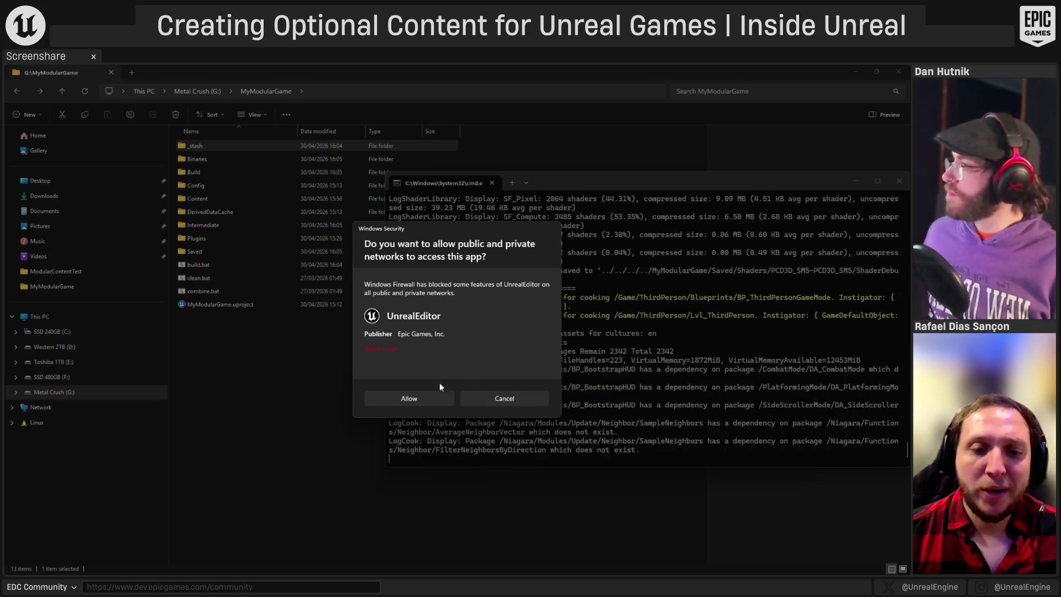
left_click(420, 398)
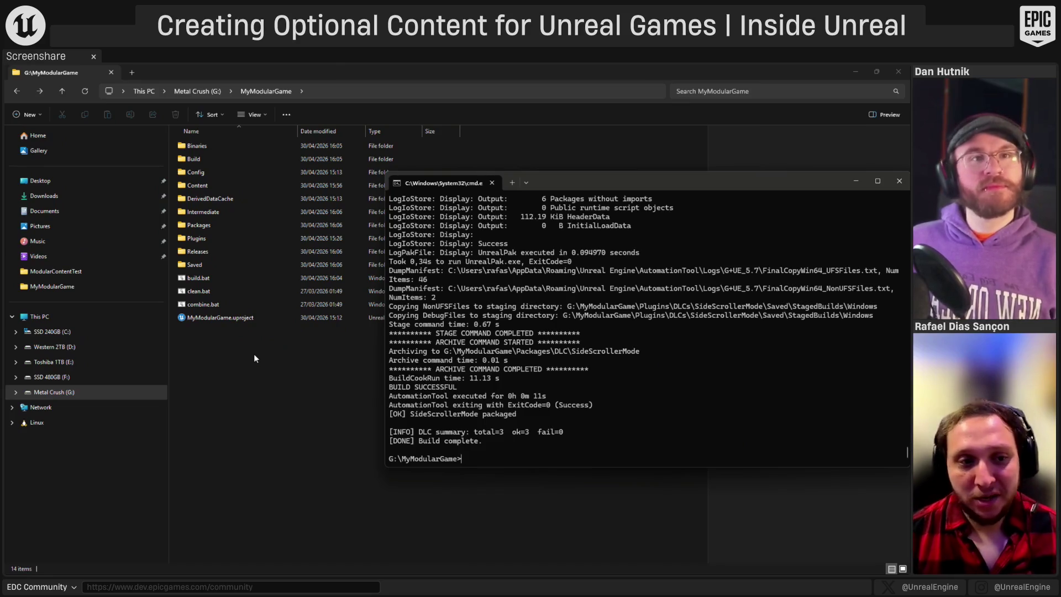
- Launch MyModularGame.exe from Packages\BaseRelease\Windows and acknowledge the missing Lvl_ThirdPerson map error
double_click(202, 229)
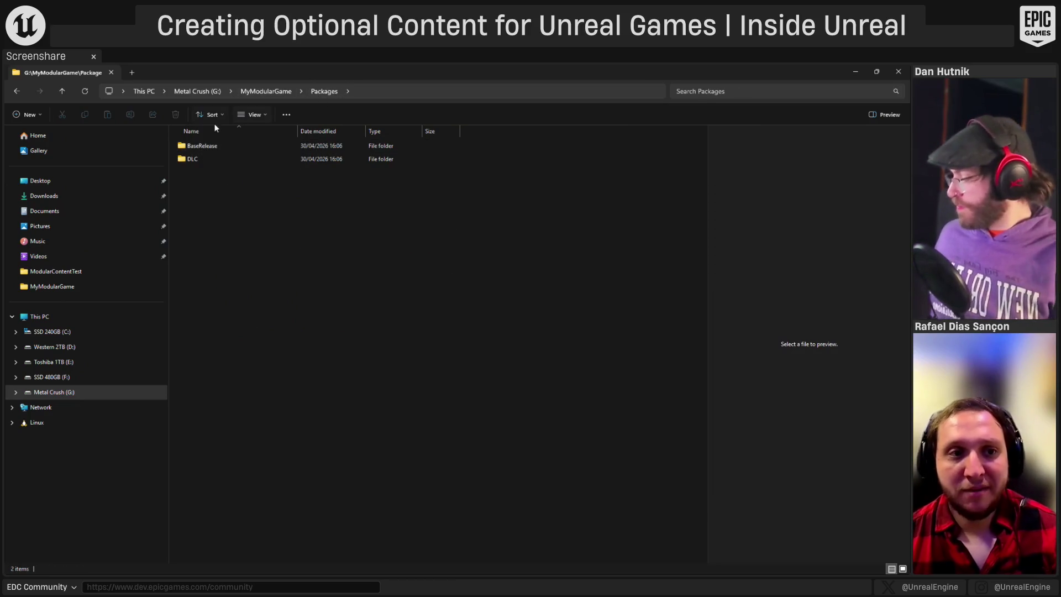
mouse_move(196, 151)
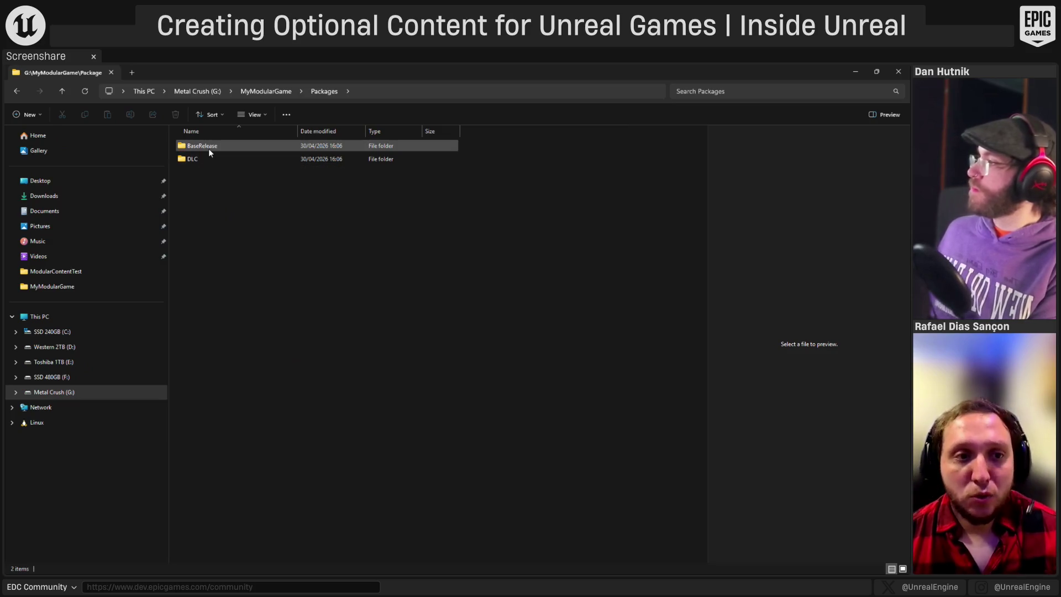
double_click(207, 148)
double_click(207, 148)
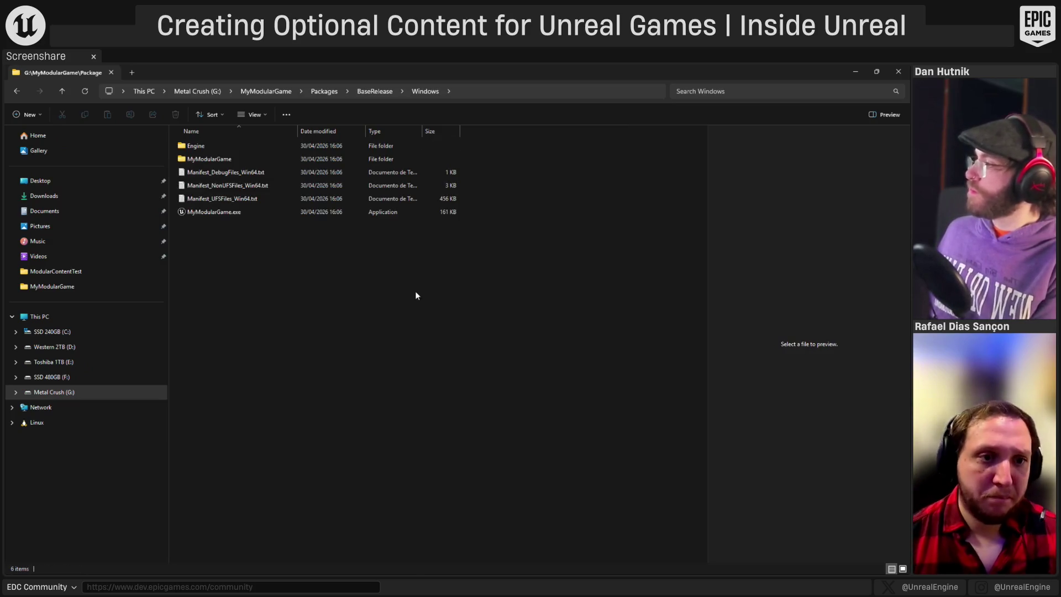
double_click(194, 212)
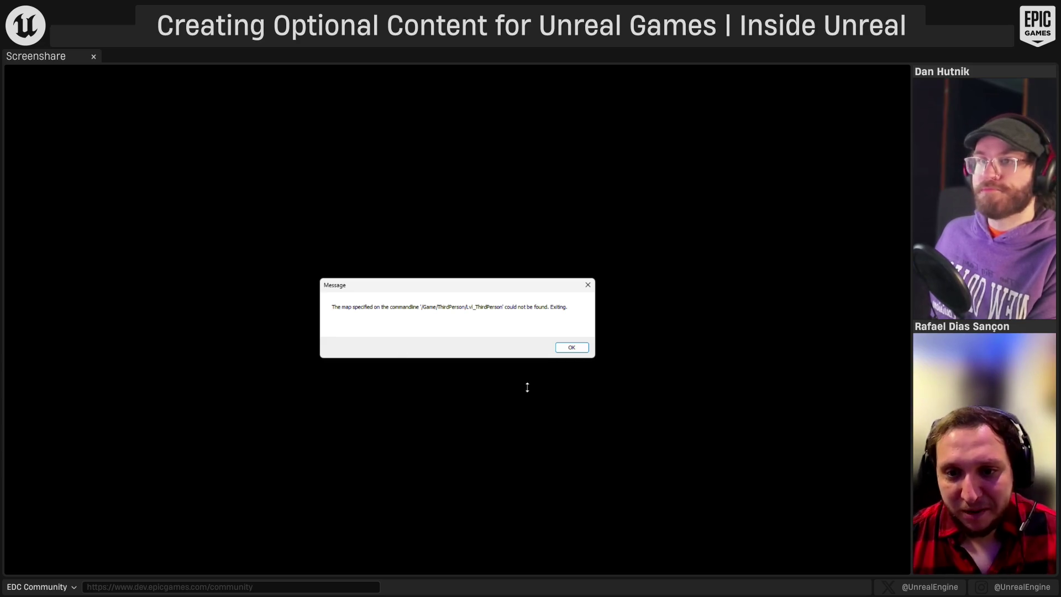
left_click(571, 347)
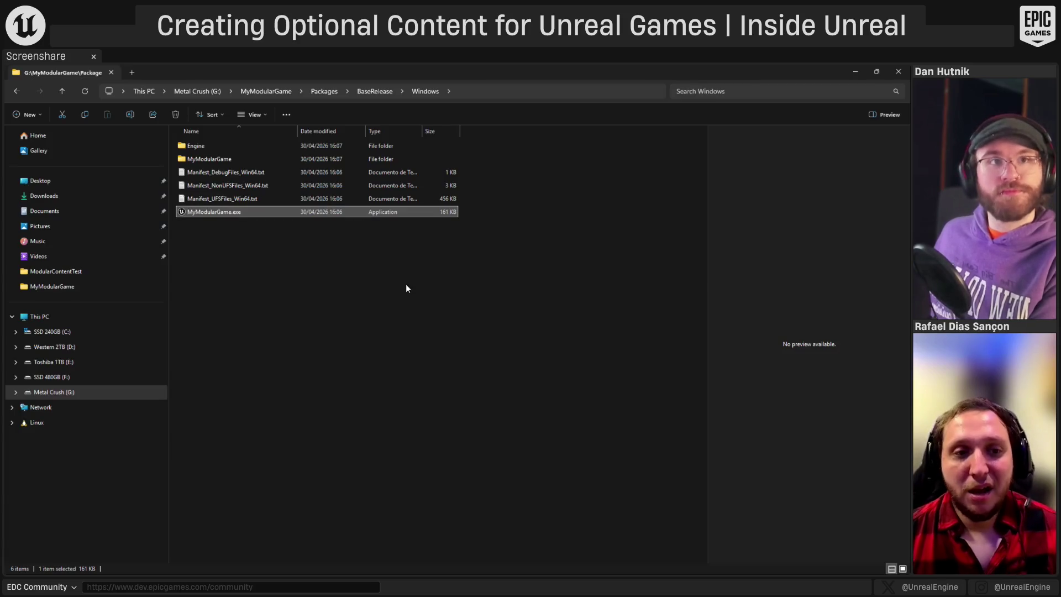
- Dismiss the Start menu and go back up to the MyModularGame folder
left_click(403, 301)
key("super")
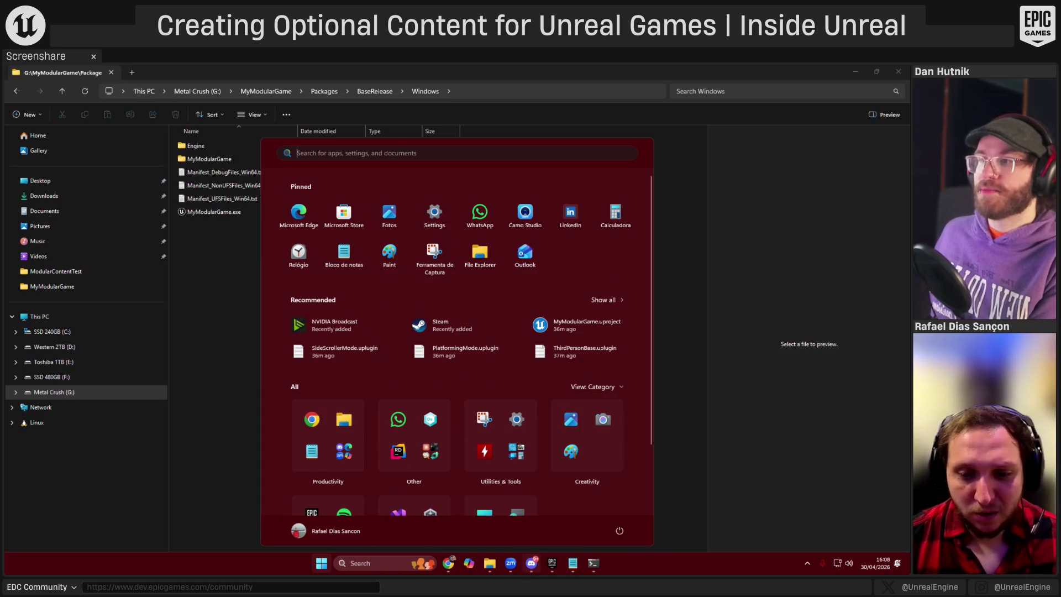
mouse_move(501, 566)
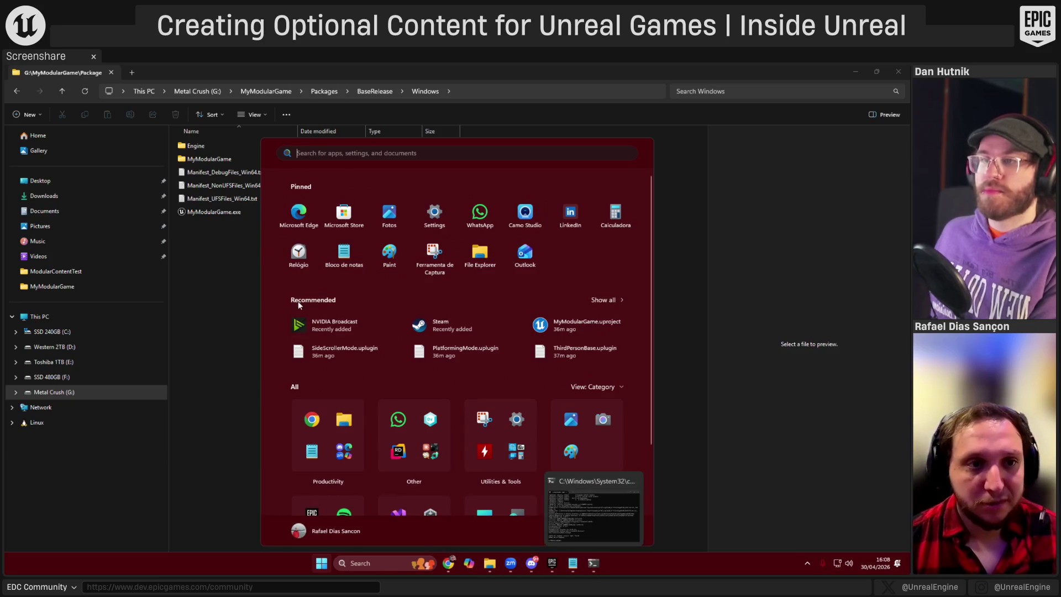
left_click(230, 293)
key("alt+Up")
key("alt+Up")
key("alt+Up")
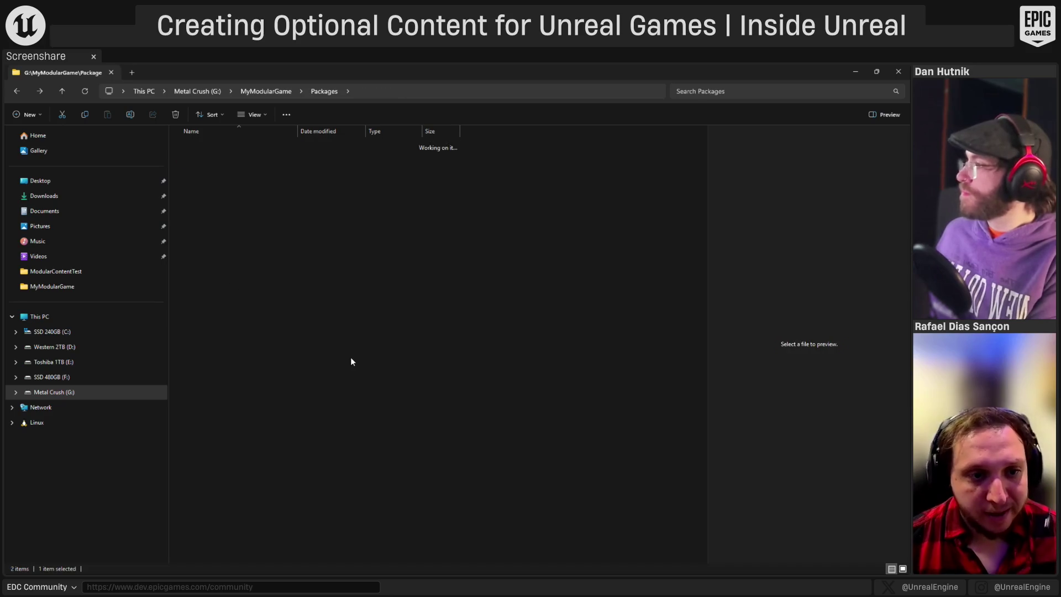
- Reopen MyModularGame.uproject and switch to the Unreal Editor
left_click(245, 320)
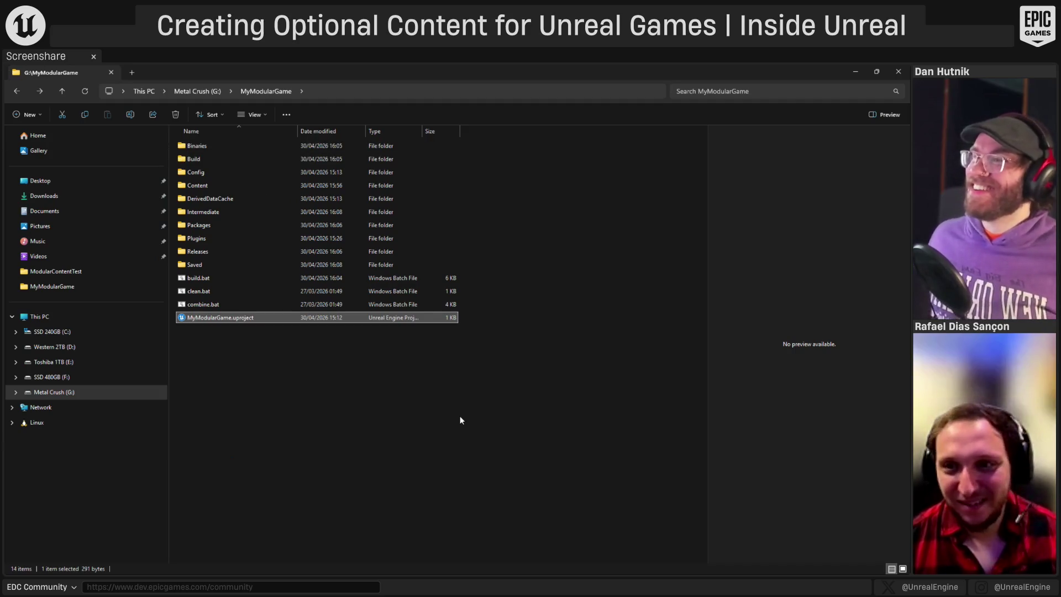
left_click(428, 406)
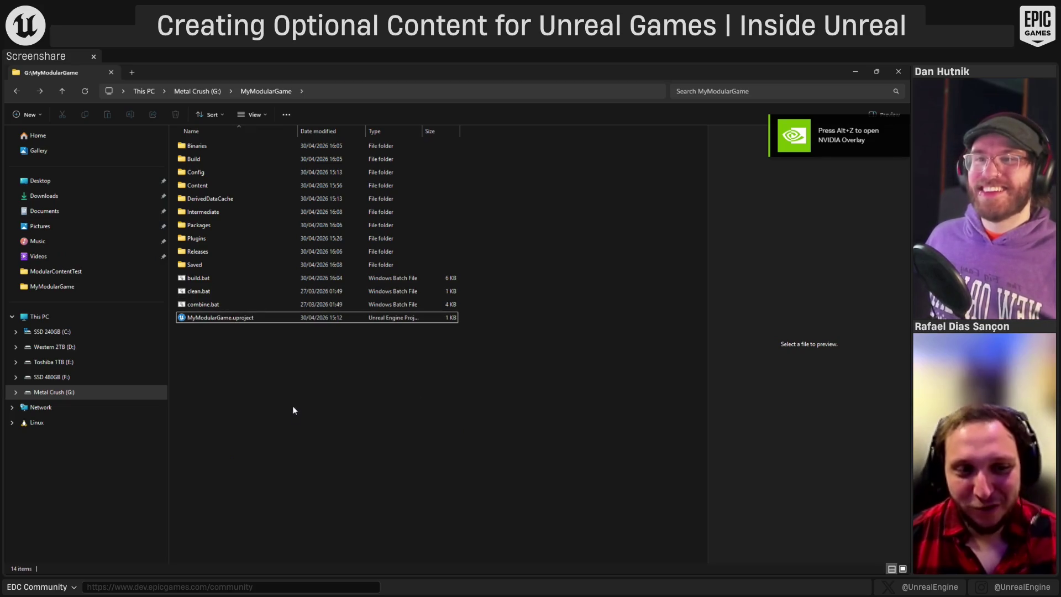
key("alt+Tab")
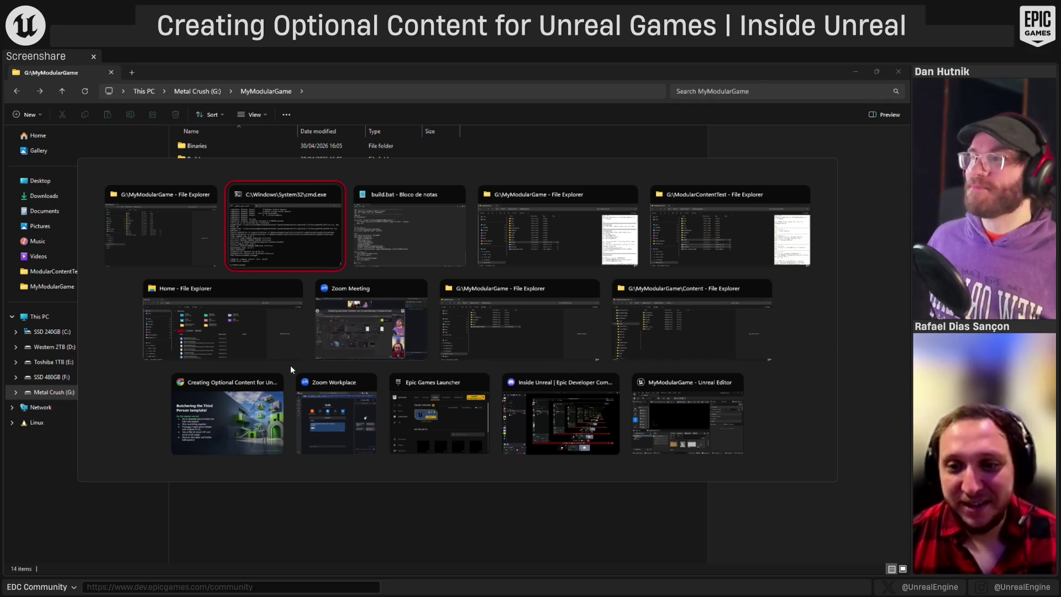
key("Tab")
key("Tab")
key("Tab")
key("Tab")
key("Tab")
key("Tab")
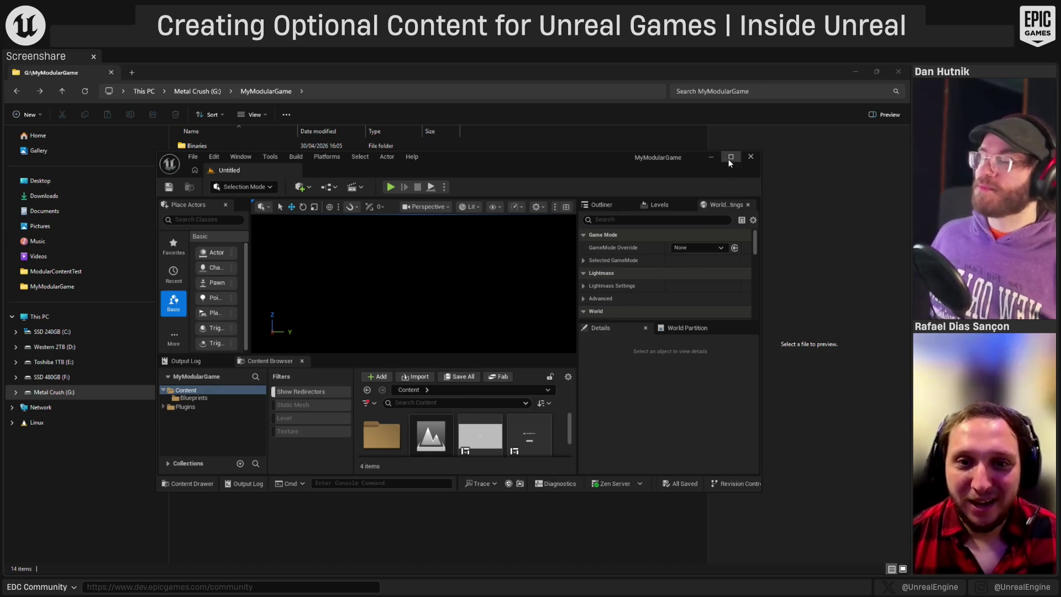
- Maximize the Unreal Editor and open Edit > Project Settings on the Description page
key("super+Up")
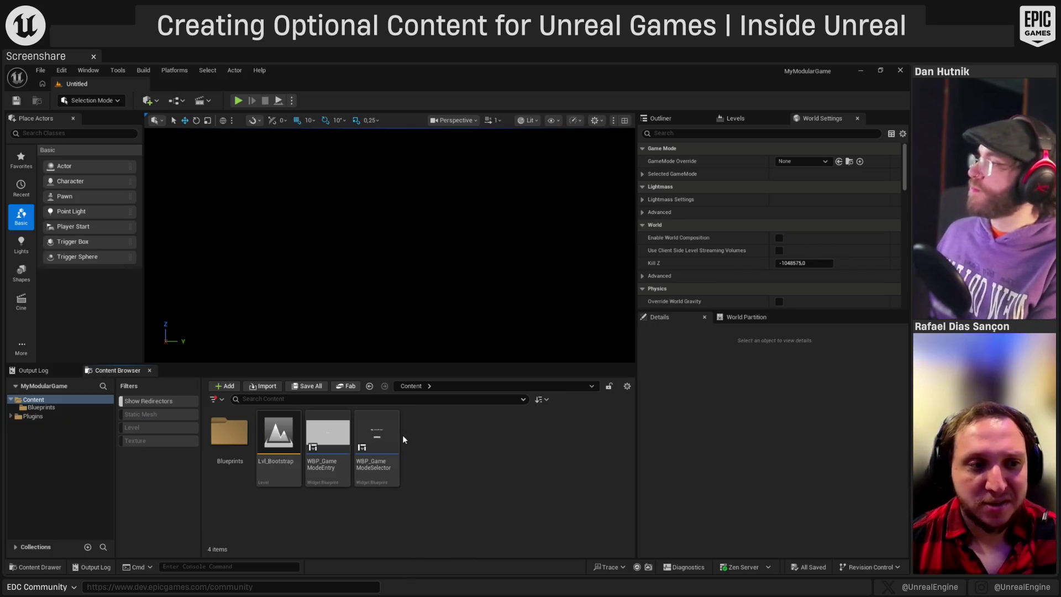
left_click(61, 70)
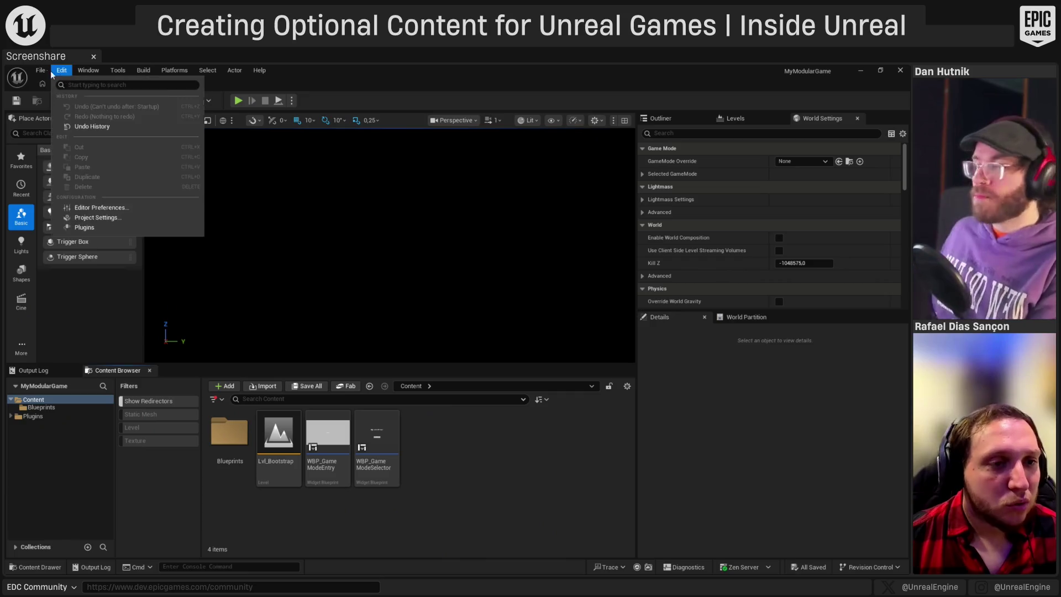
mouse_move(34, 70)
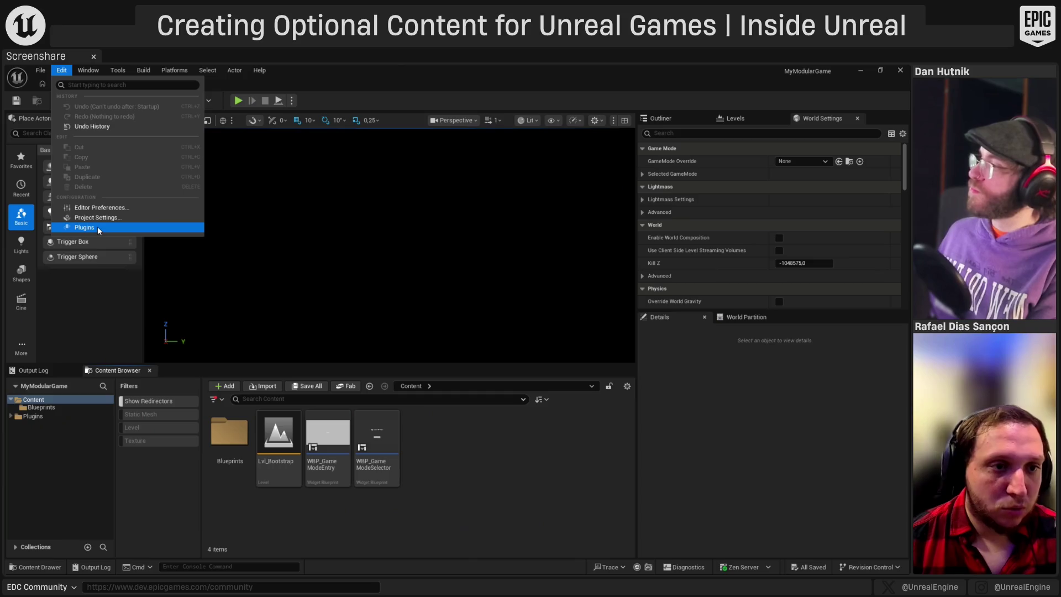
left_click(97, 217)
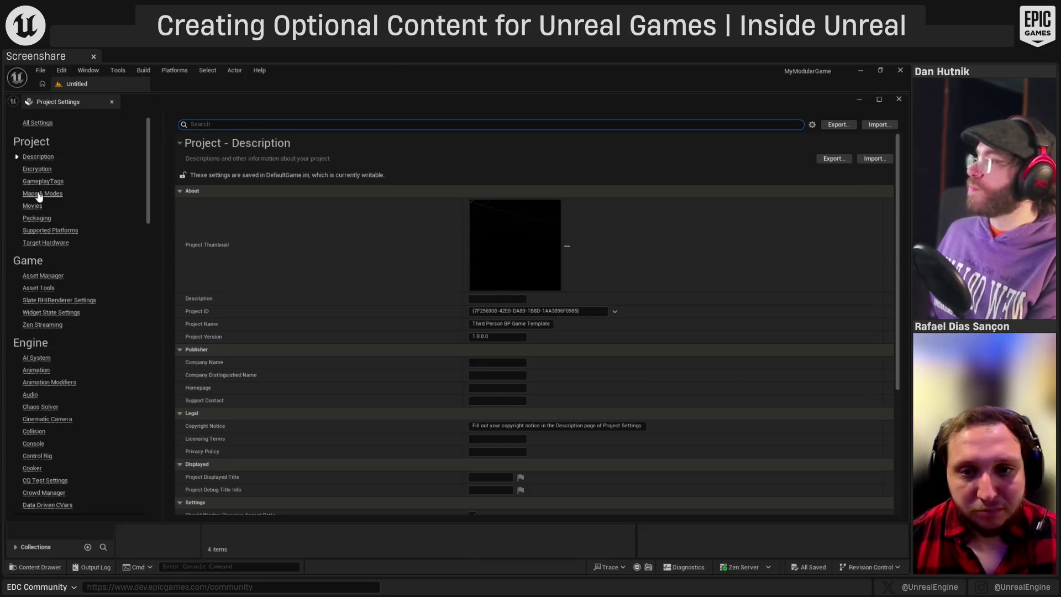
- In Maps & Modes, set the Editor Startup Map to Lvl_ThirdPerson
left_click(37, 194)
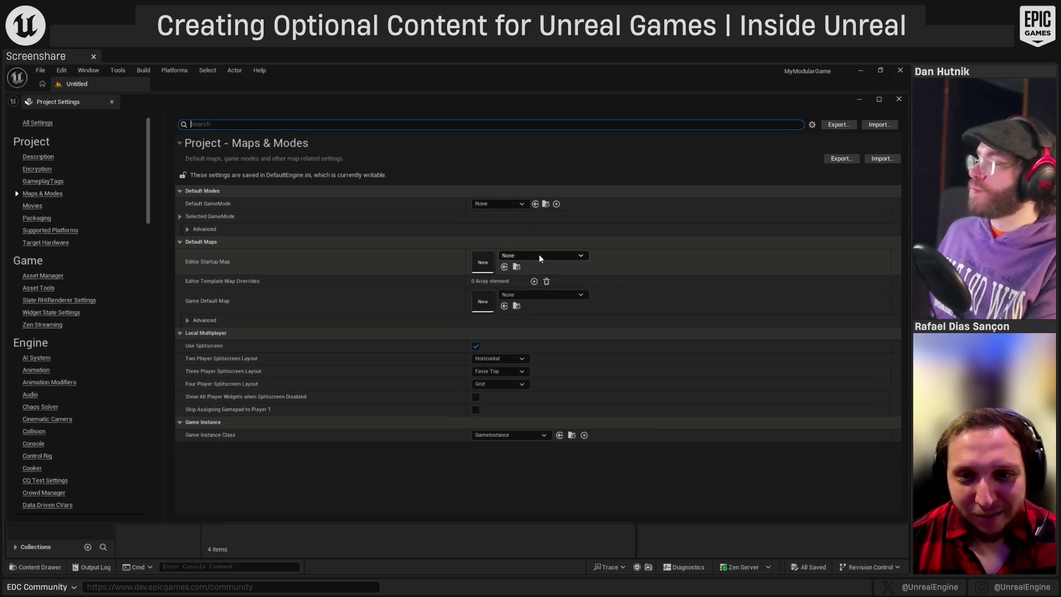
left_click(509, 256)
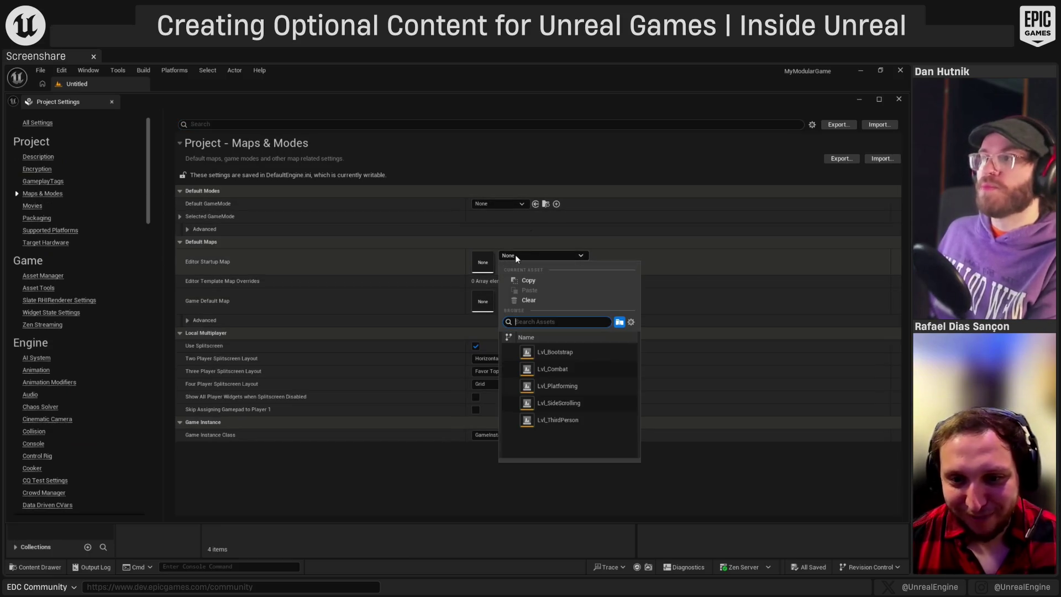
left_click(558, 421)
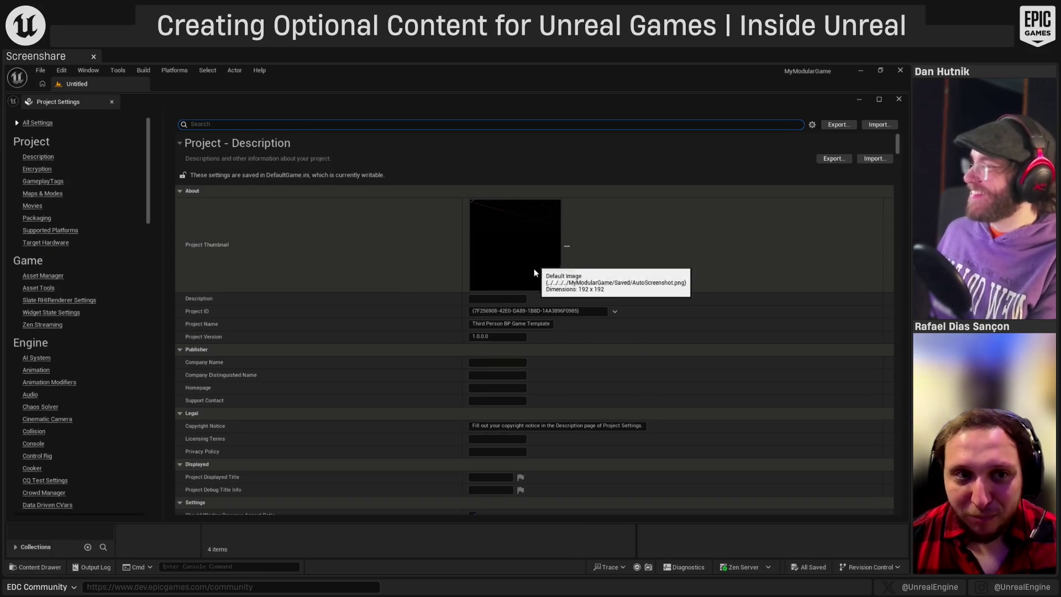
scroll(305, 397, "down", 5)
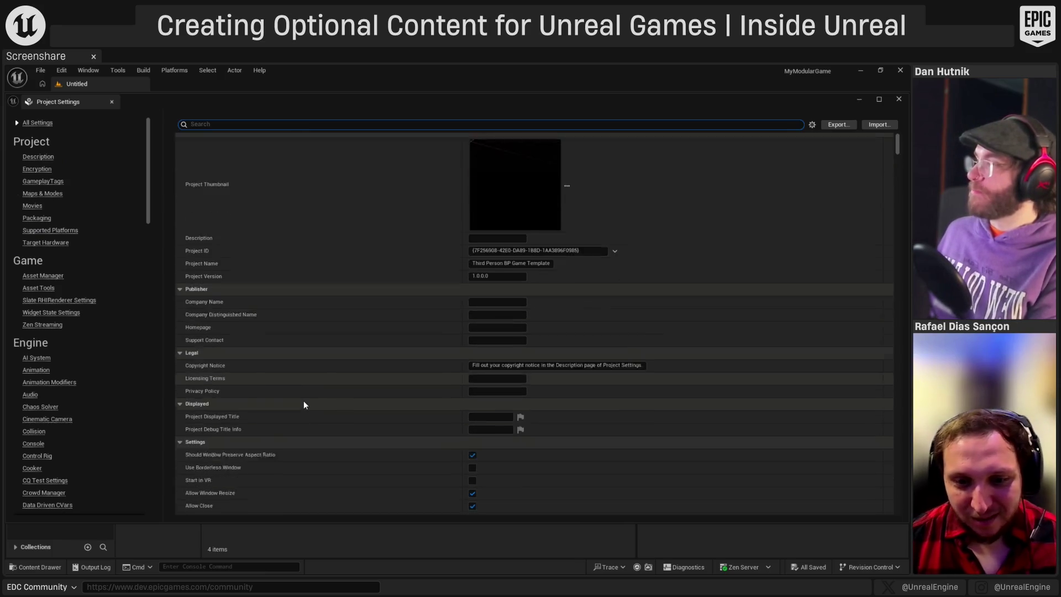
scroll(304, 393, "up", 5)
scroll(179, 142, "down", 5)
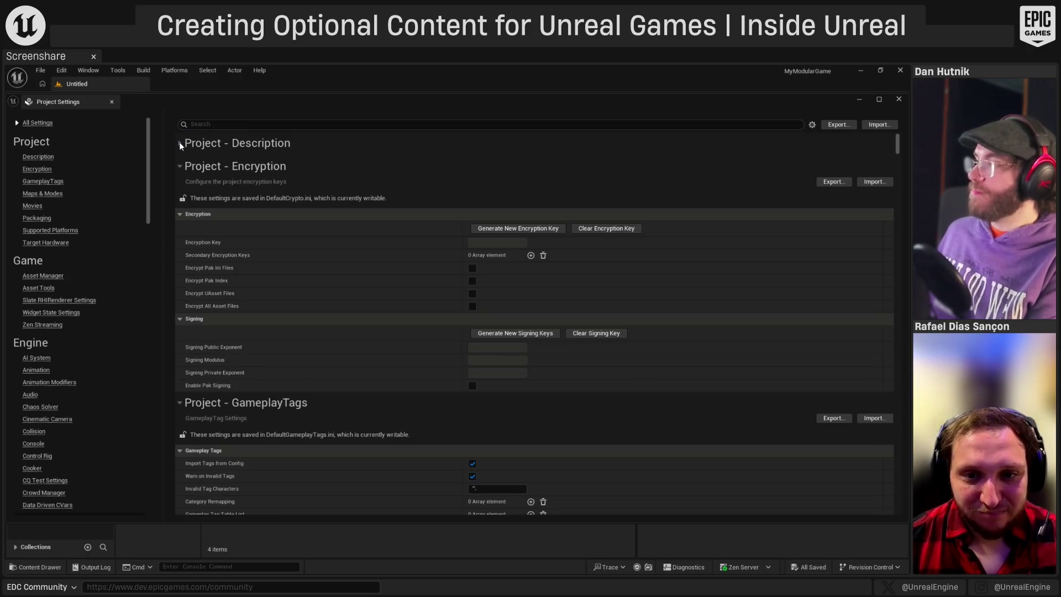
scroll(180, 144, "up", 5)
scroll(263, 315, "down", 1)
scroll(263, 314, "down", 6)
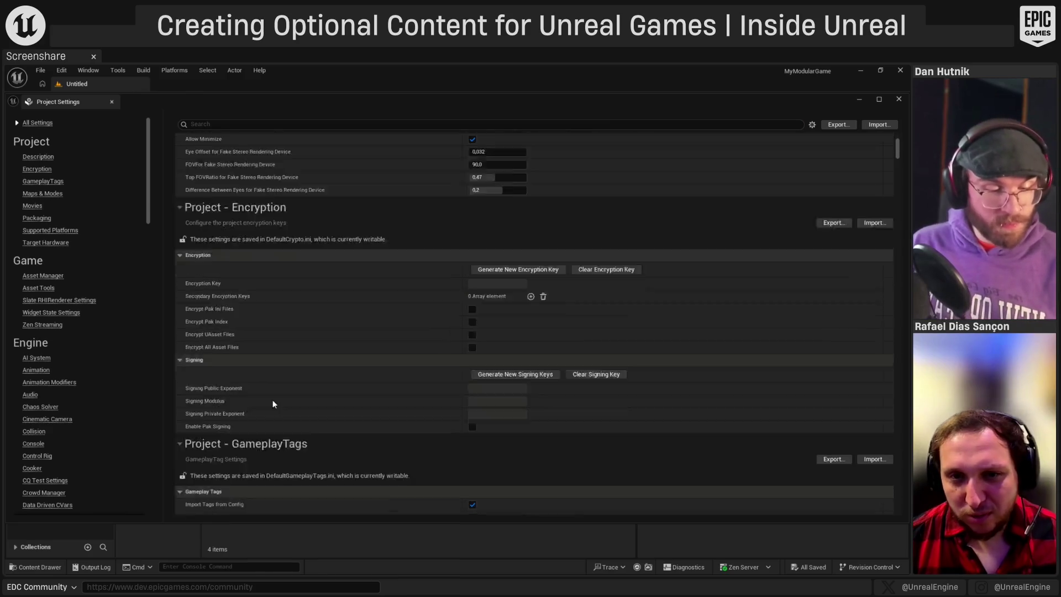
scroll(273, 399, "up", 7)
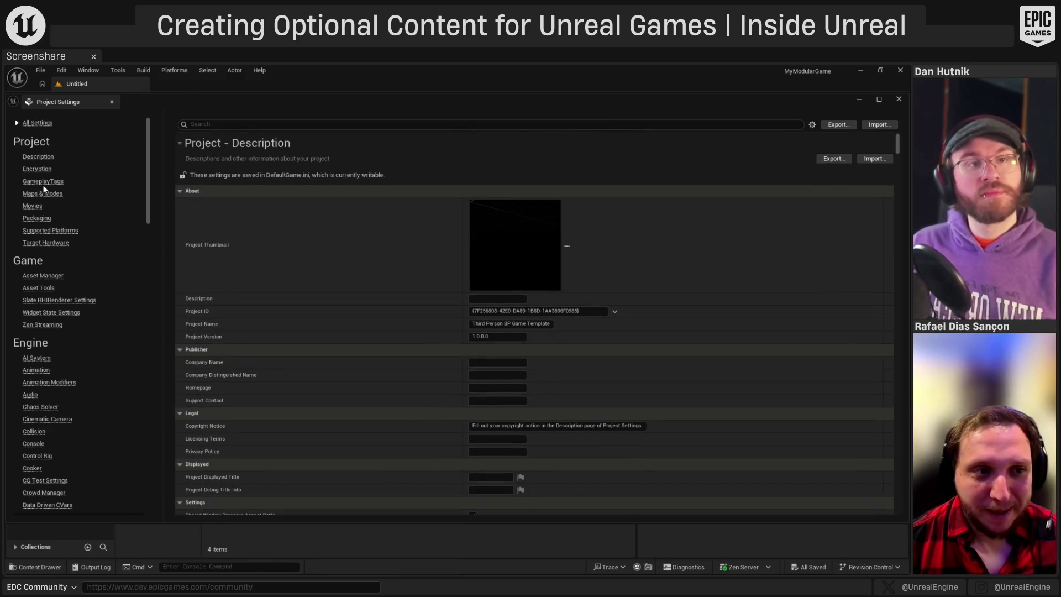
- Set the Game Default Map to Lvl_ThirdPerson and close Project Settings
left_click(44, 193)
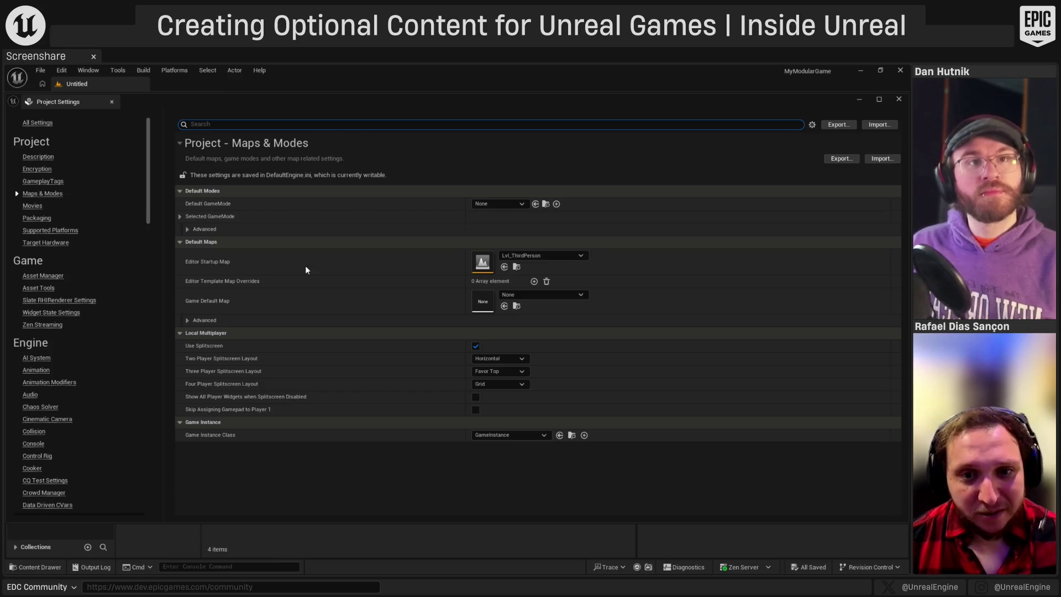
left_click(556, 298)
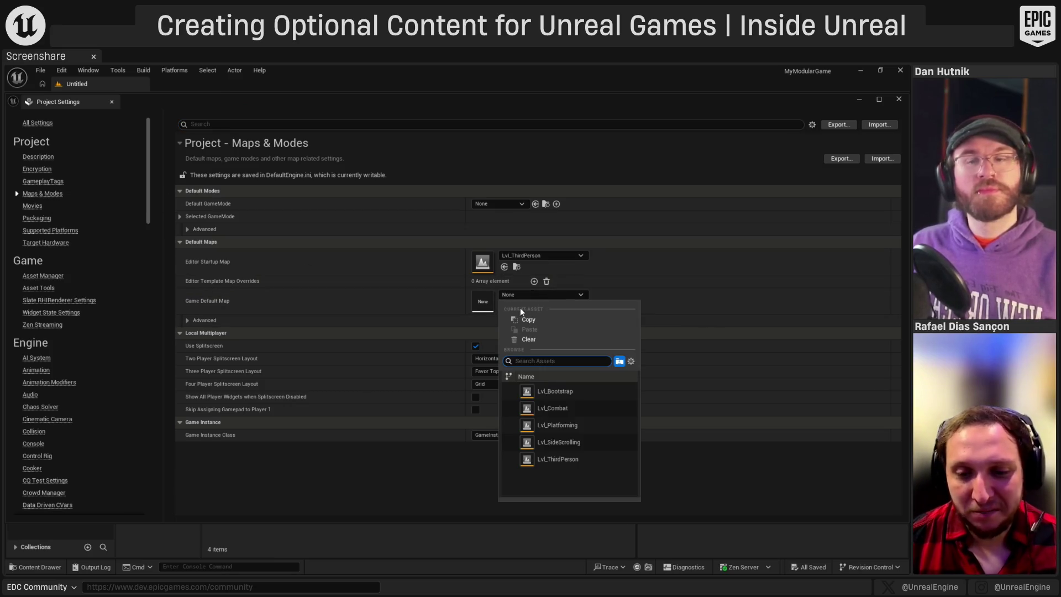
left_click(572, 458)
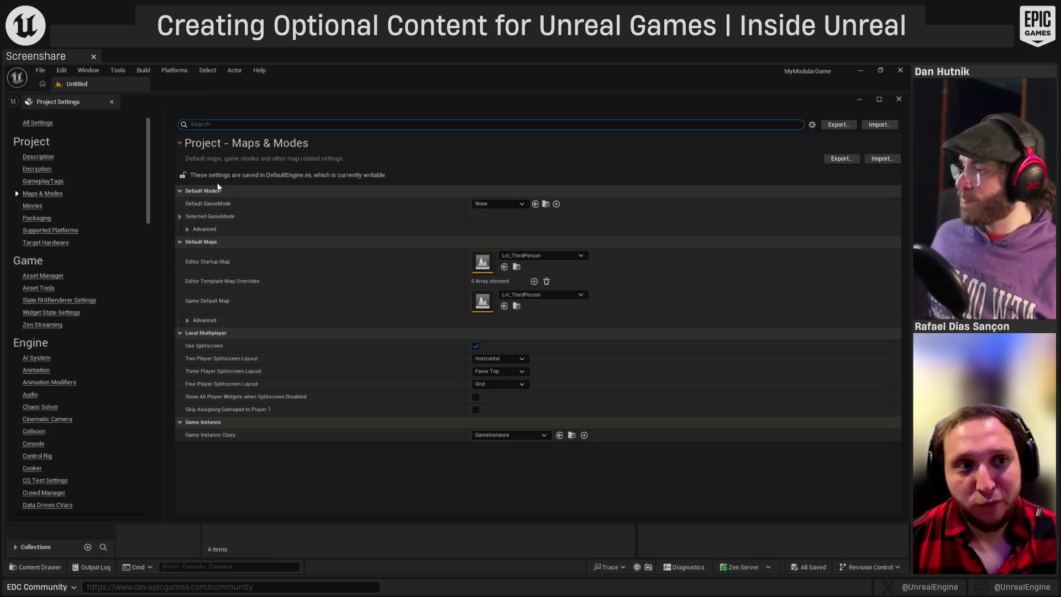
left_click(112, 102)
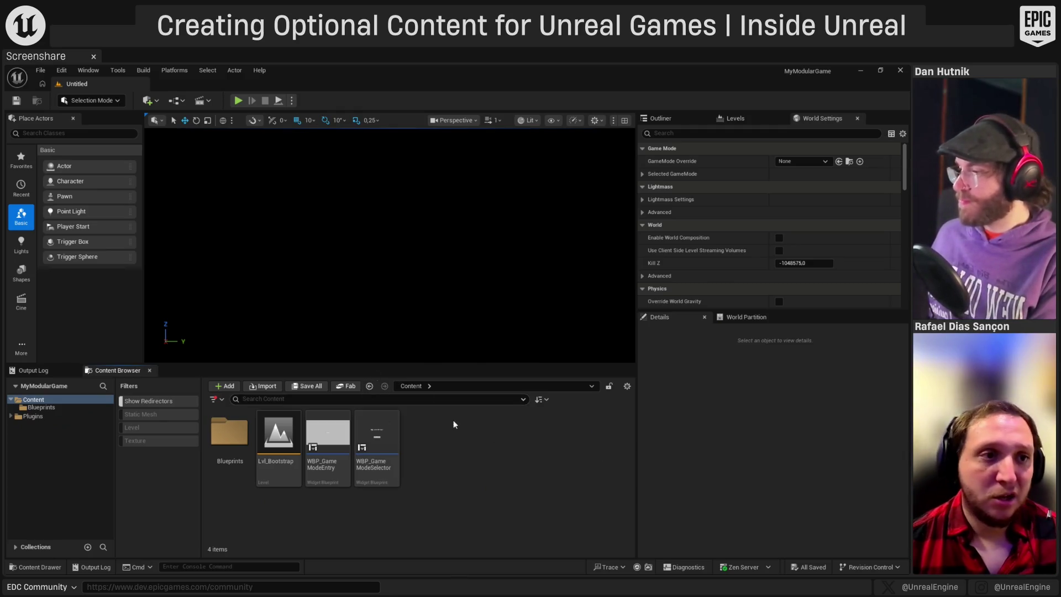
- Reopen Project Settings from the Edit menu on the Maps & Modes page
left_click(64, 70)
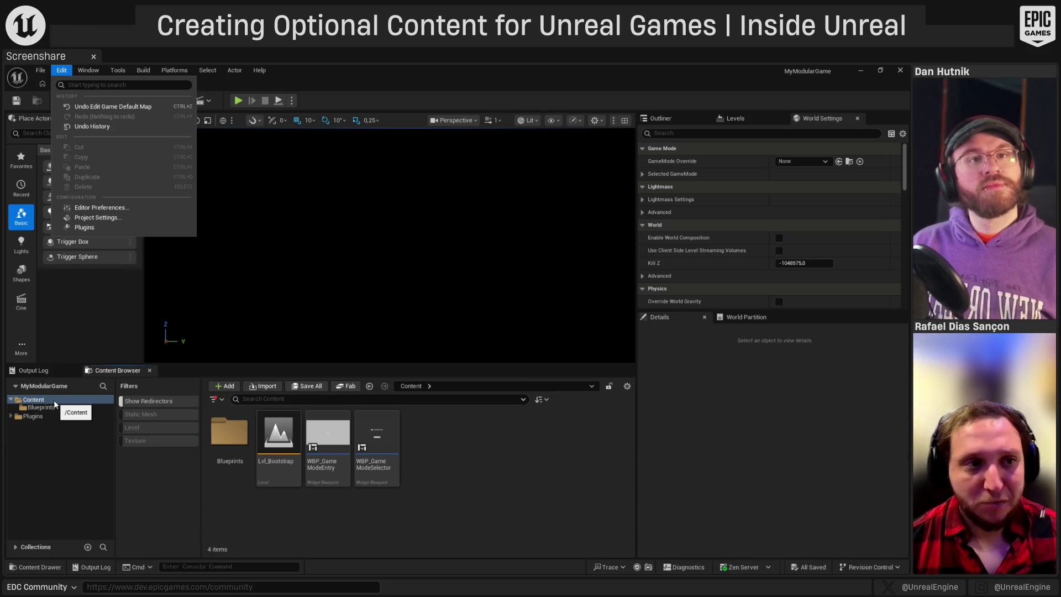
left_click(151, 290)
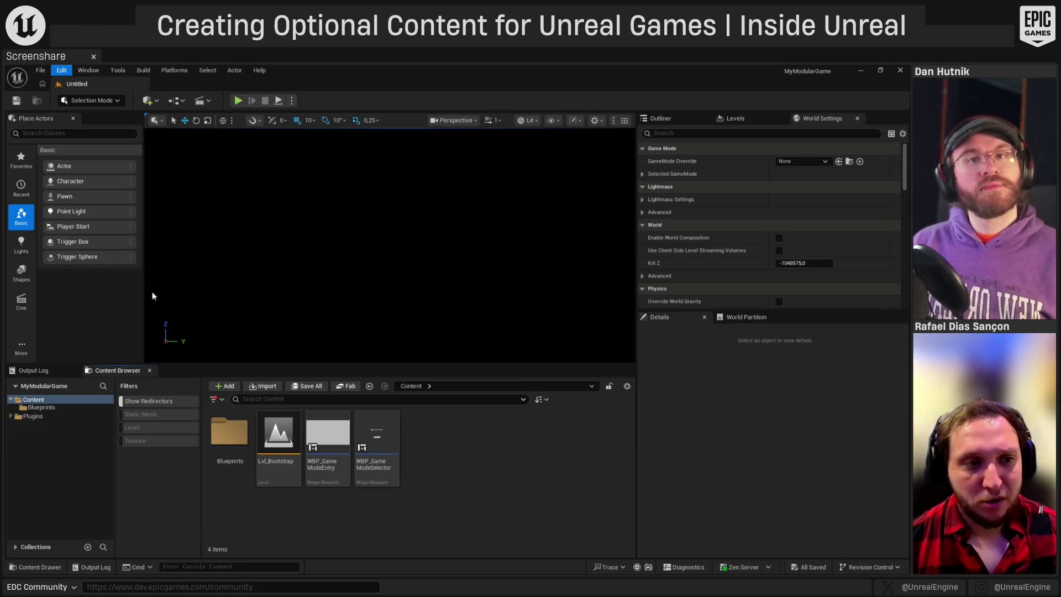
left_click(42, 193)
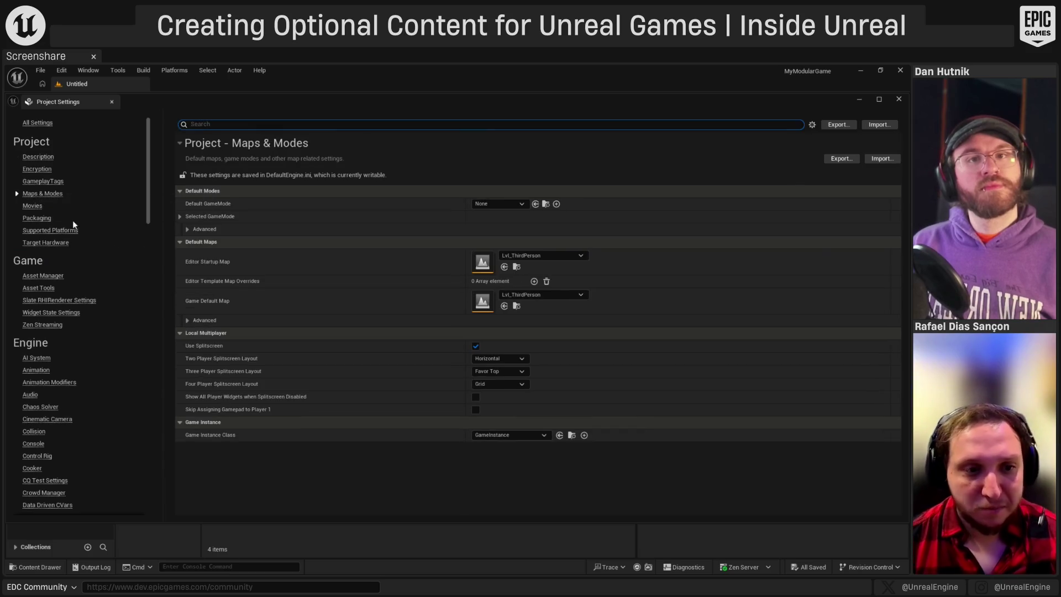
- Review the advanced default map options, then move to the Packaging settings page
left_click(188, 320)
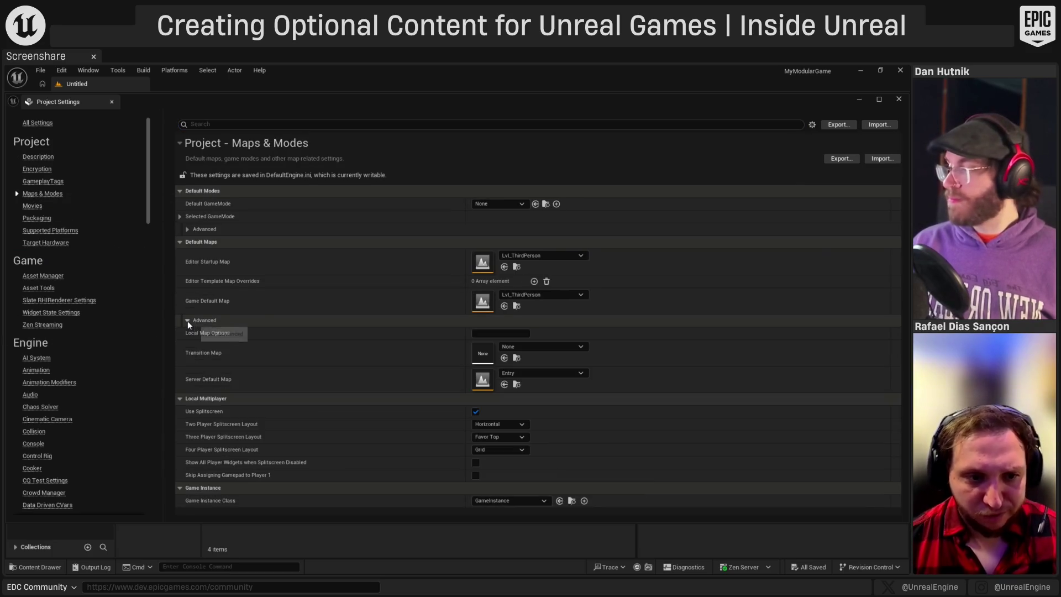
left_click(187, 320)
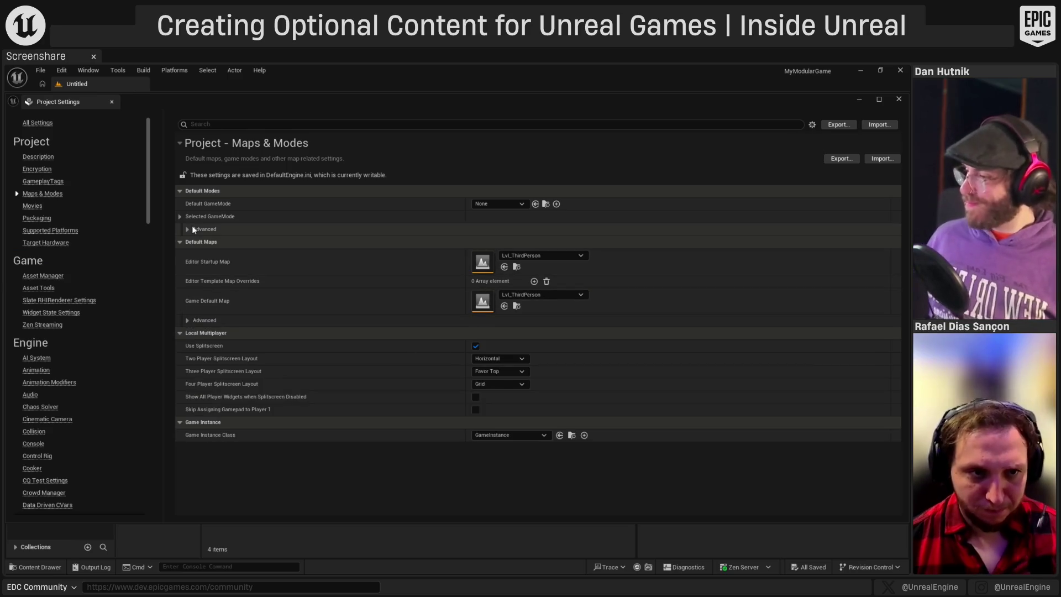
left_click(190, 228)
left_click(191, 228)
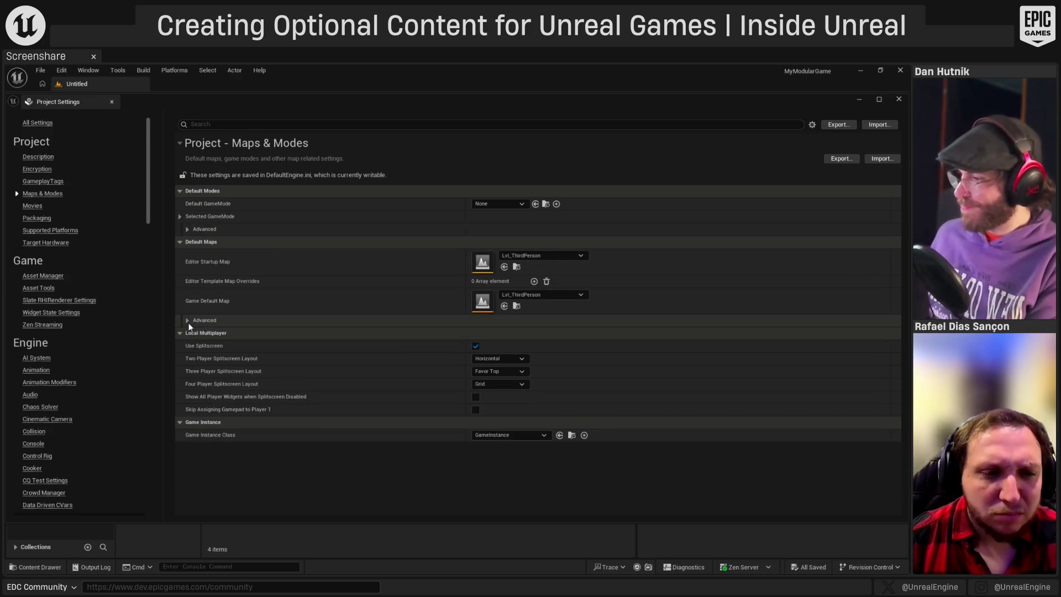
left_click(187, 320)
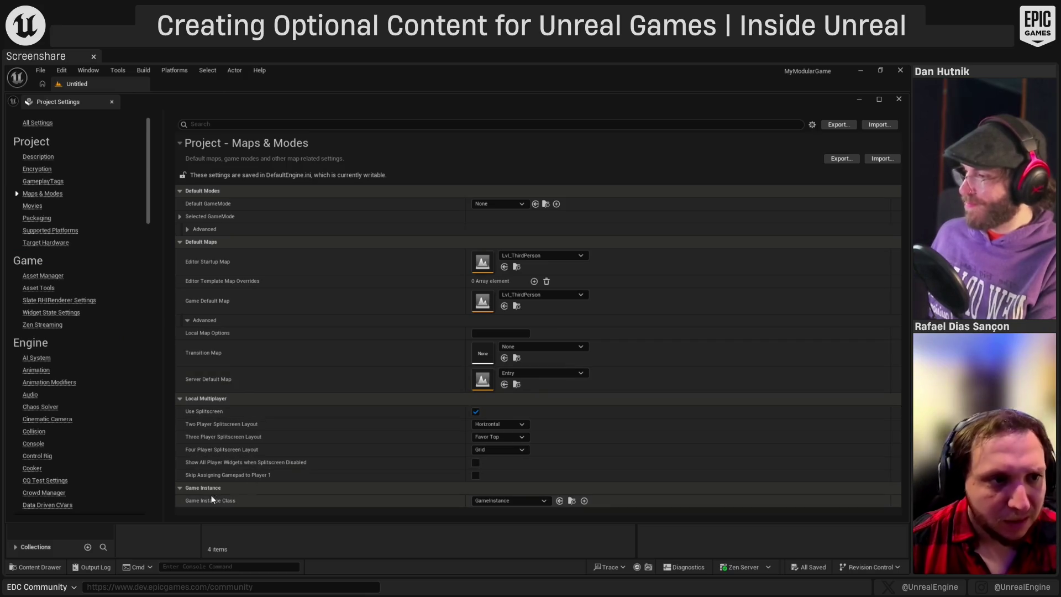
left_click(37, 218)
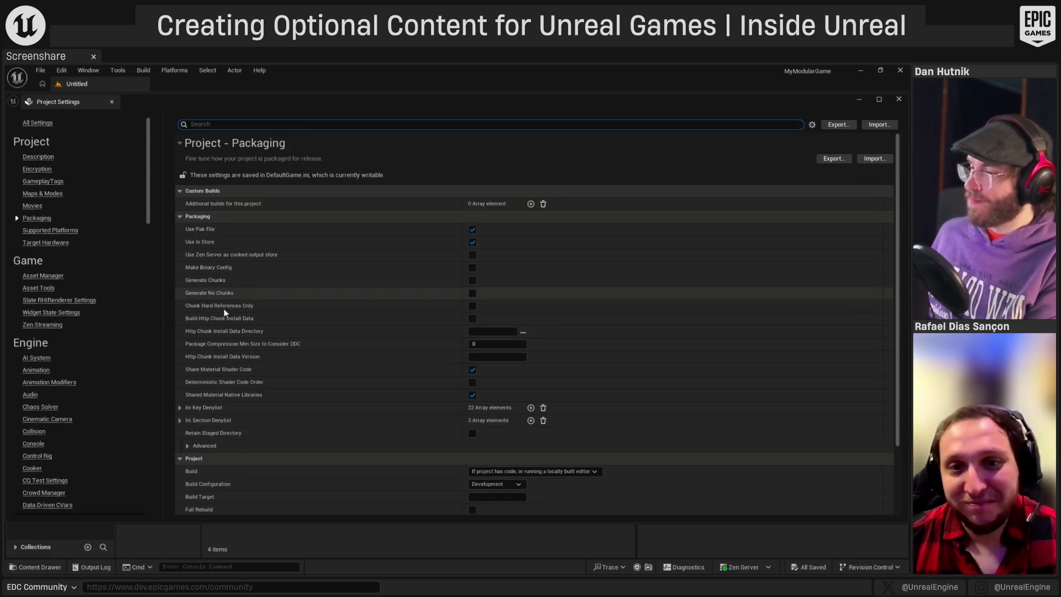
- Expand the advanced Packaging options and scroll down through them
scroll(328, 223, "down", 3)
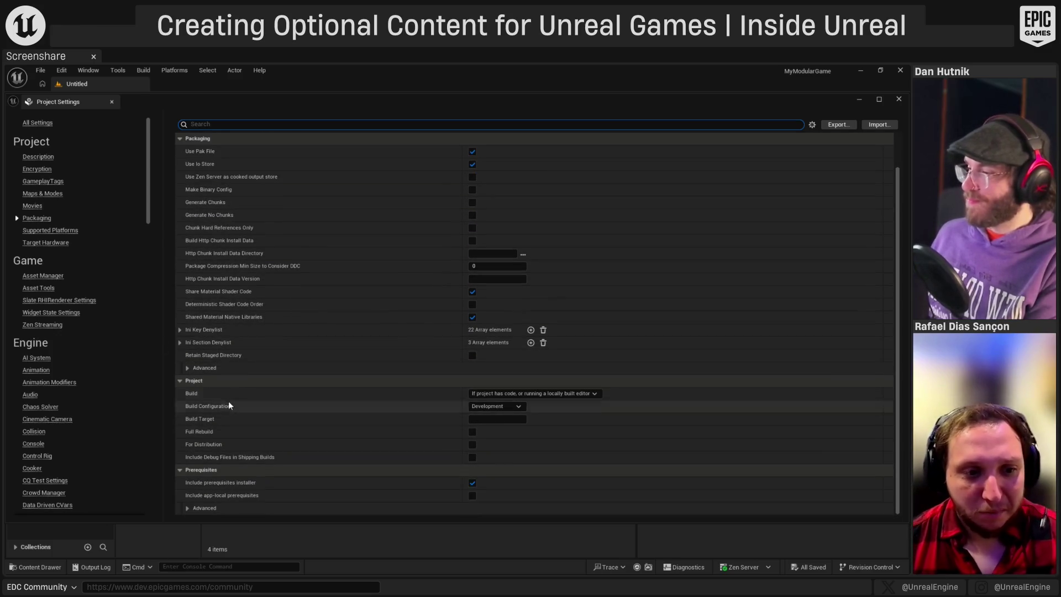
left_click(186, 369)
scroll(330, 351, "down", 3)
scroll(310, 364, "down", 6)
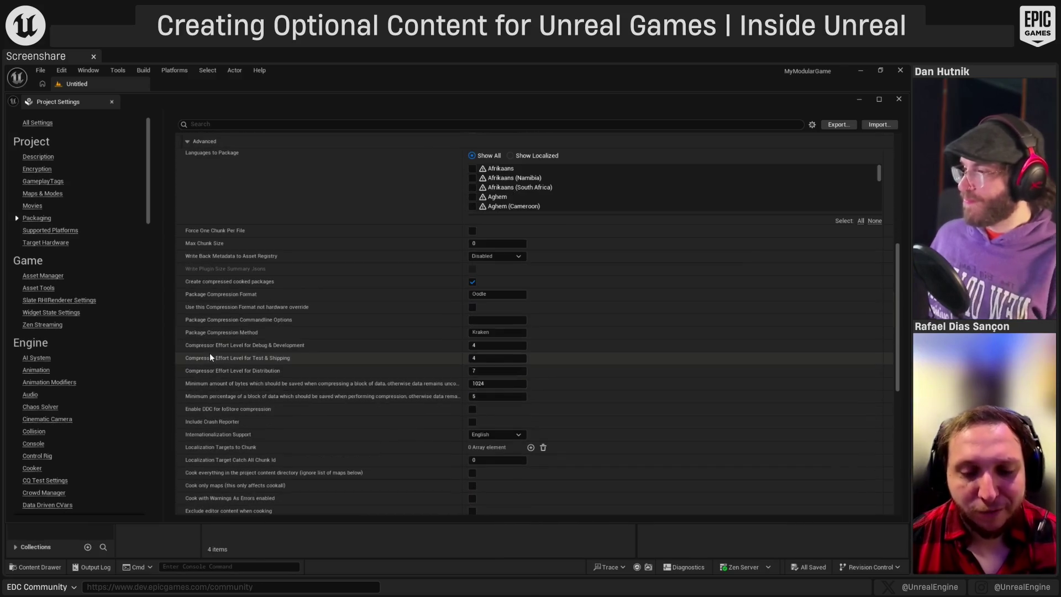
scroll(224, 361, "down", 5)
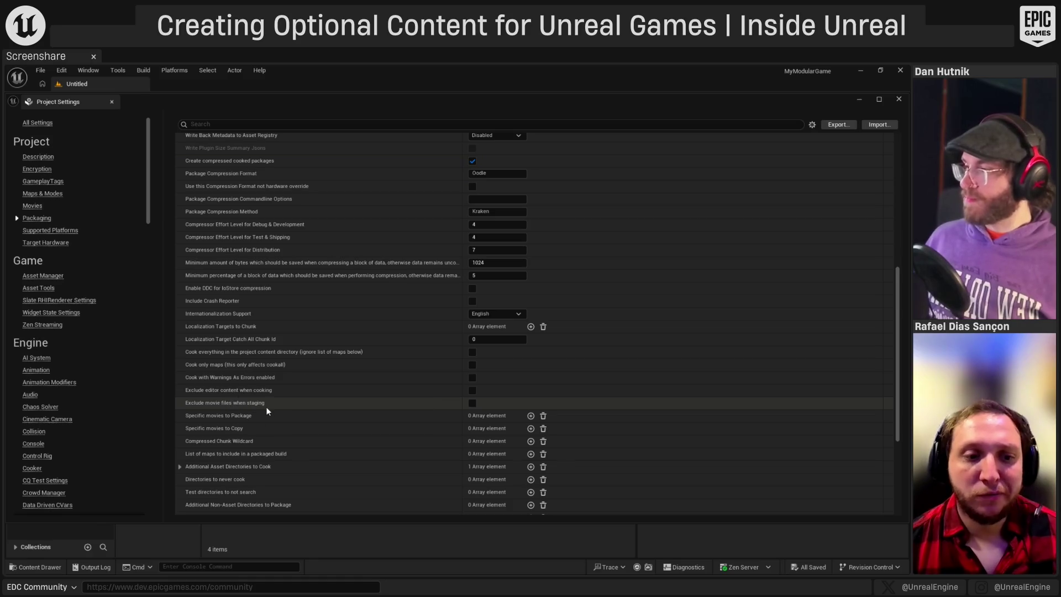
mouse_move(225, 395)
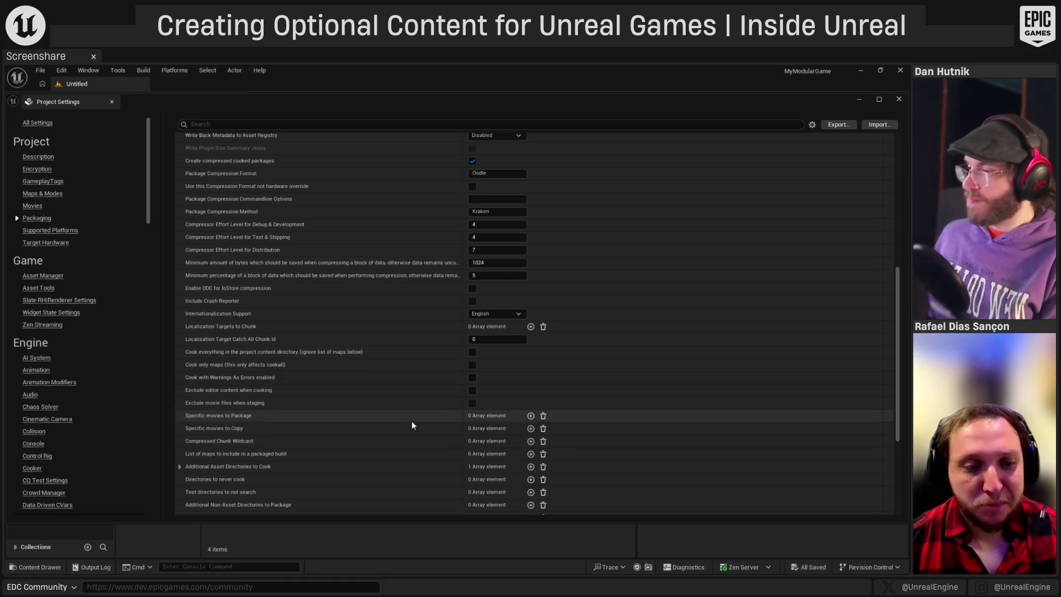
scroll(258, 449, "down", 1)
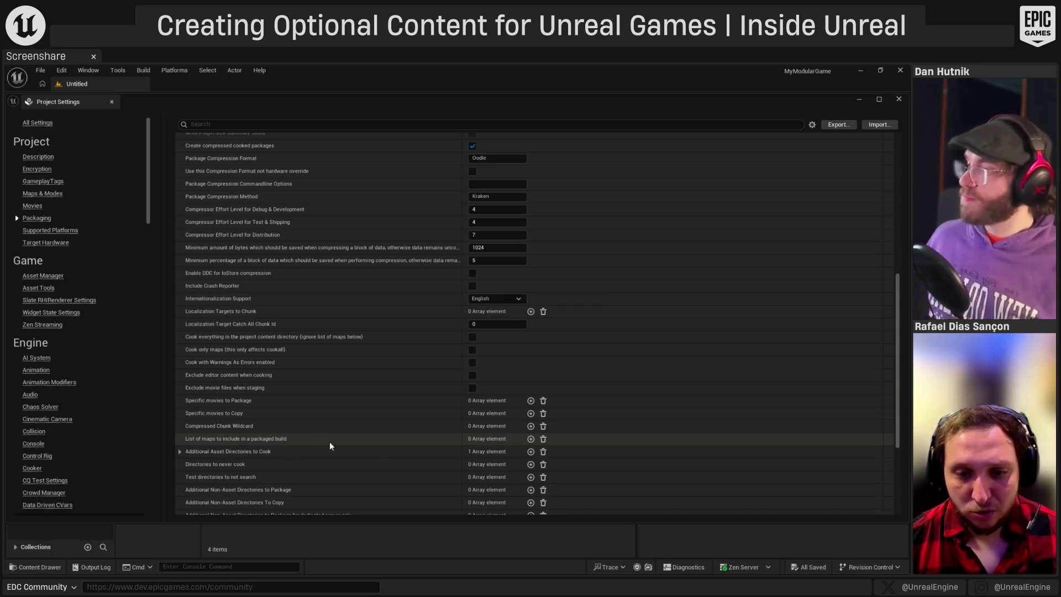
- Add an entry to List of maps to include, then remove it, leaving 0 elements
left_click(530, 439)
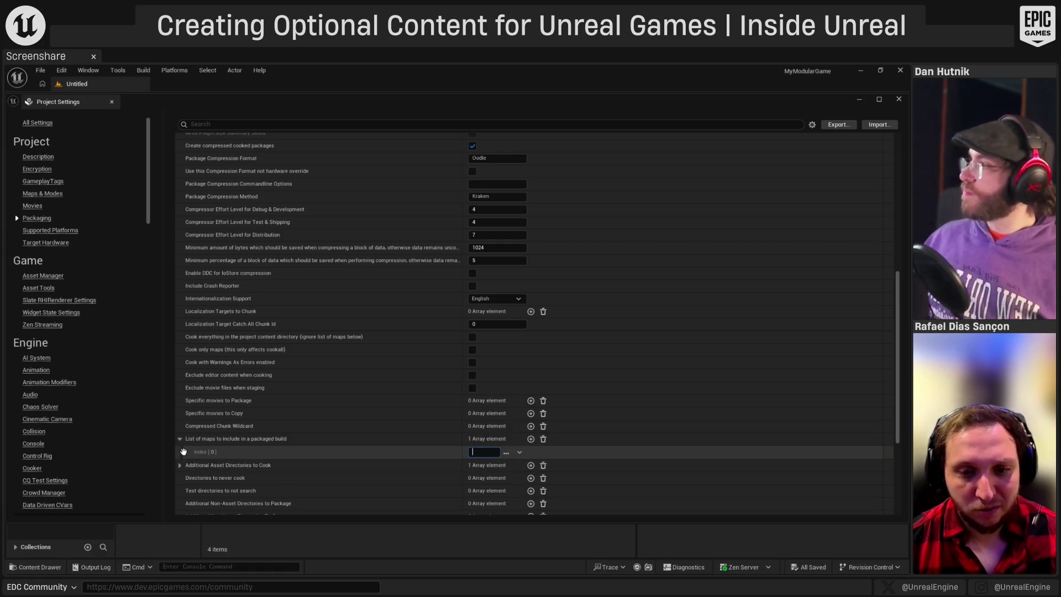
left_click(544, 439)
left_click(571, 343)
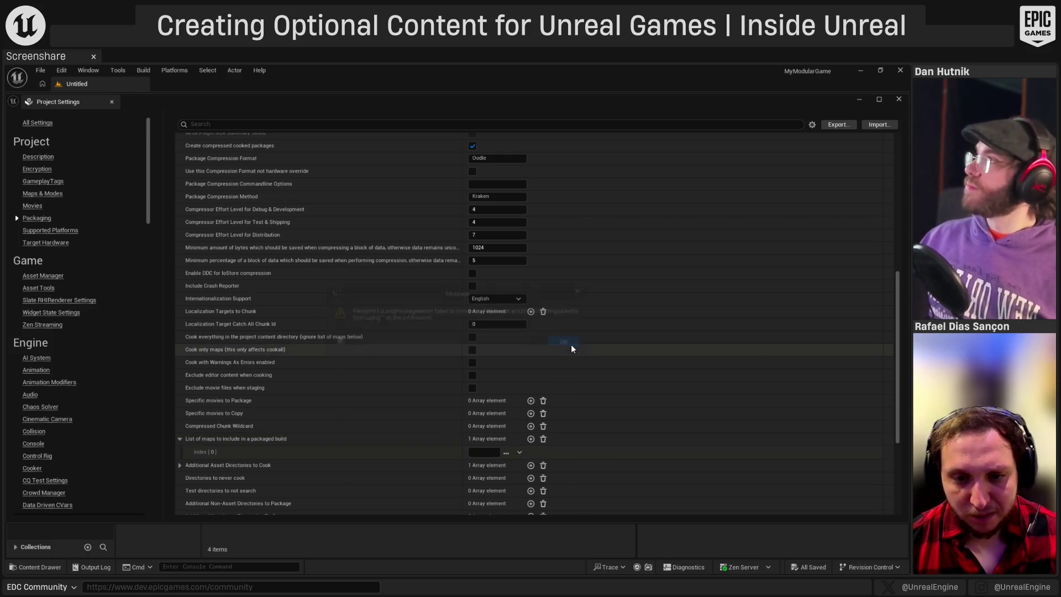
left_click(543, 438)
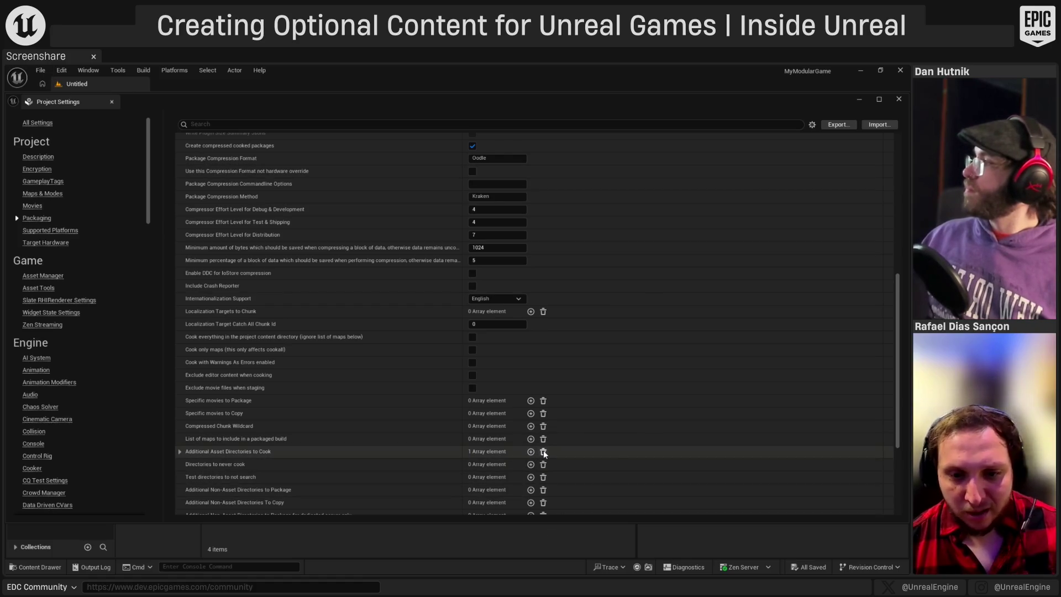
- Check Additional Asset Directories to Cook, then close Project Settings
left_click(179, 451)
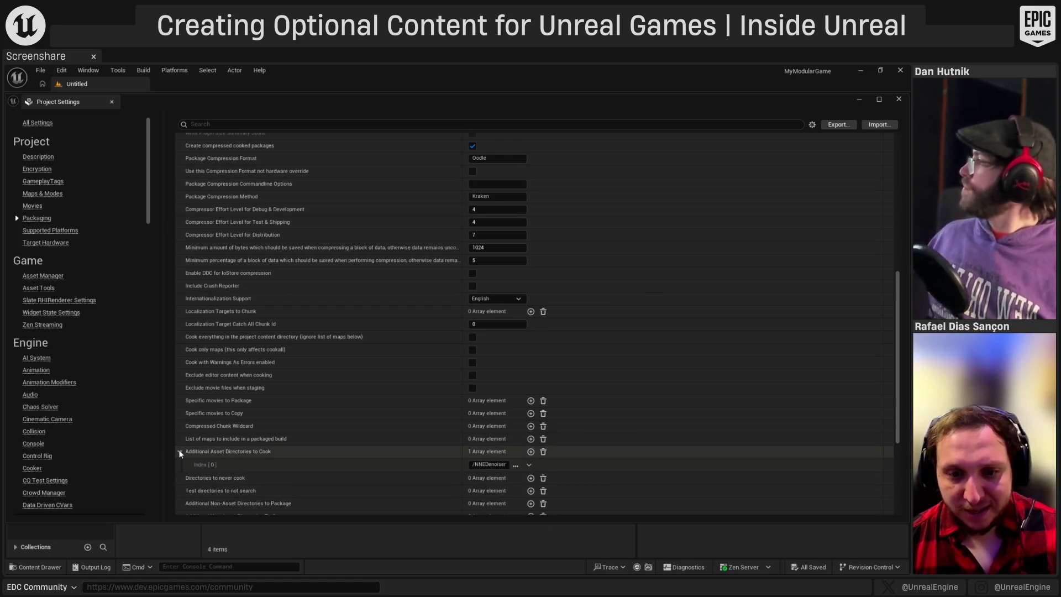
left_click(180, 451)
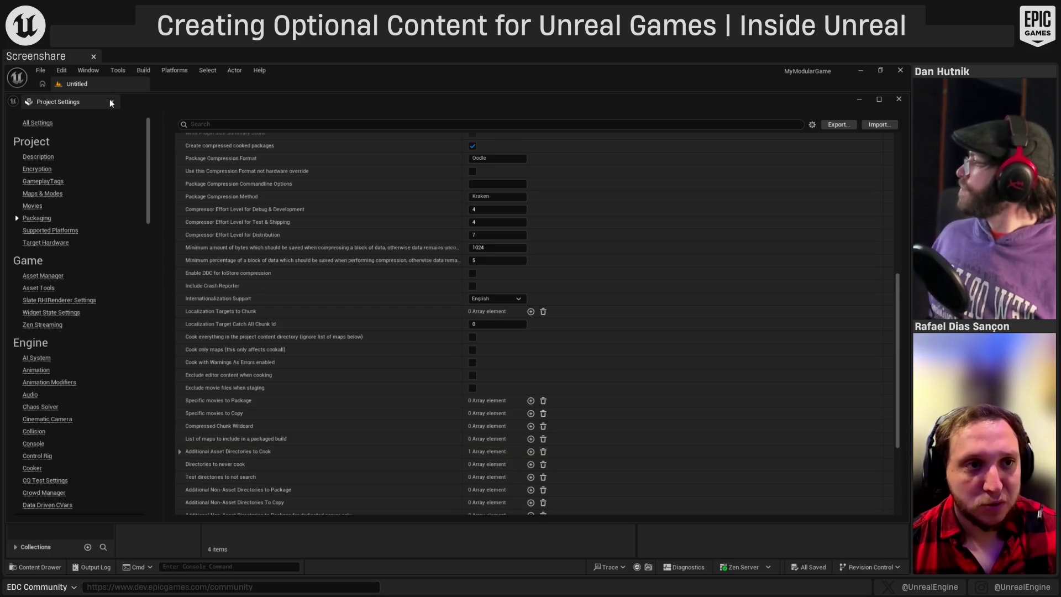
left_click(110, 101)
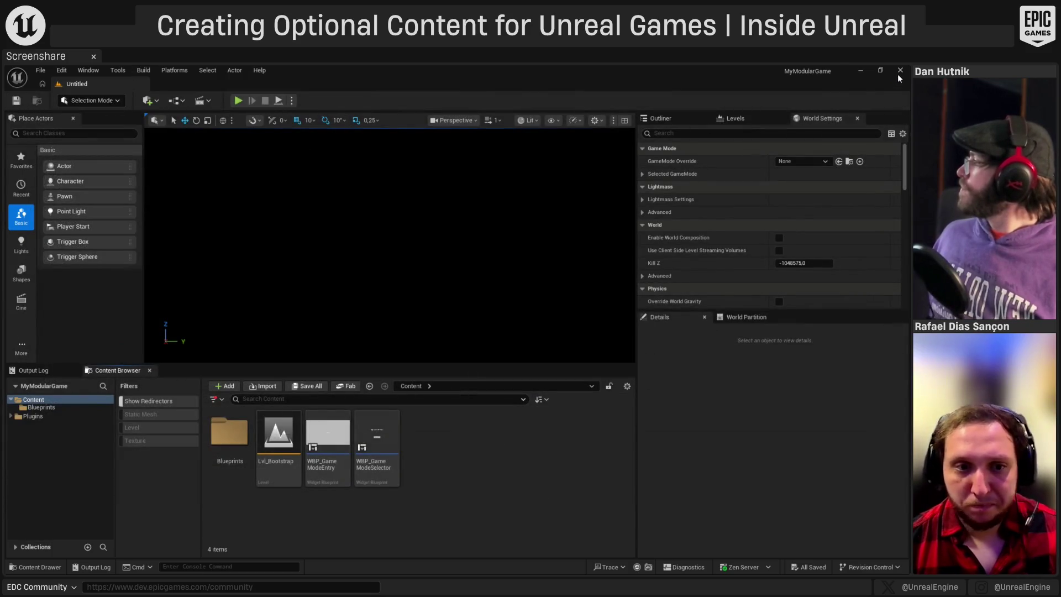
- Close Unreal Editor and rerun build.bat in Command Prompt to package Base Release v1.0
left_click(899, 73)
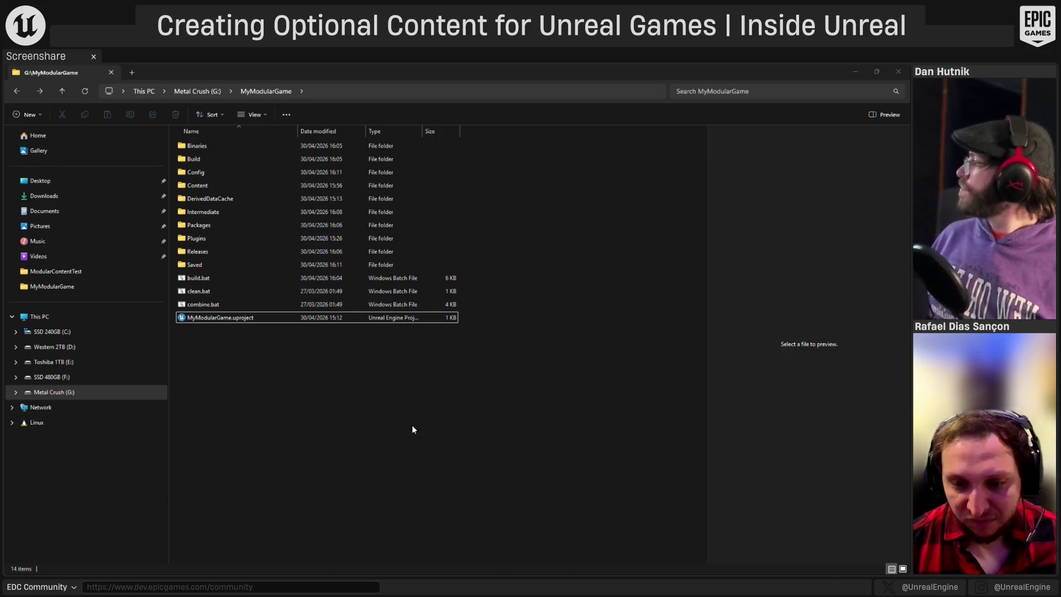
key("super")
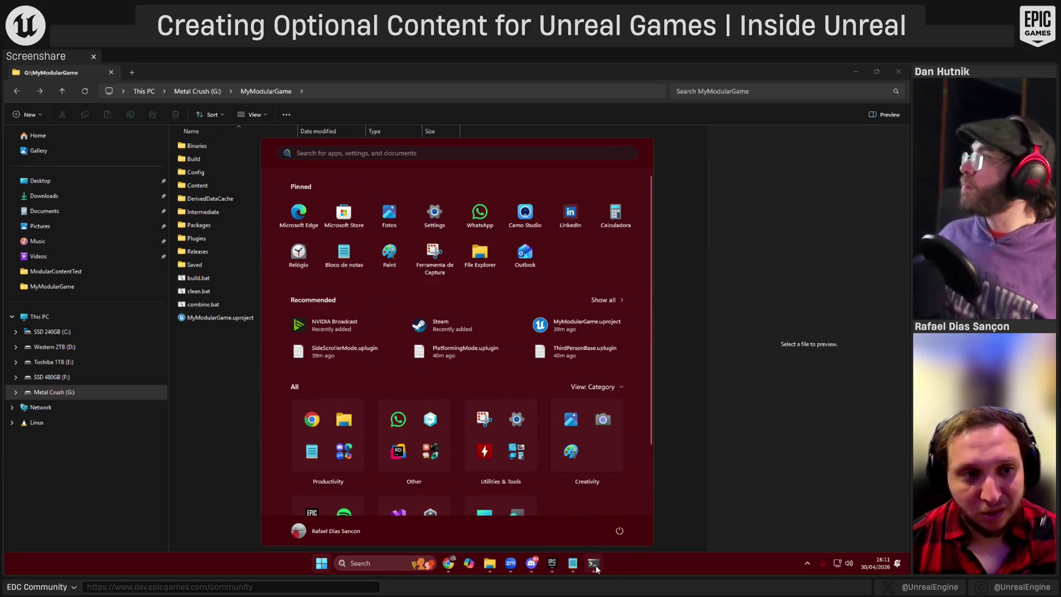
left_click(594, 563)
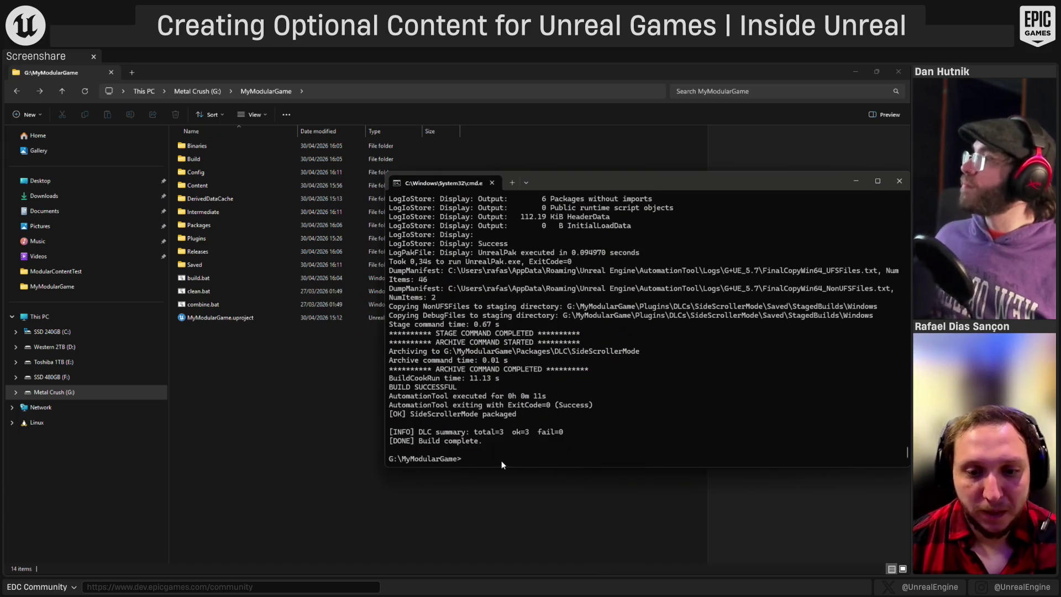
type("build.bat")
key("Return")
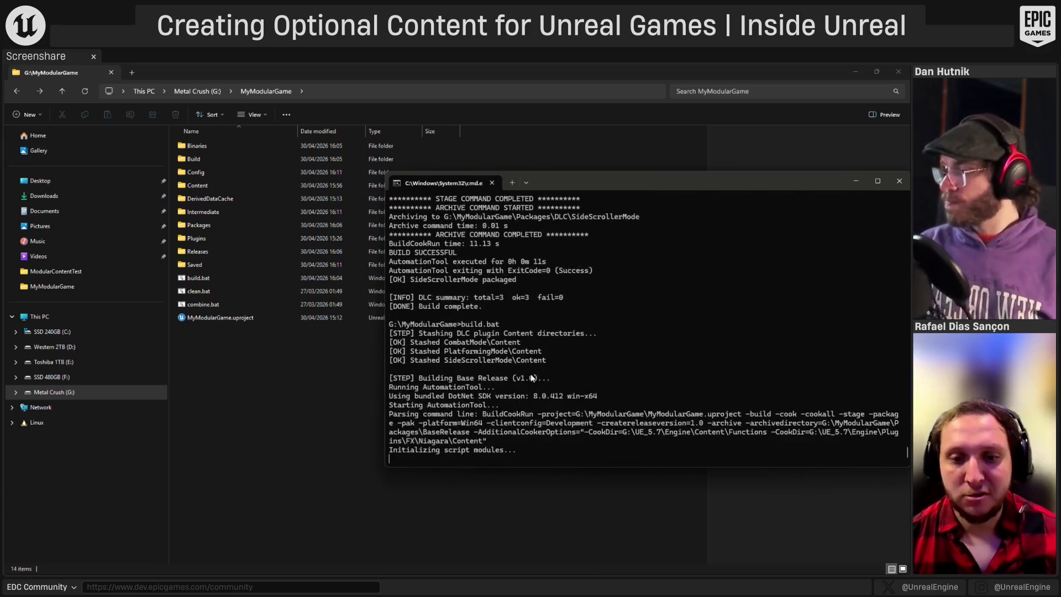
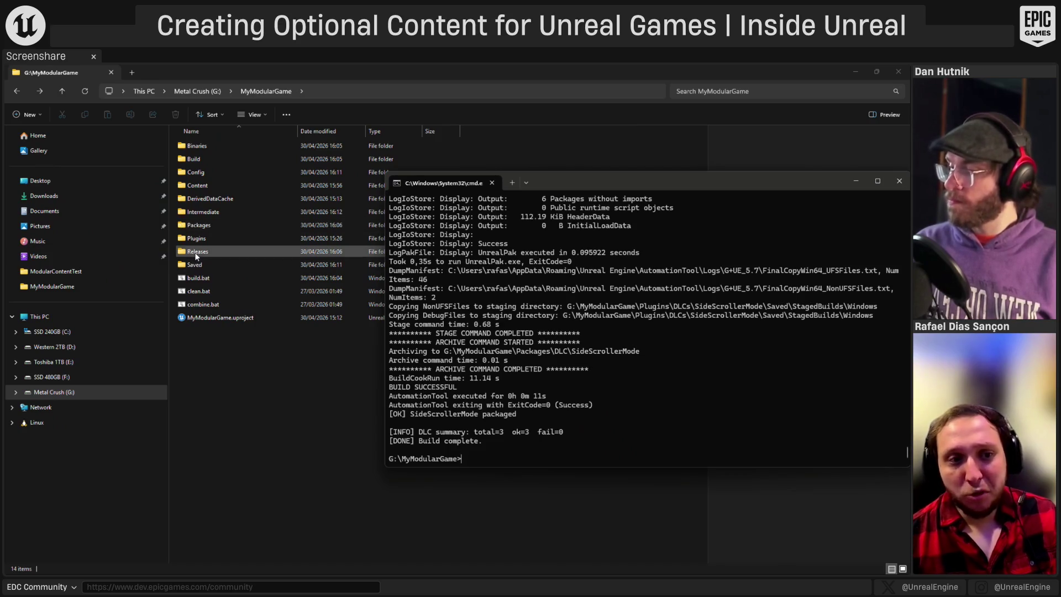
- Bring the MyModularGame project folder window in front of the finished build console
left_click(230, 253)
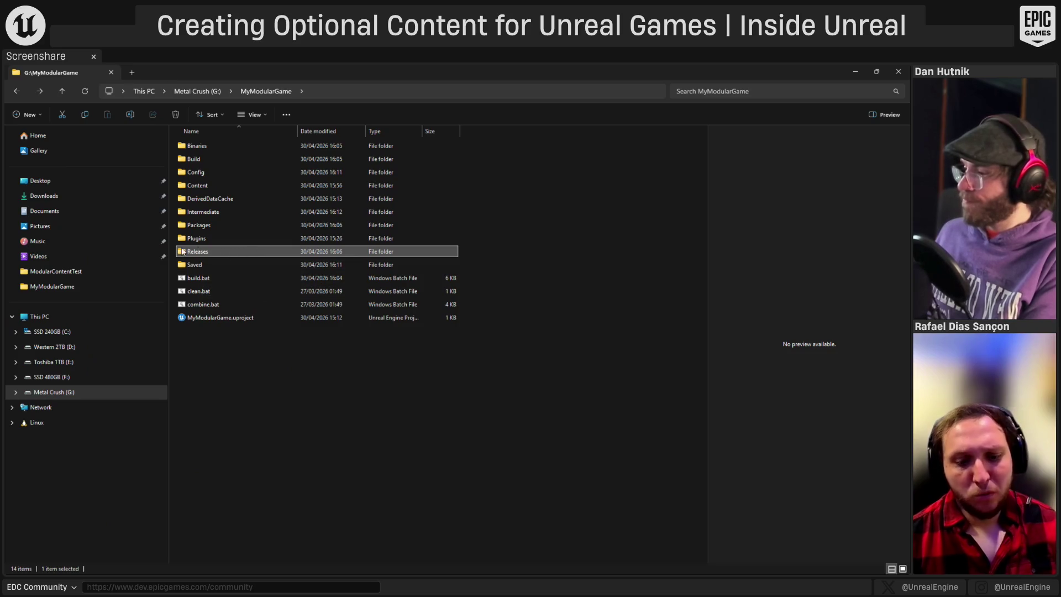
mouse_move(181, 252)
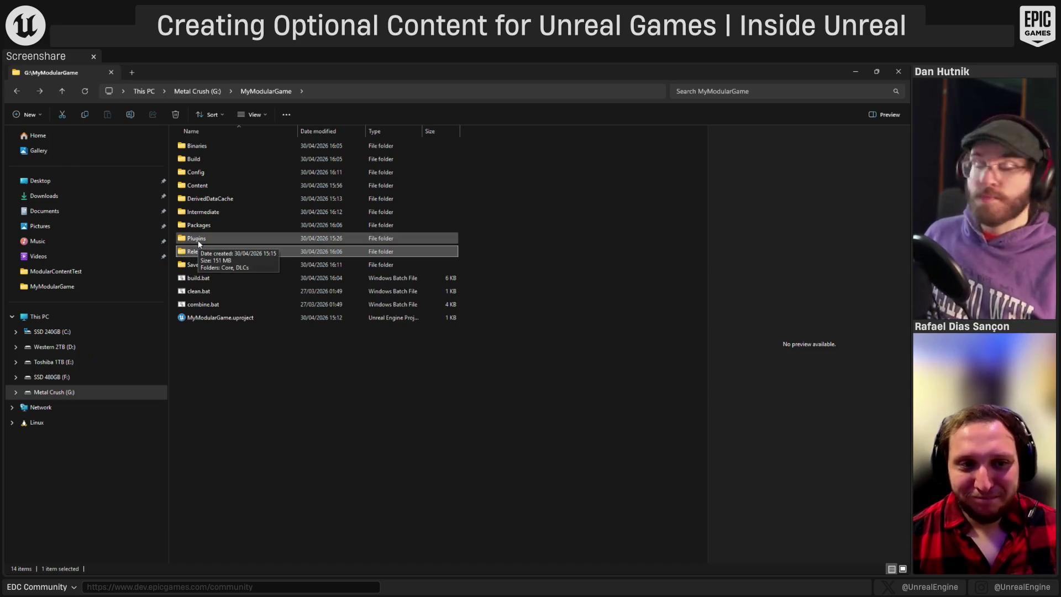
- Run MyModularGame.exe from Packages\BaseRelease\Windows, allow its network access, then close the game
left_click(198, 243)
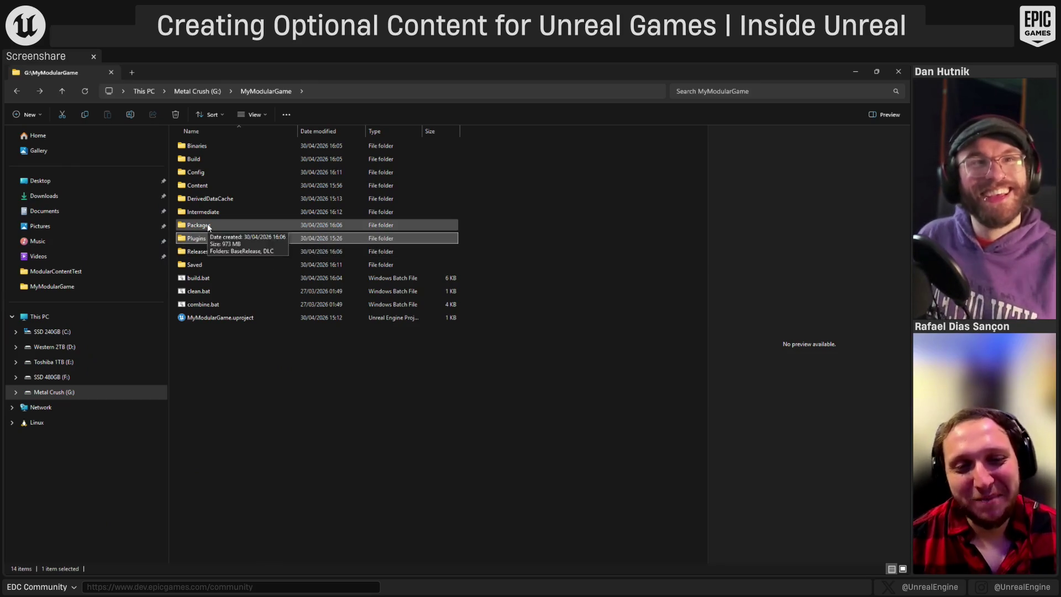
double_click(208, 227)
double_click(208, 147)
double_click(208, 147)
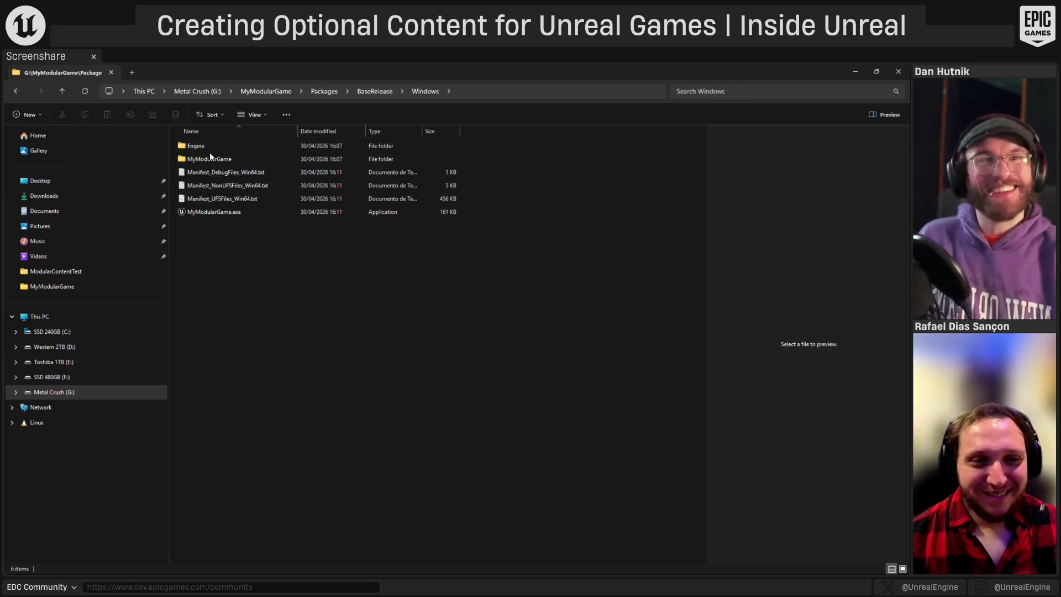
double_click(210, 214)
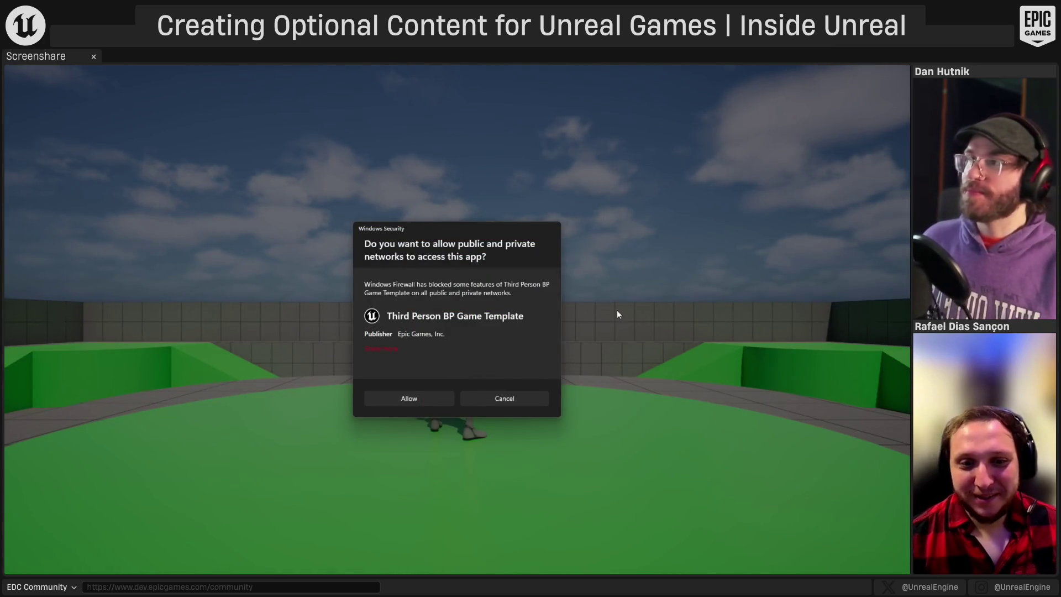
left_click(433, 398)
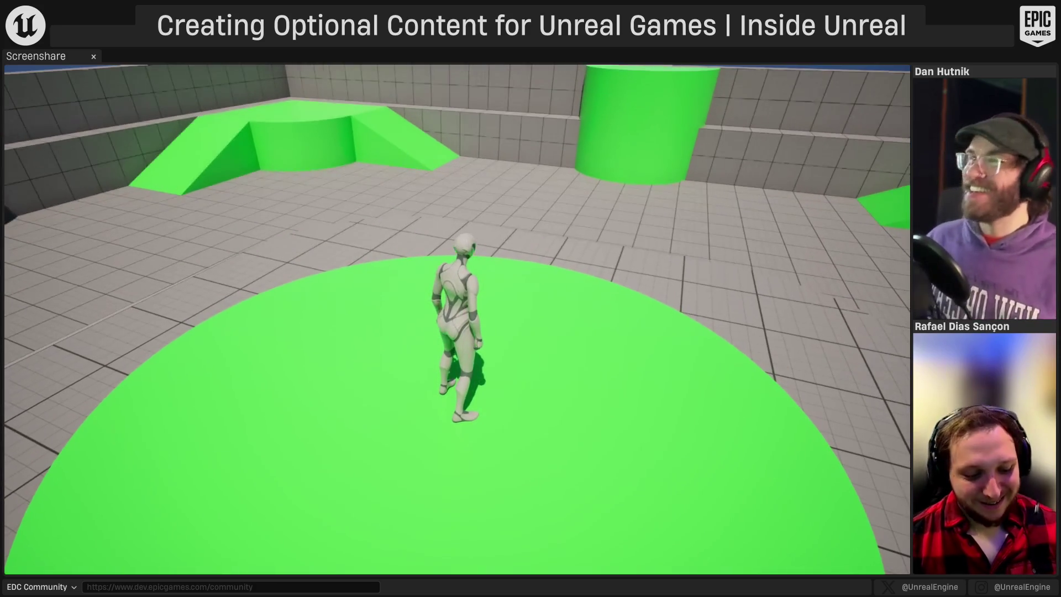
key("alt+F4")
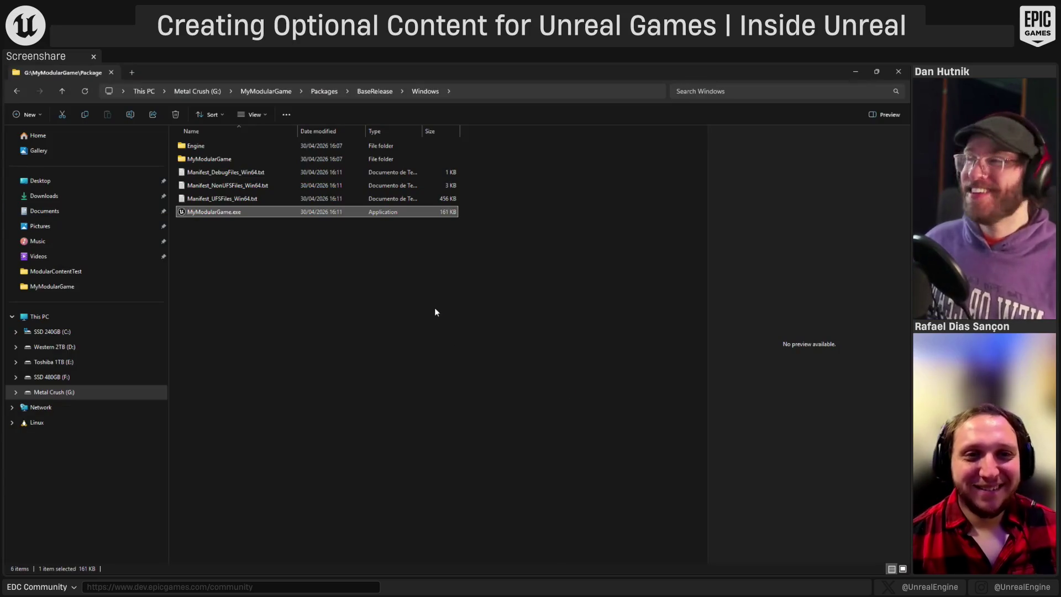
- Return File Explorer to the Packages folder and clear the selection
left_click(370, 91)
left_click(323, 91)
left_click(345, 247)
- Open the MyModularGame project from the Epic Games Launcher library
key("super")
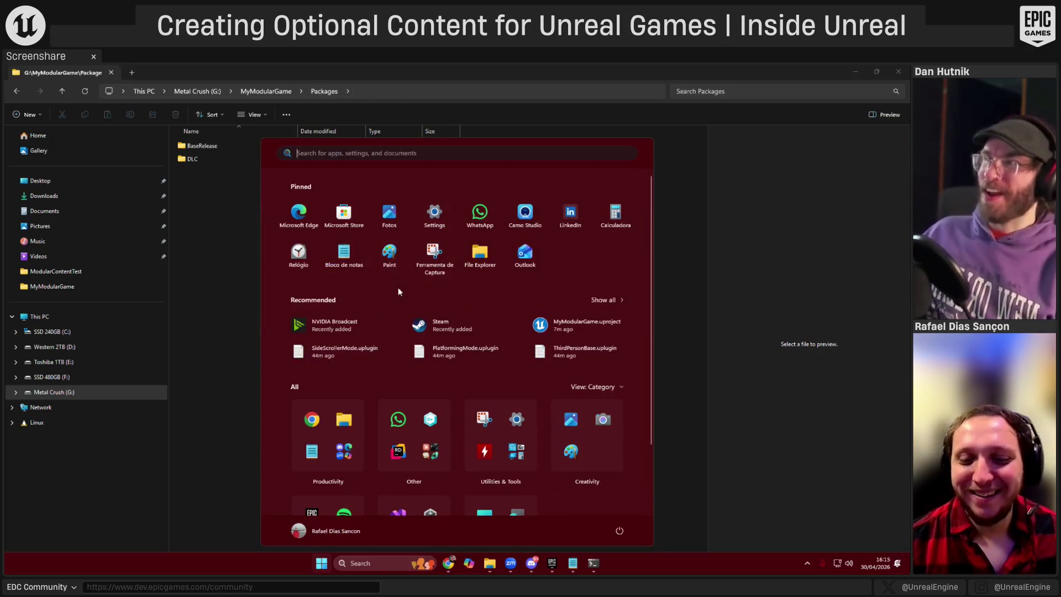
mouse_move(557, 571)
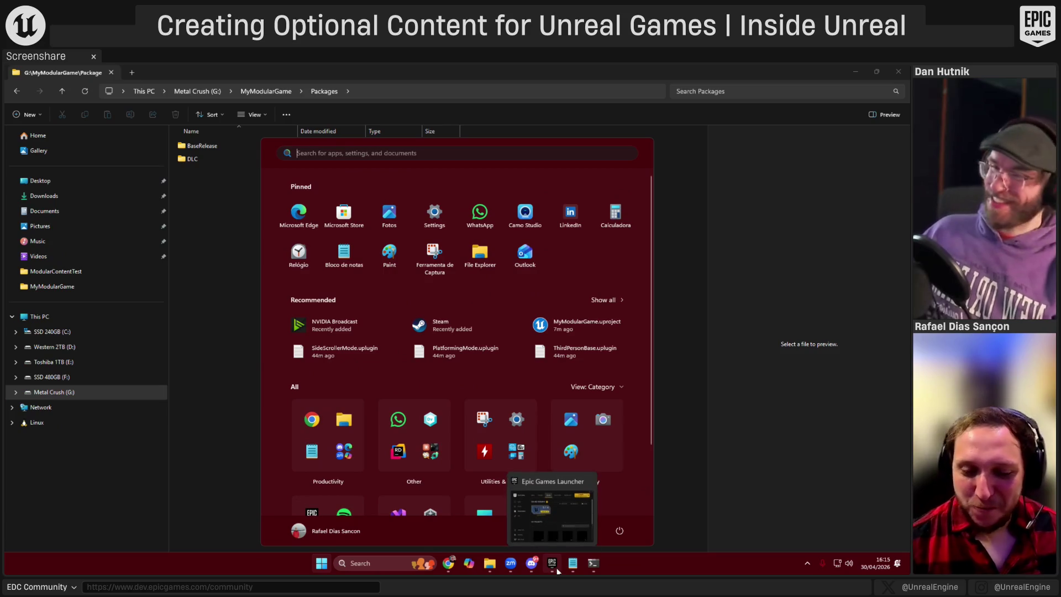
left_click(559, 515)
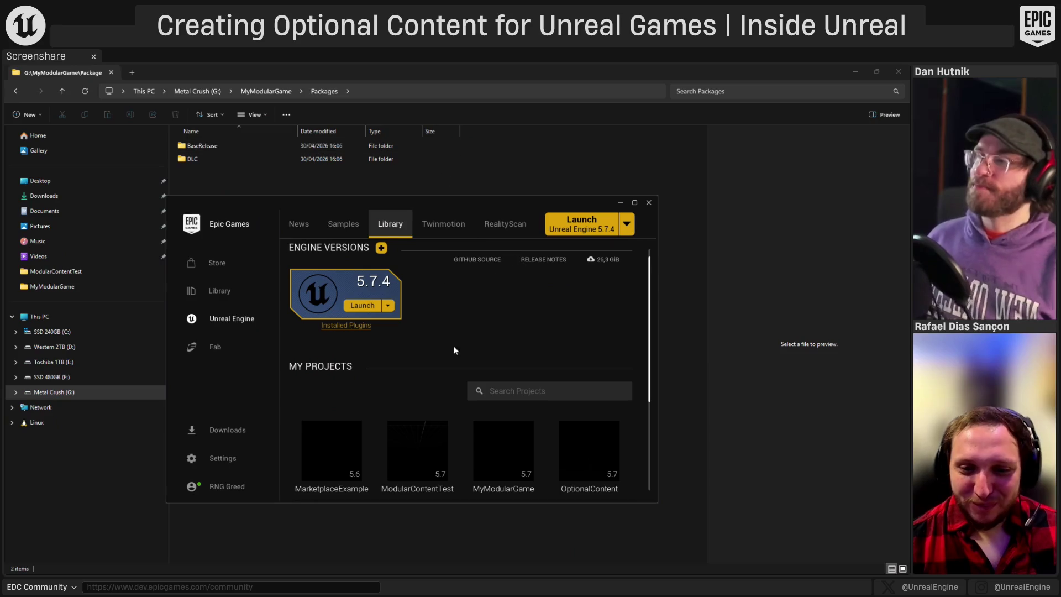
scroll(446, 308, "down", 1)
double_click(505, 406)
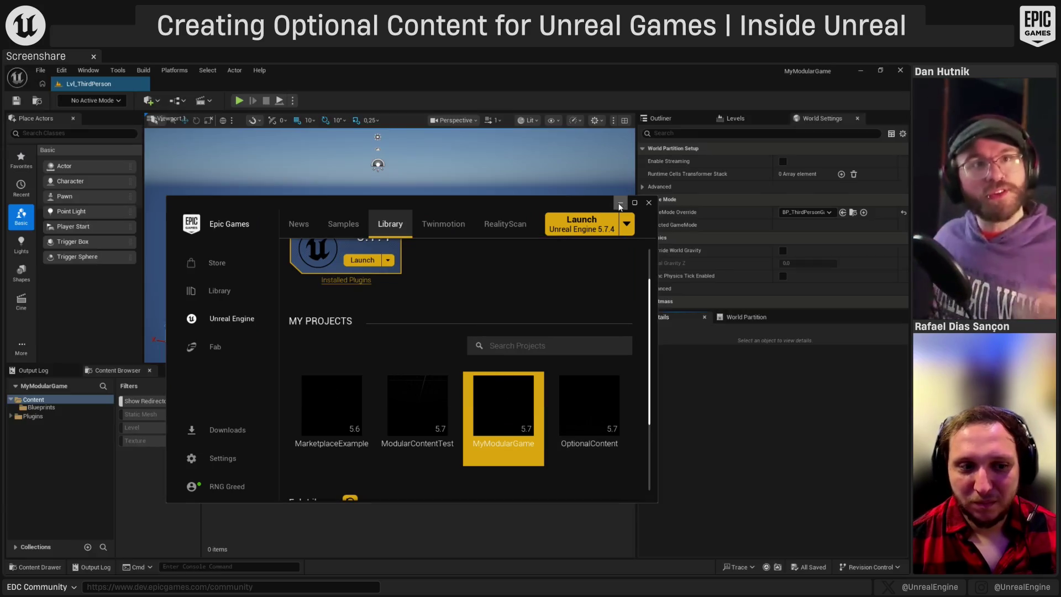
- Set Editor Startup Map and Game Default Map to Lvl_Bootstrap in Maps & Modes, then return to the MyModularGame folder
left_click(619, 204)
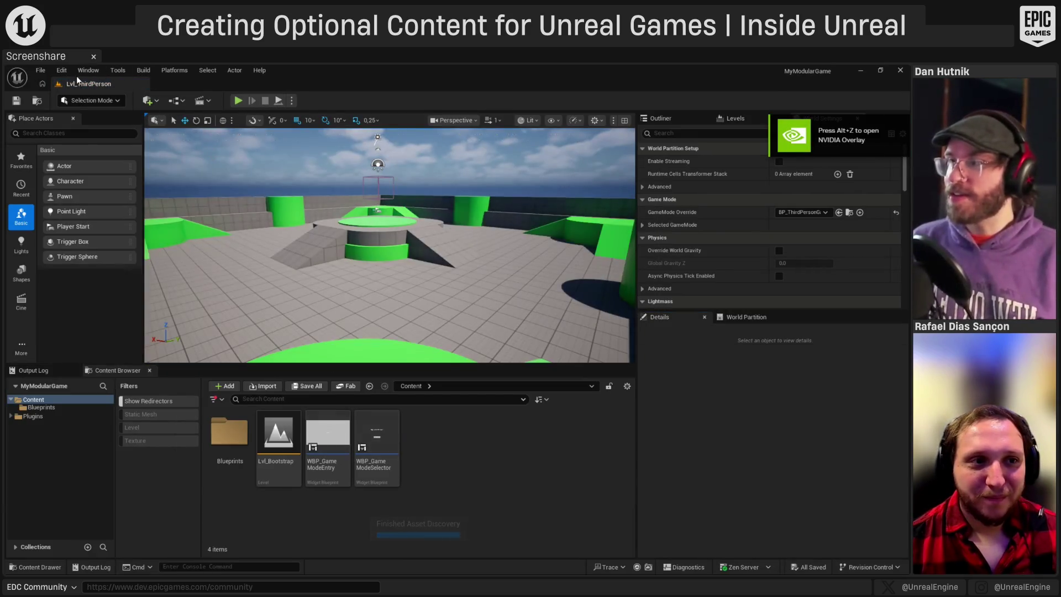
left_click(69, 73)
left_click(92, 216)
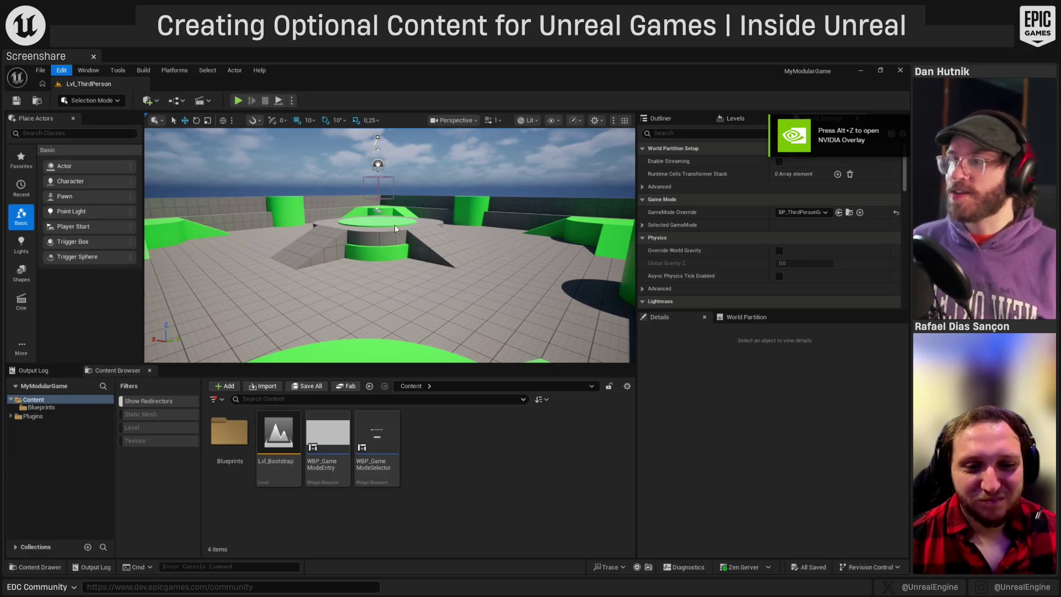
left_click(42, 194)
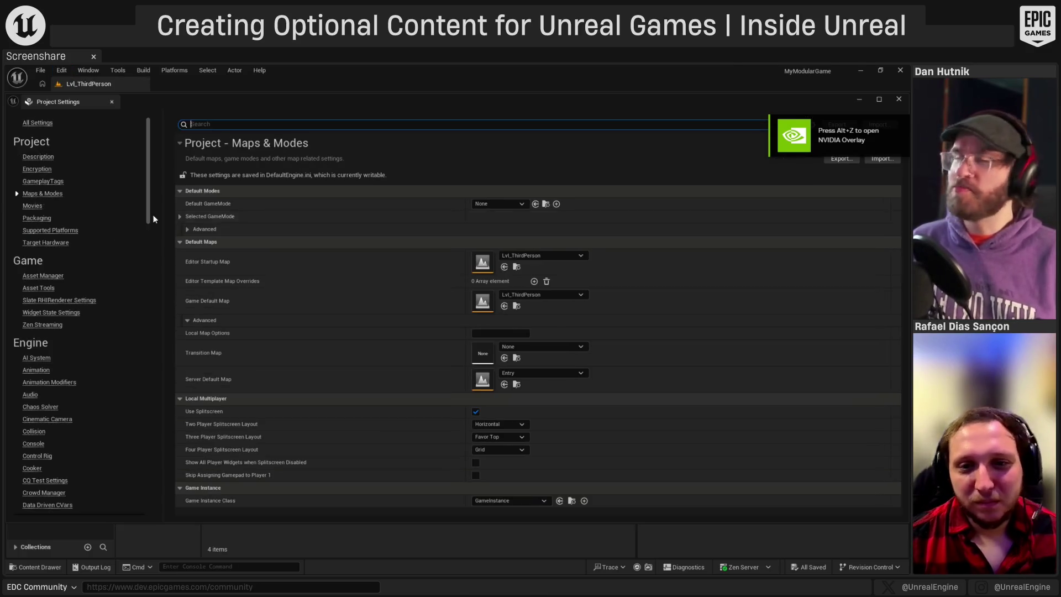
left_click(560, 252)
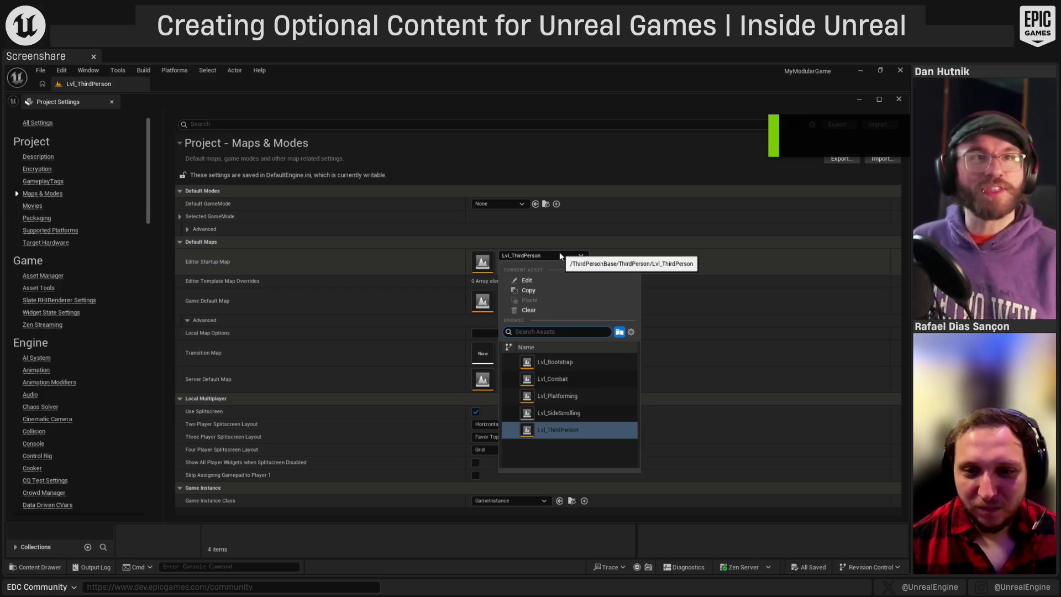
left_click(587, 356)
left_click(559, 295)
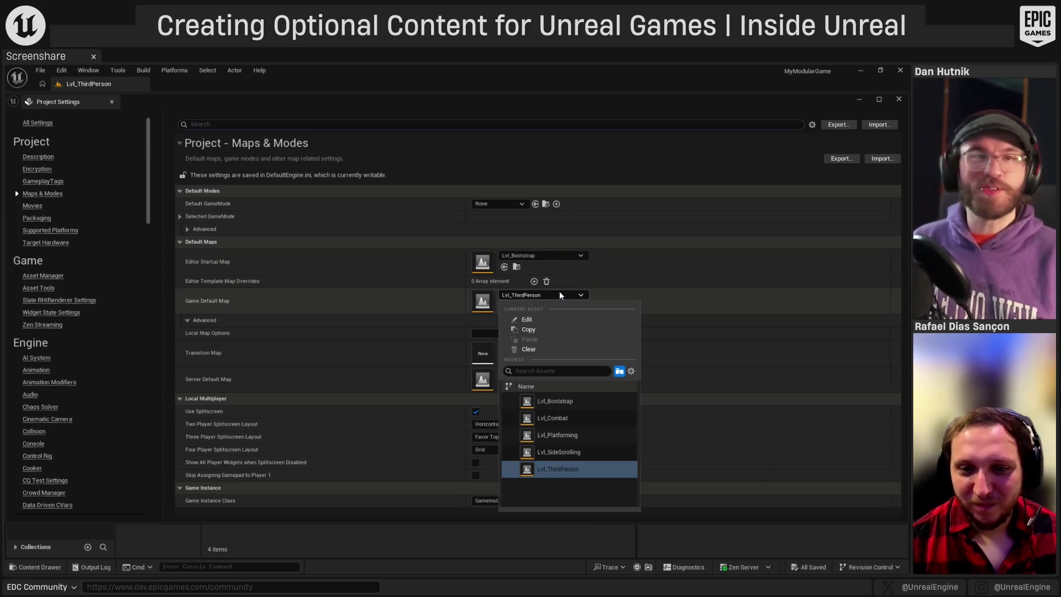
left_click(553, 403)
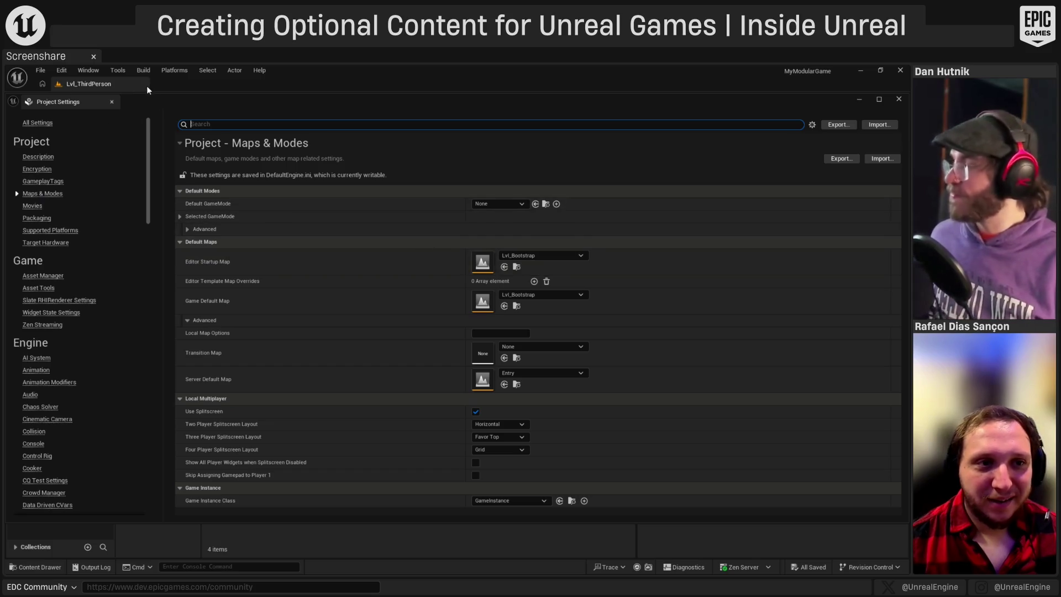
left_click(111, 102)
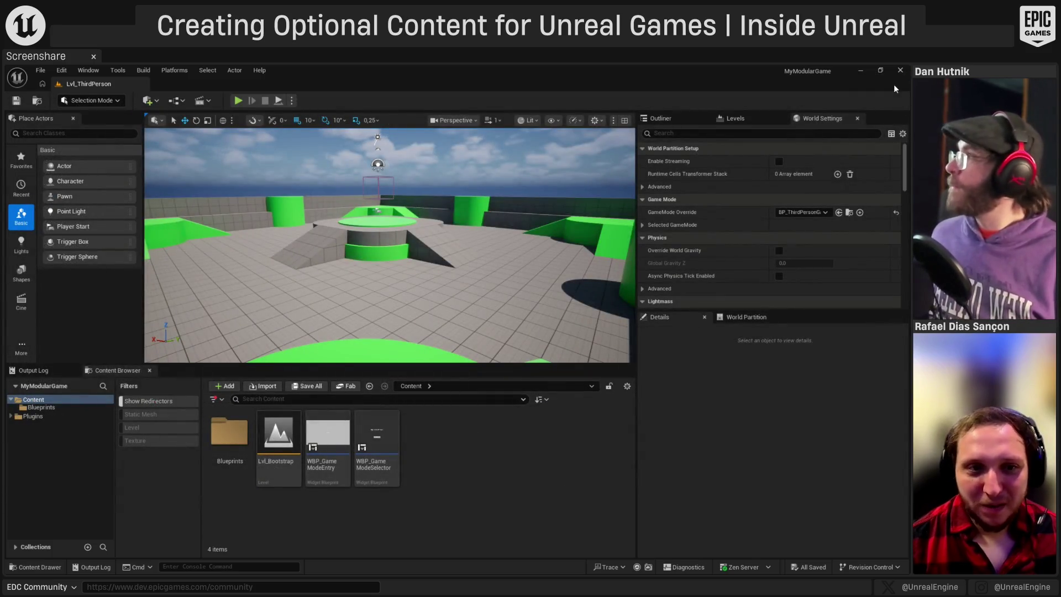
left_click(906, 70)
left_click(272, 92)
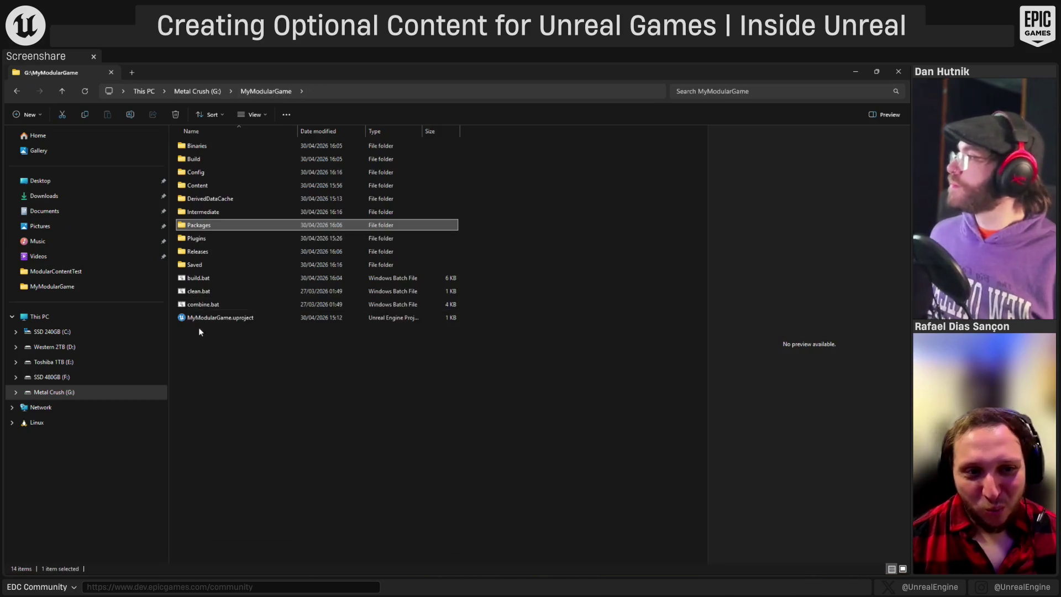
- Run build.bat in the MyModularGame project folder to cook and package the builds
double_click(194, 277)
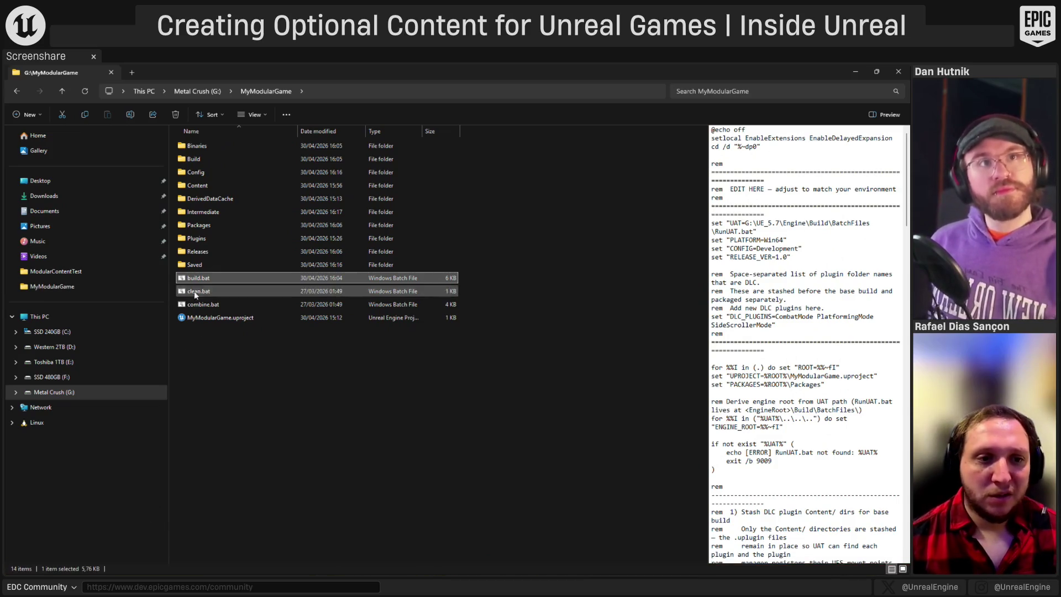
- Launch the rebuilt MyModularGame.exe from Packages\BaseRelease\Windows and quit from its My Game Modes menu
double_click(195, 226)
double_click(224, 146)
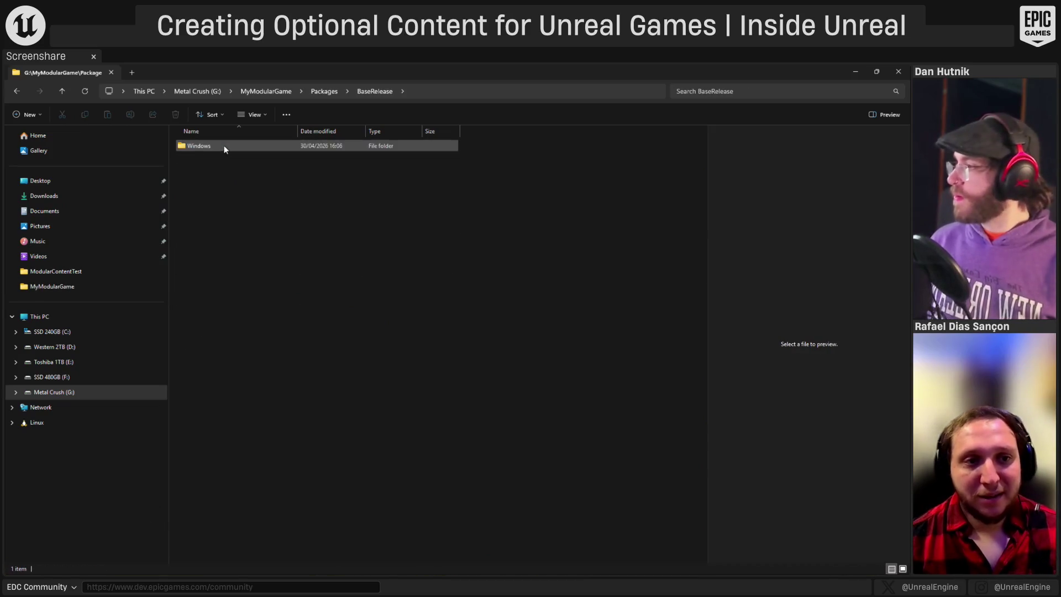
double_click(221, 147)
left_click(210, 216)
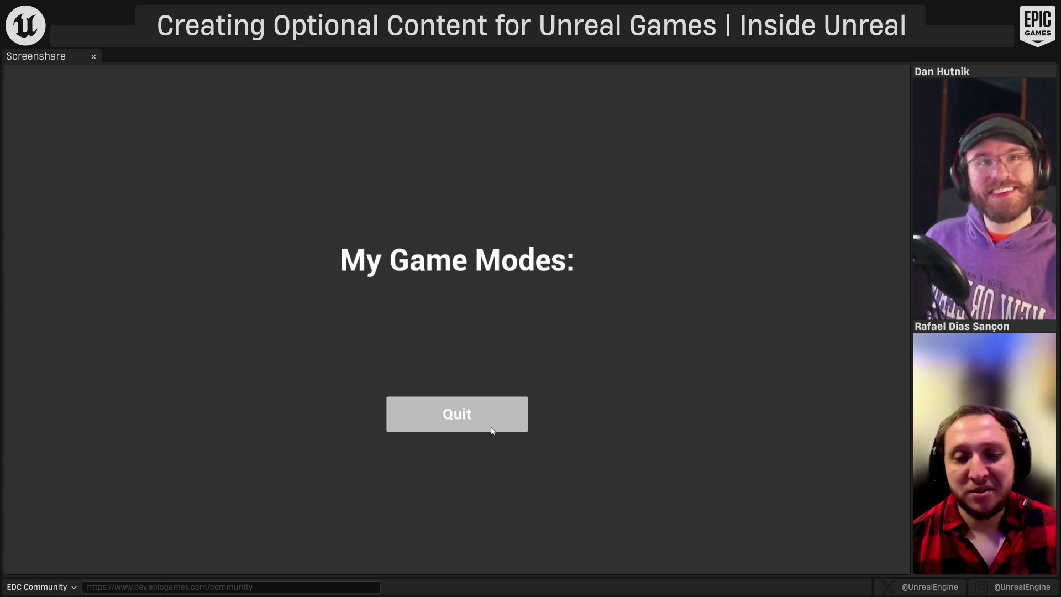
left_click(463, 414)
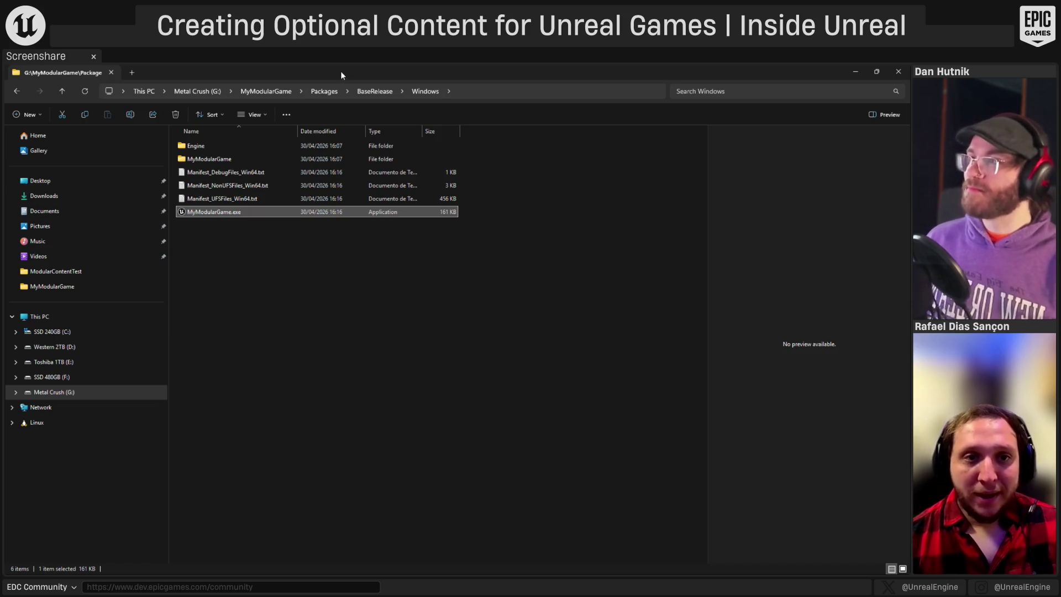
- Return to the MyModularGame project folder and preview the combine.bat script
left_click(331, 93)
left_click(284, 93)
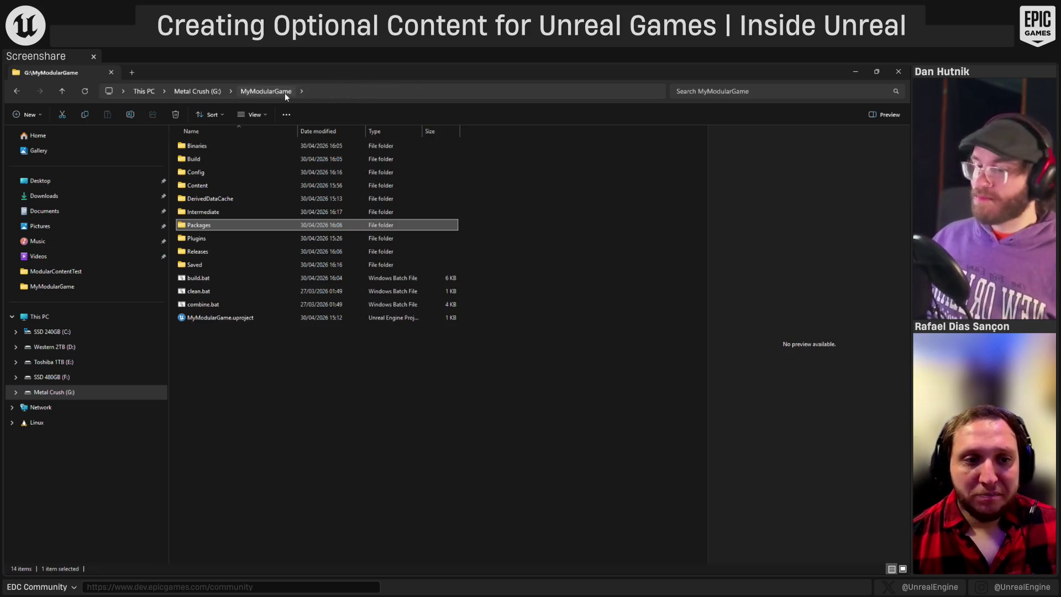
left_click(216, 308)
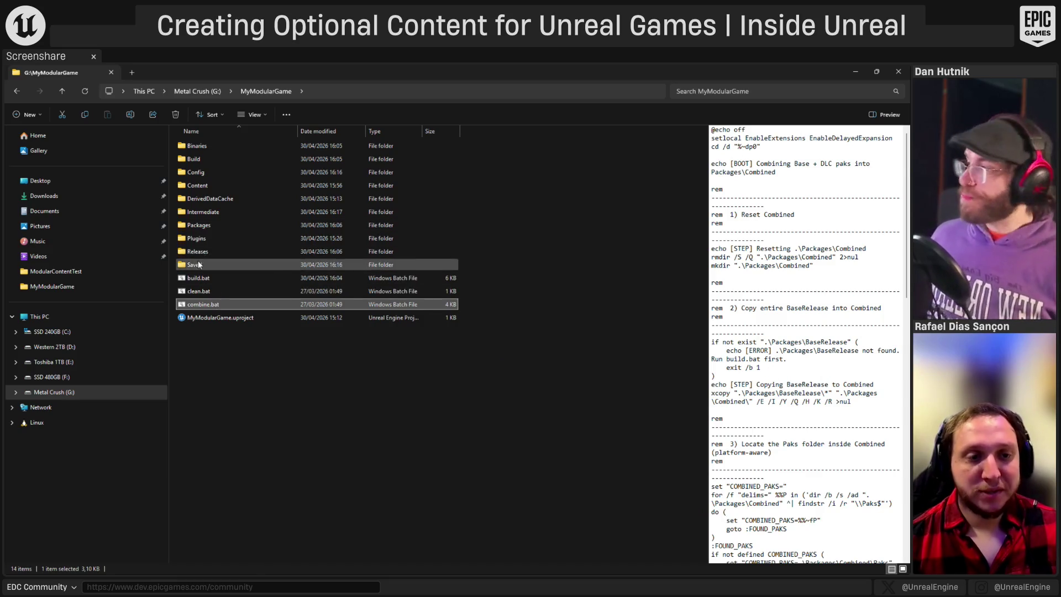
- Browse into Packages\DLC\CombatMode\Windows\MyModularGame\Plugins
double_click(204, 225)
double_click(228, 159)
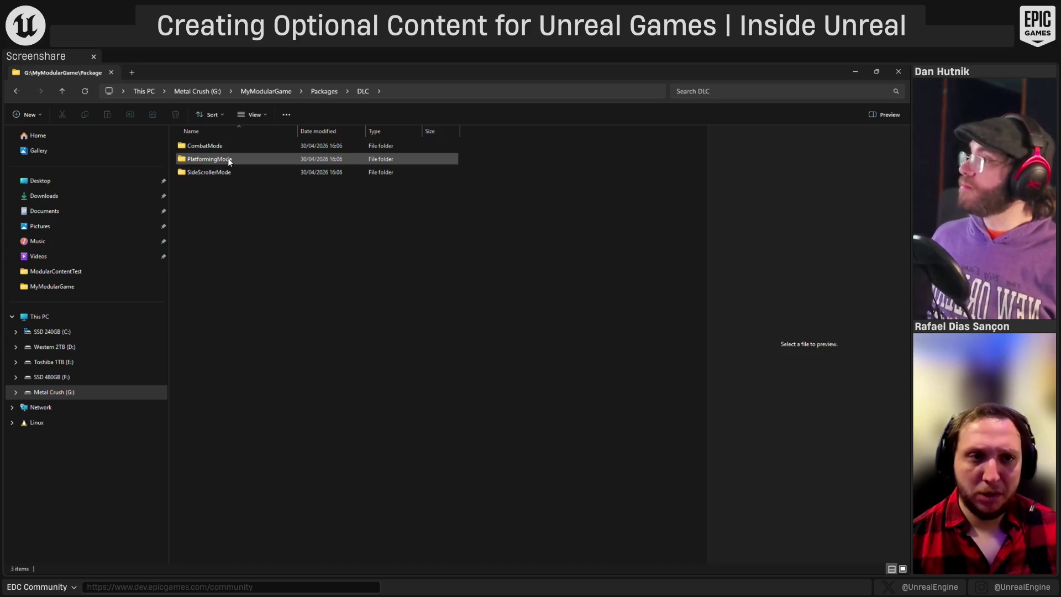
double_click(225, 150)
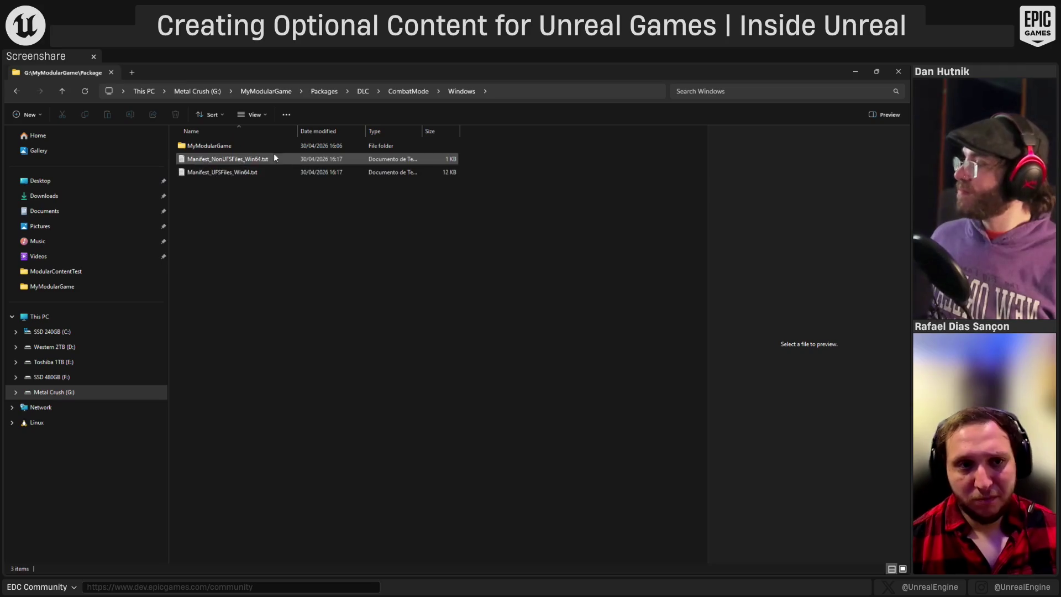
double_click(241, 150)
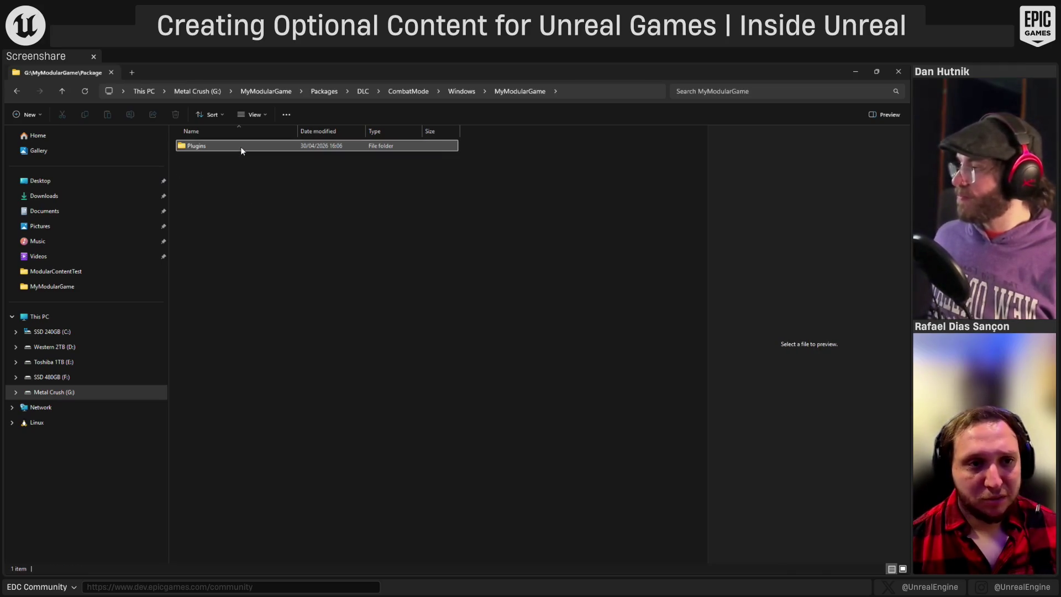
double_click(240, 147)
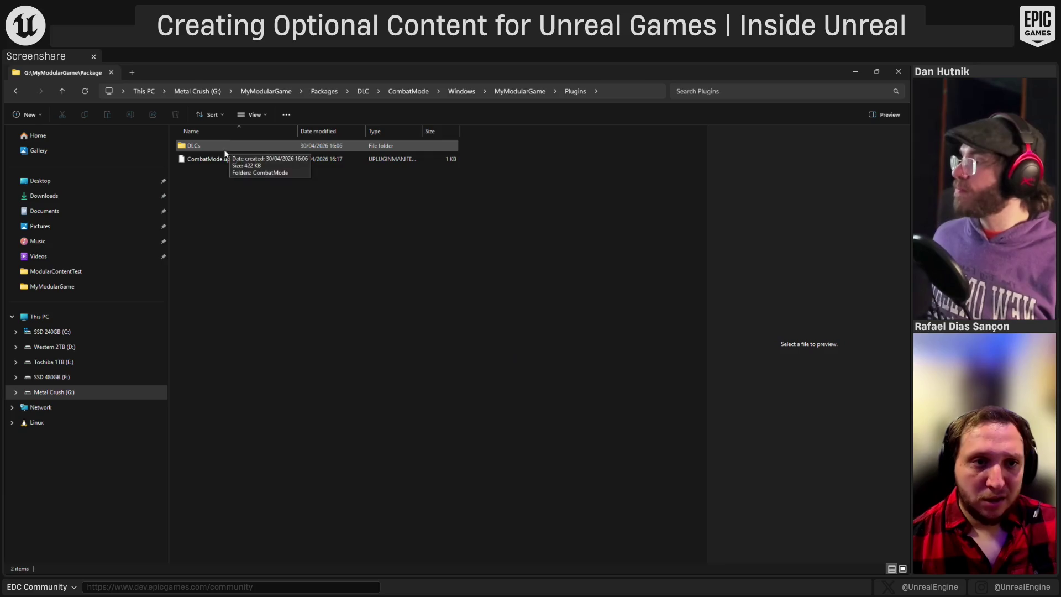
- Open DLCs\CombatMode\Content\Paks\Windows and widen the Name column to show full pak file names
double_click(207, 148)
double_click(207, 148)
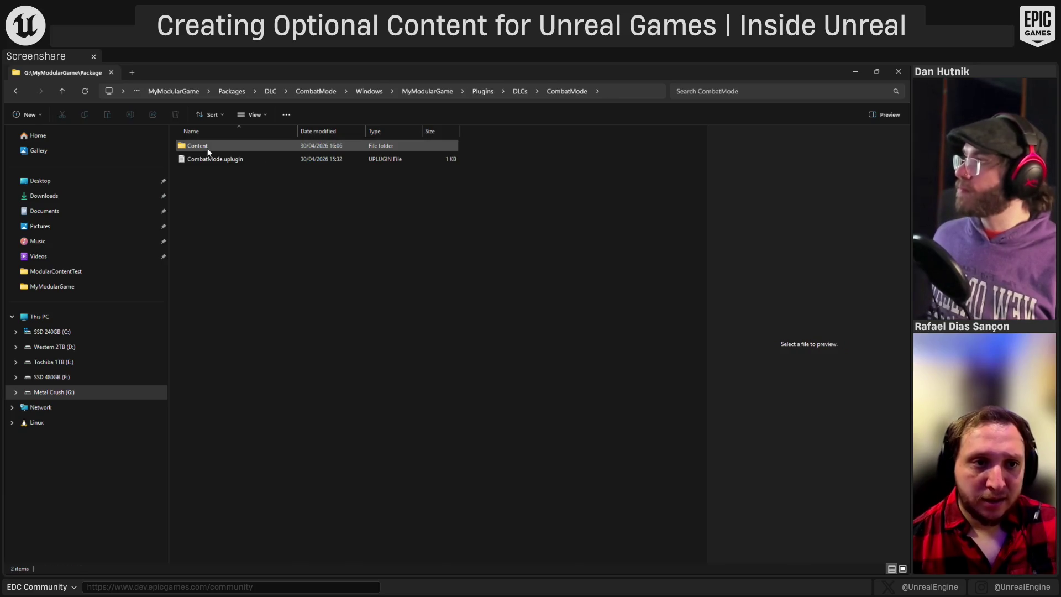
double_click(208, 148)
double_click(207, 149)
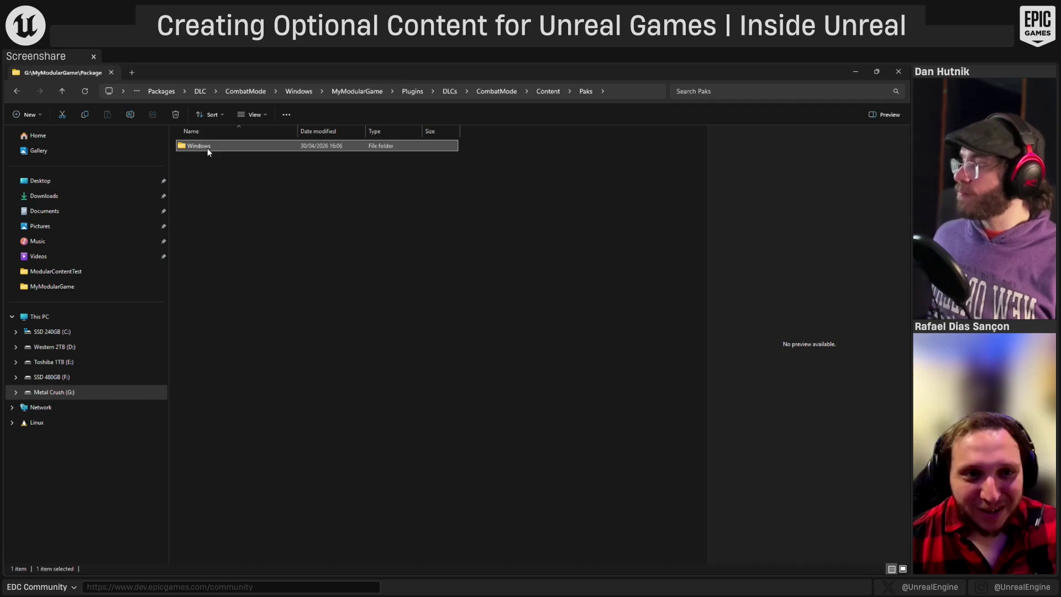
double_click(207, 148)
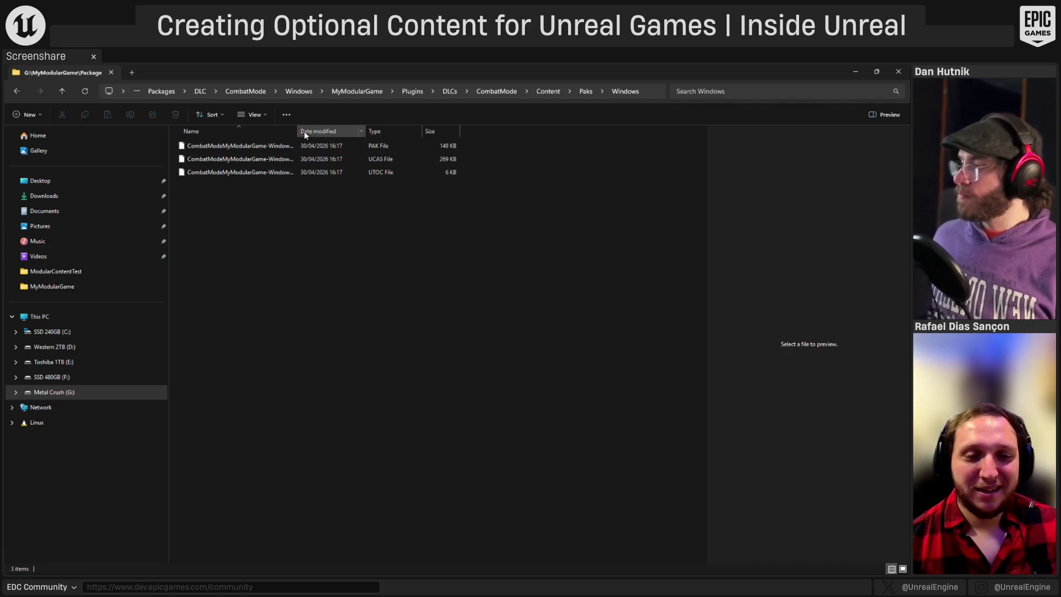
left_click_drag(297, 131, 351, 131)
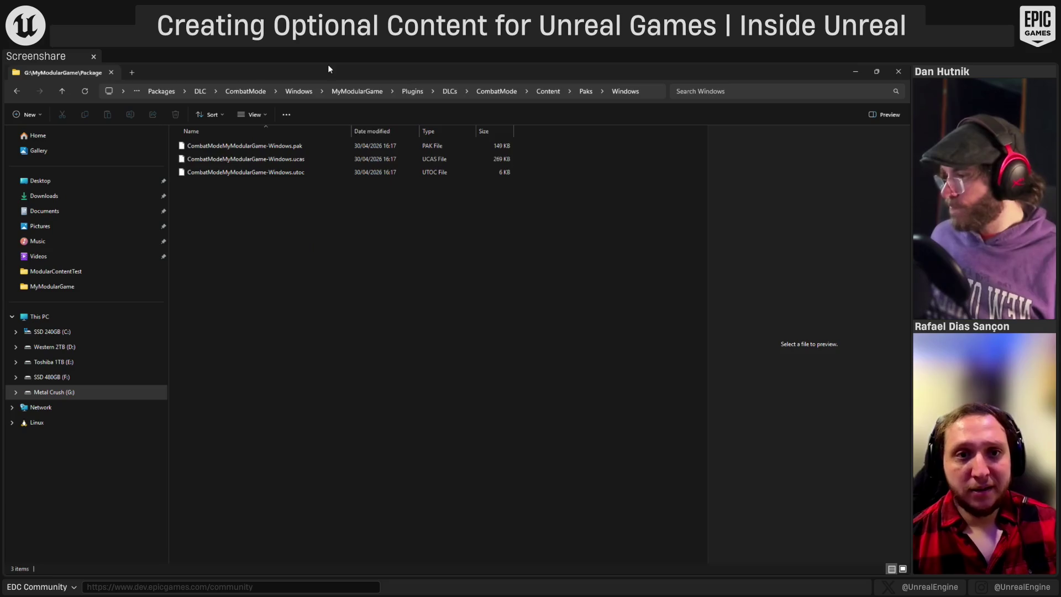
- Navigate back up from the CombatMode folders to the MyModularGame project root
left_click(350, 92)
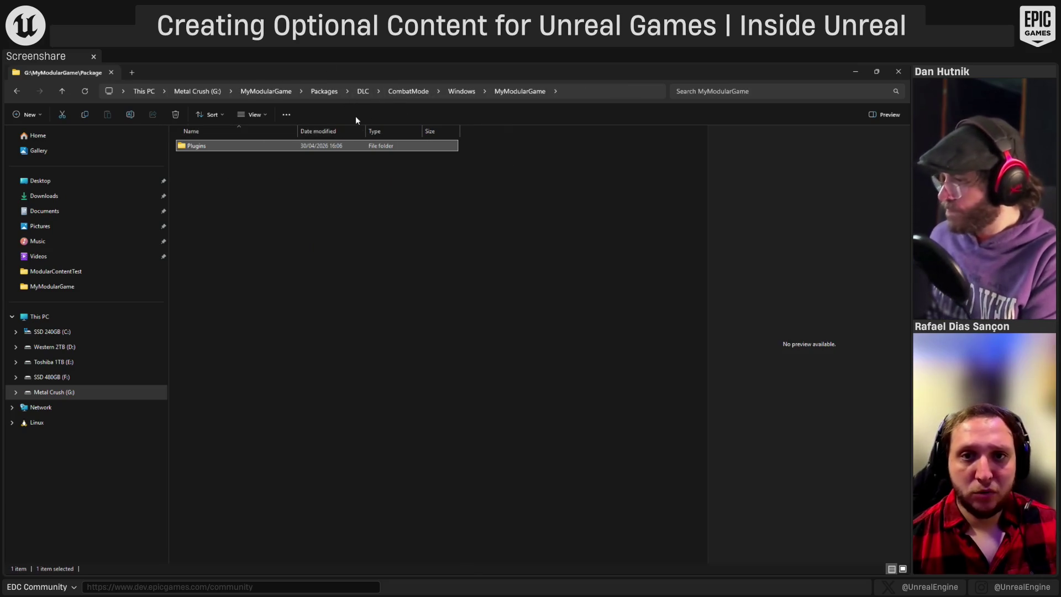
left_click(463, 91)
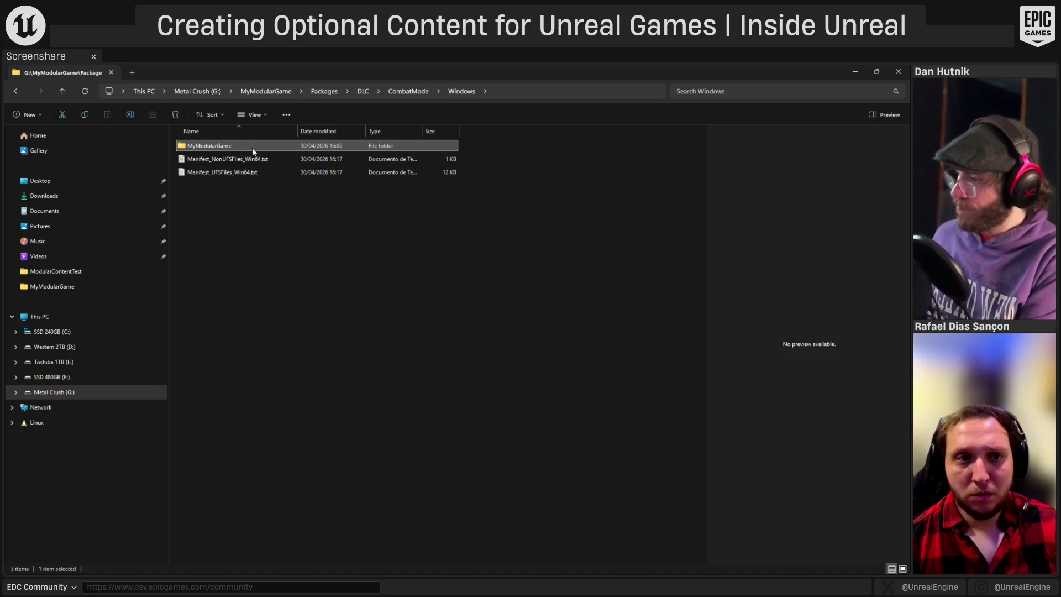
double_click(251, 147)
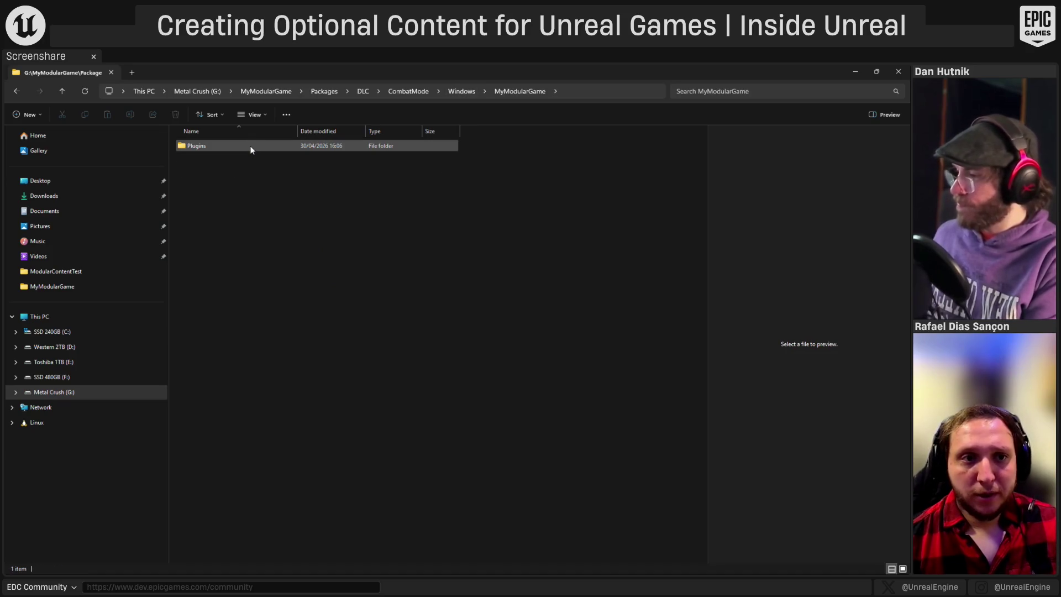
left_click(331, 92)
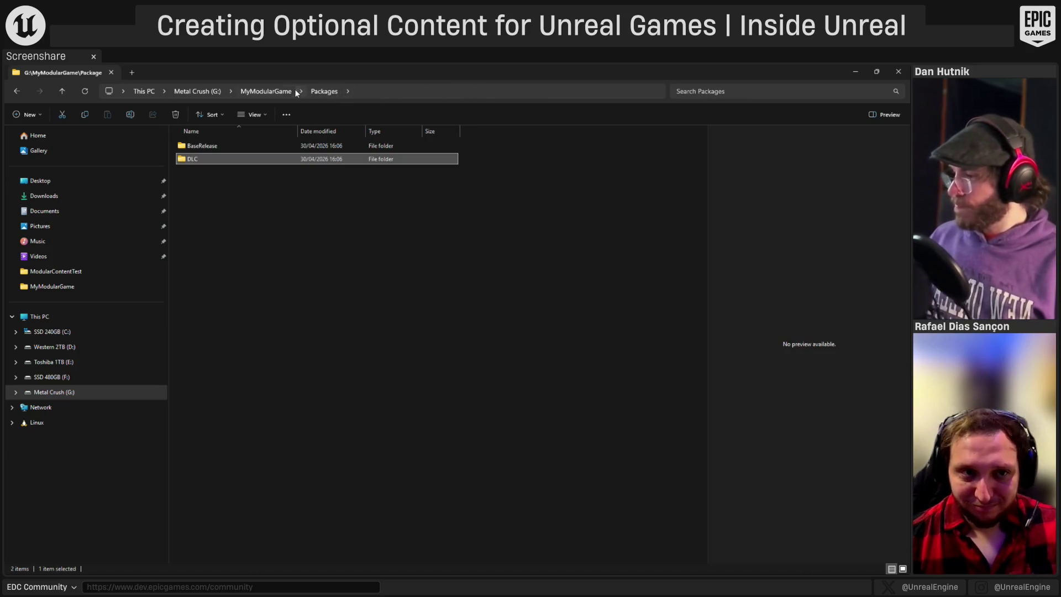
left_click(287, 92)
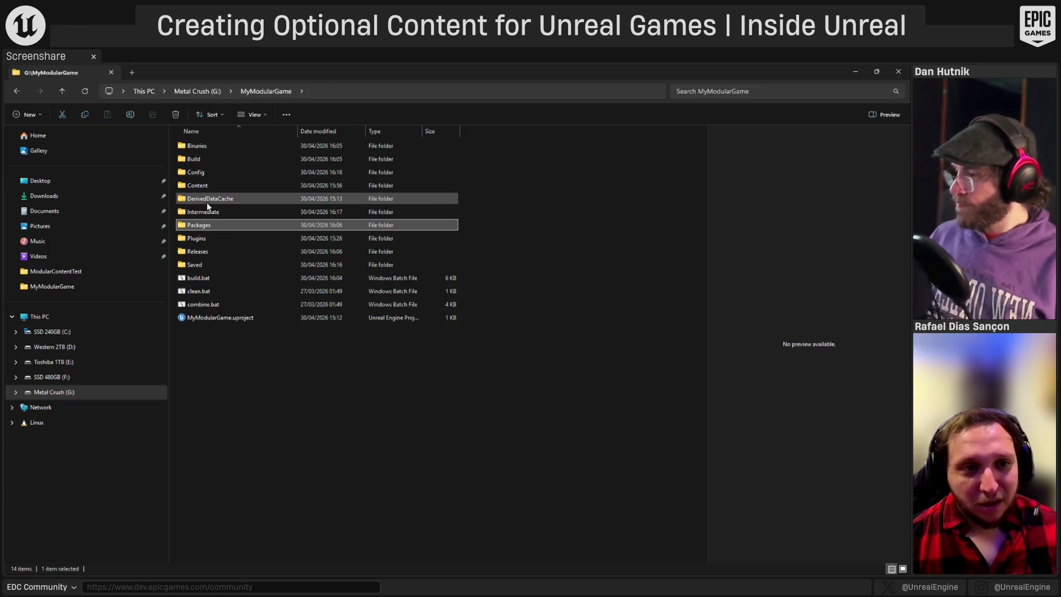
- Open BaseRelease\Windows\MyModularGame\Content\Paks and check the ucas, utoc and pak file sizes
double_click(209, 226)
double_click(210, 146)
double_click(210, 145)
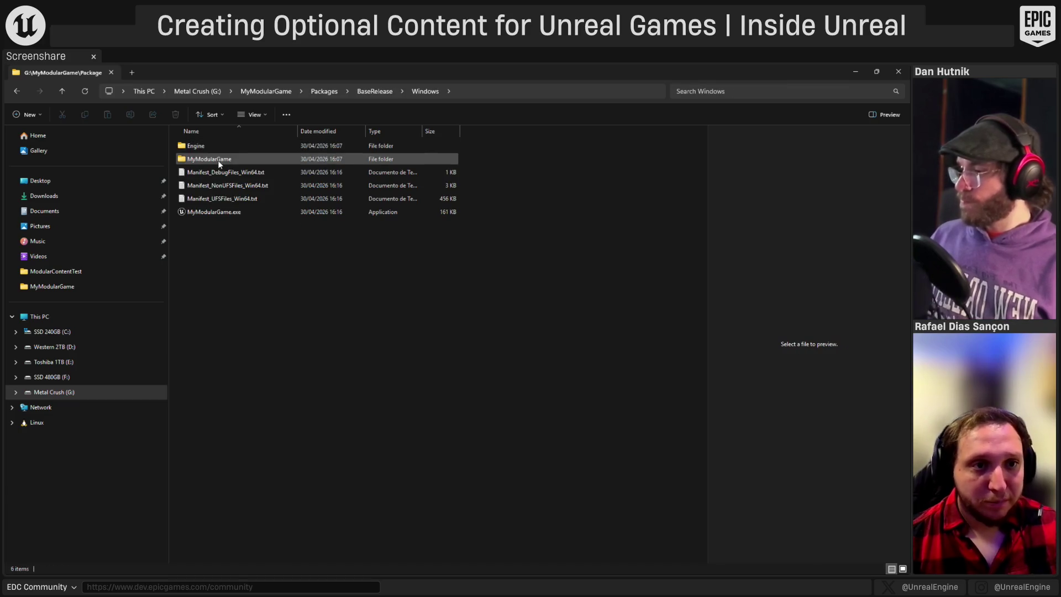
double_click(218, 160)
left_click(213, 158)
double_click(213, 158)
double_click(210, 147)
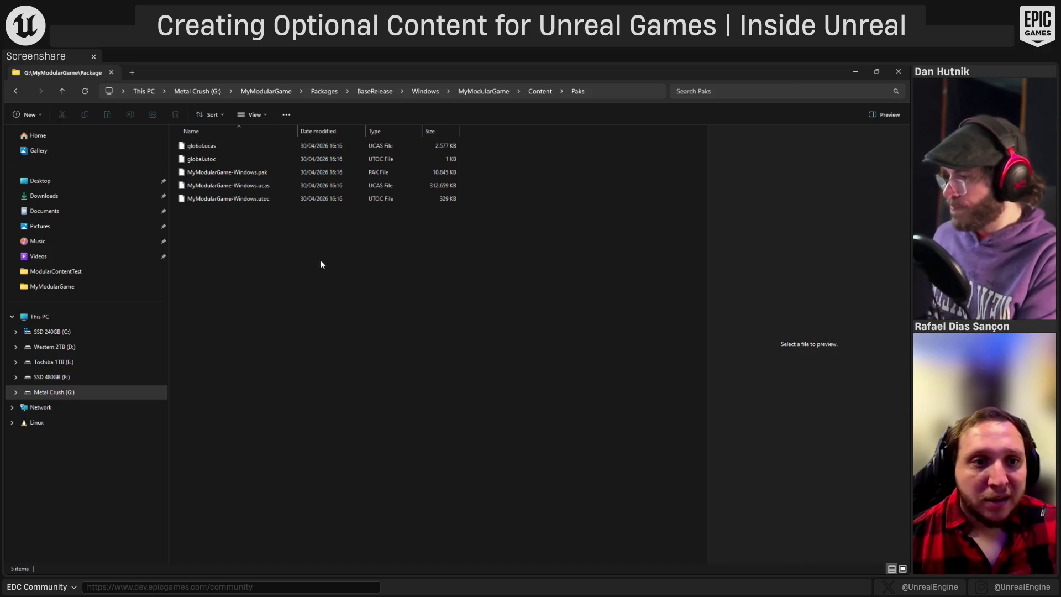
left_click(250, 188)
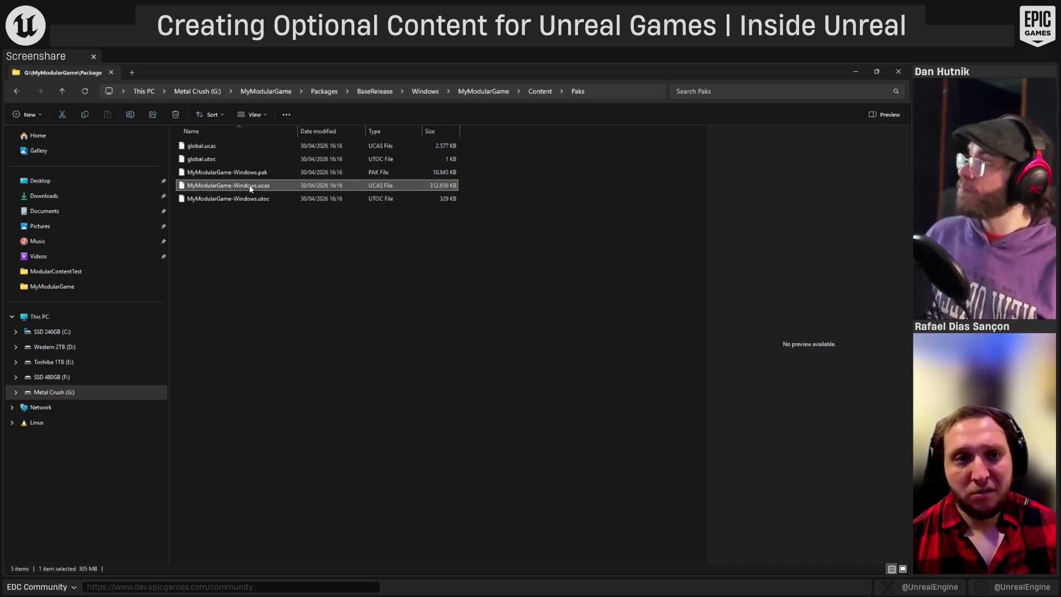
left_click(261, 198)
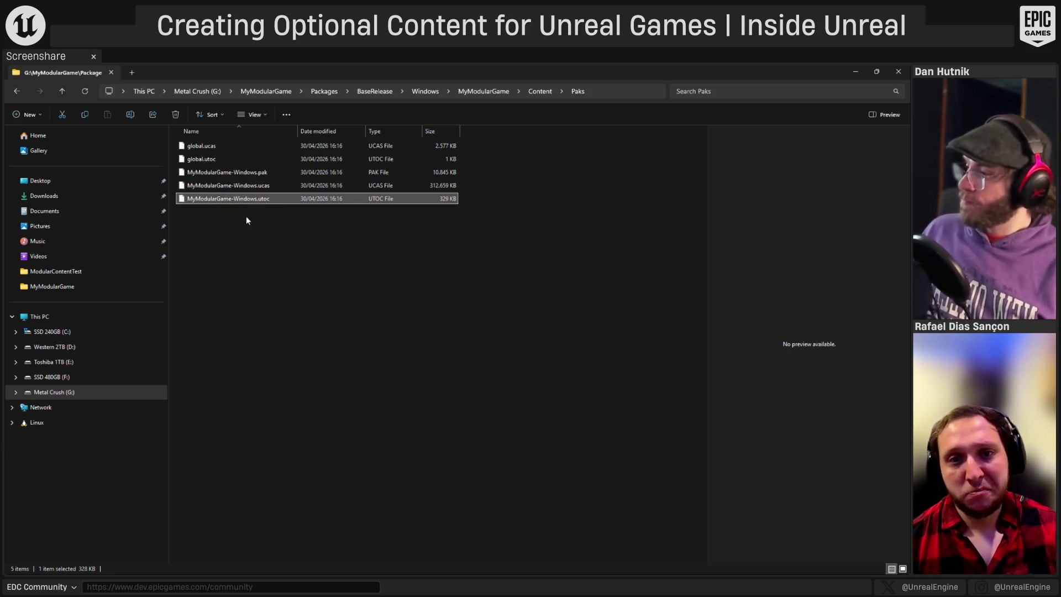
left_click(260, 170)
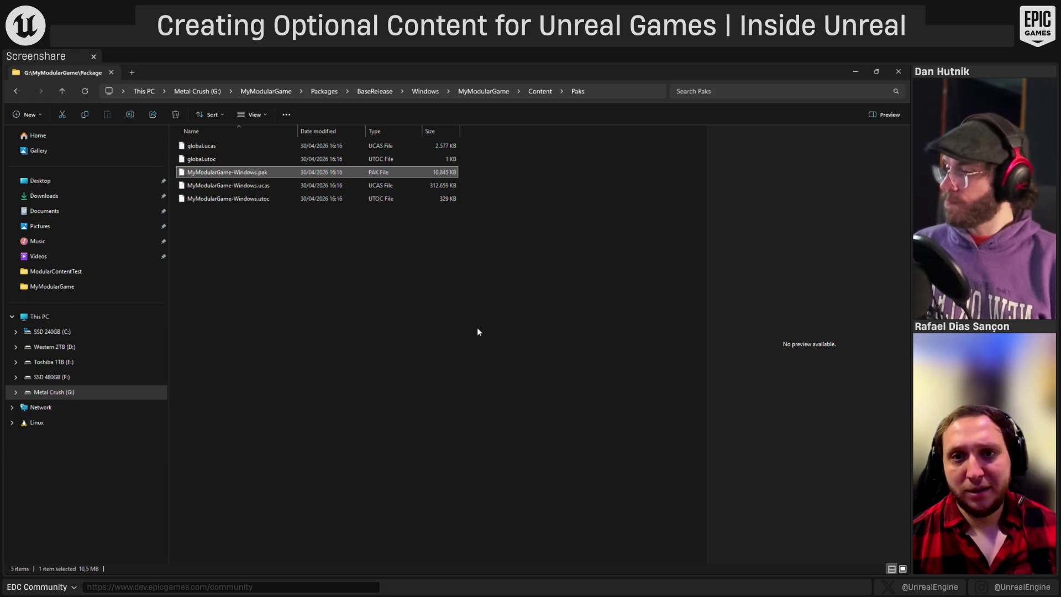
- Note the Paks folder path, then run combine.bat from MyModularGame to merge base and DLC paks
left_click(610, 93)
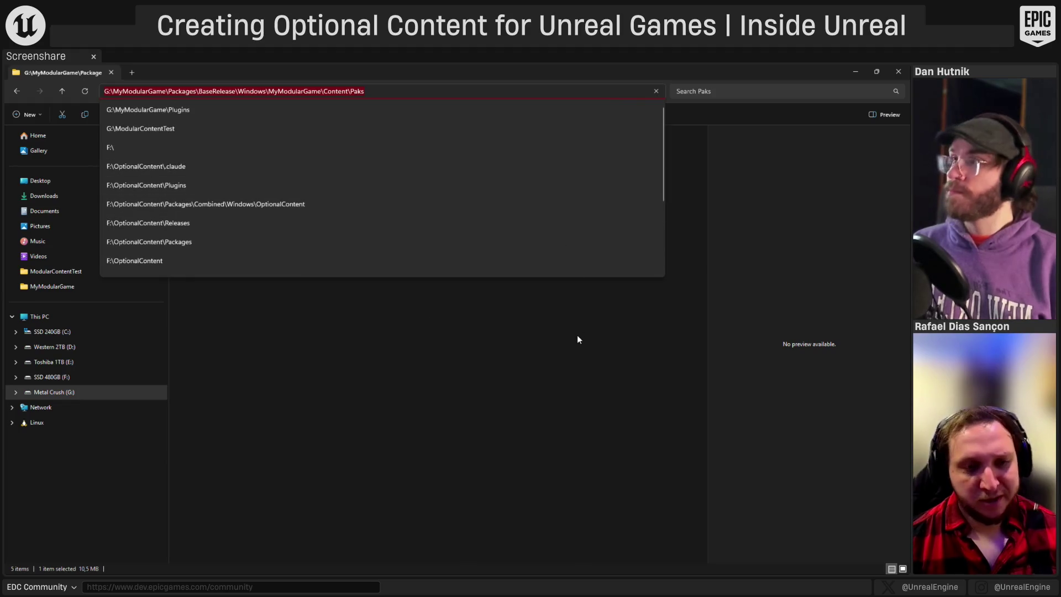
left_click(565, 359)
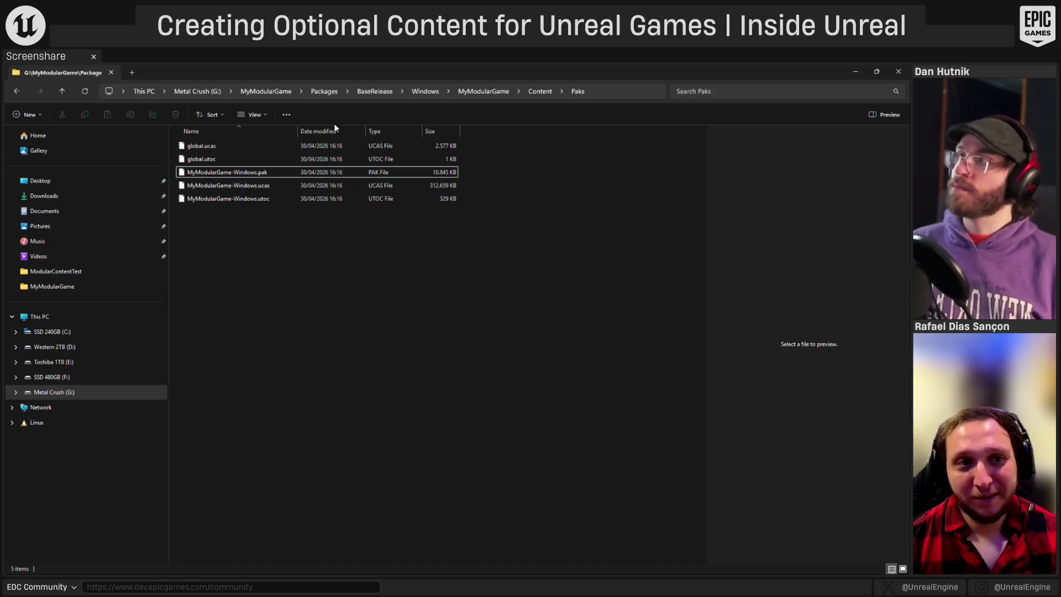
left_click(274, 91)
left_click(209, 308)
double_click(208, 305)
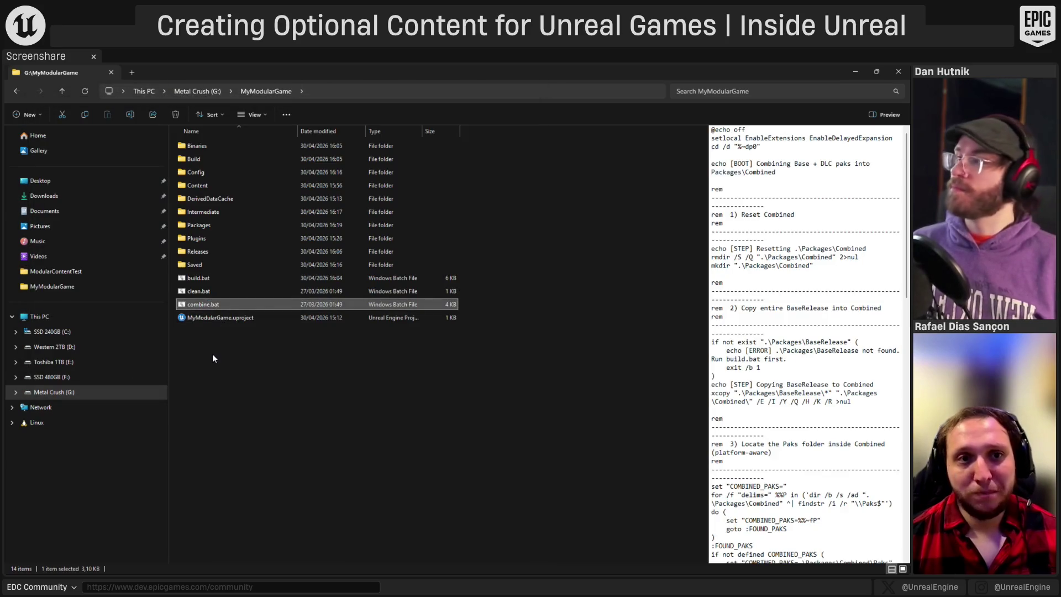
- Jump back to the BaseRelease Paks folder by path, then open MyModularGame's Packages folder
left_click(363, 91)
type("G:\\MyModularGame\\Packages\\BaseRelease\\Windows\\MyModularGame\\Content\\Paks")
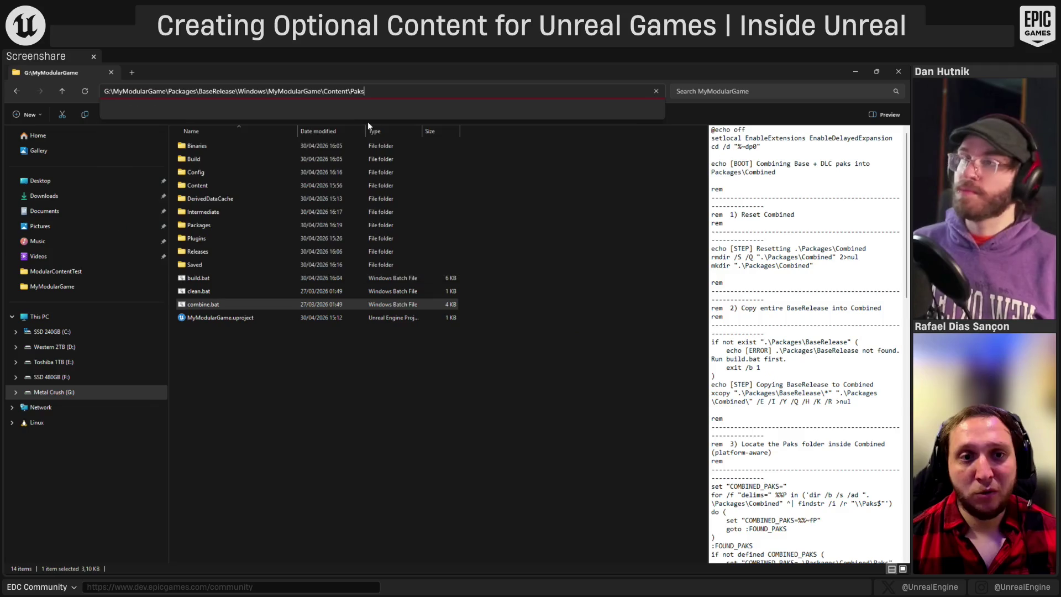
key("Return")
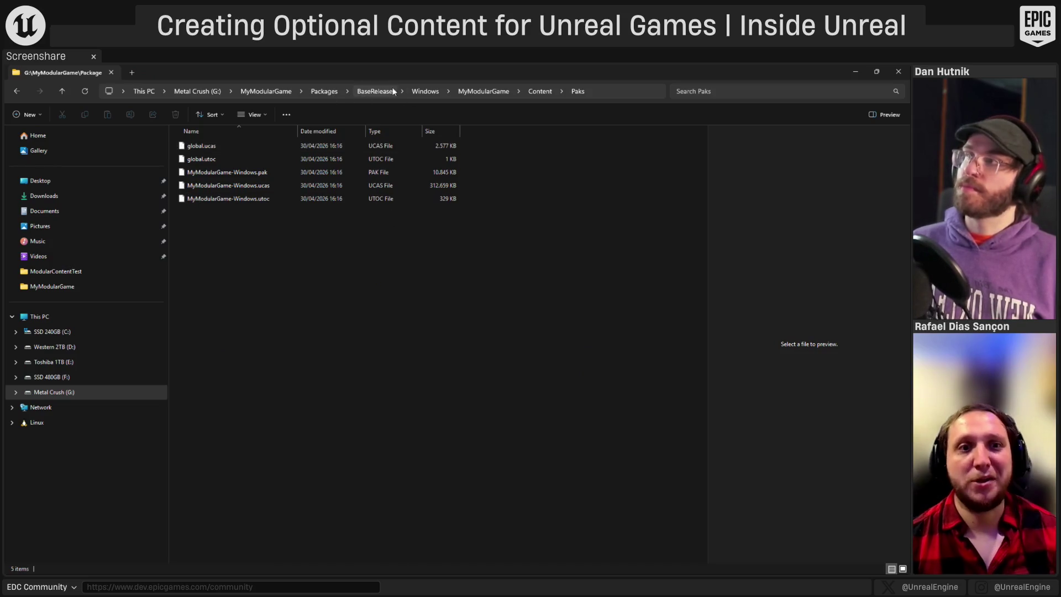
left_click(270, 90)
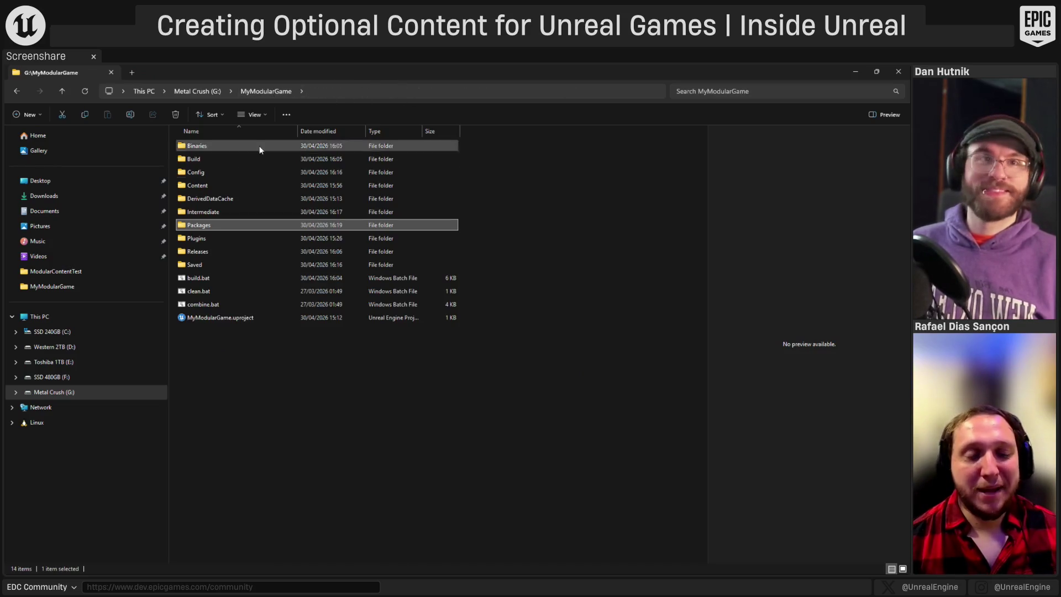
double_click(197, 226)
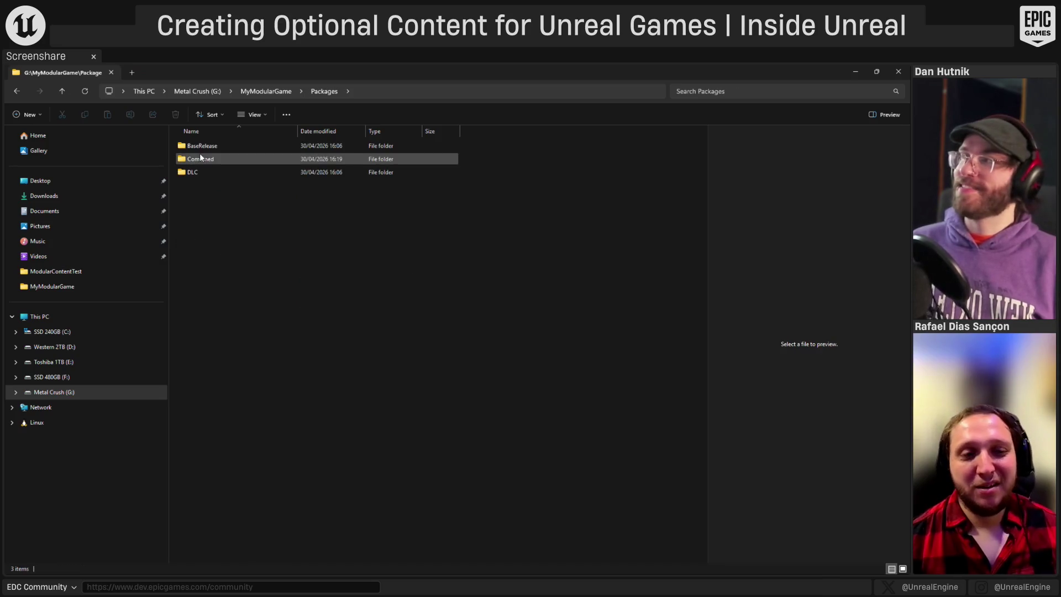
- Open Packages\Combined\Windows\MyModularGame\Content\Paks to check the base and three DLC paks
mouse_move(204, 146)
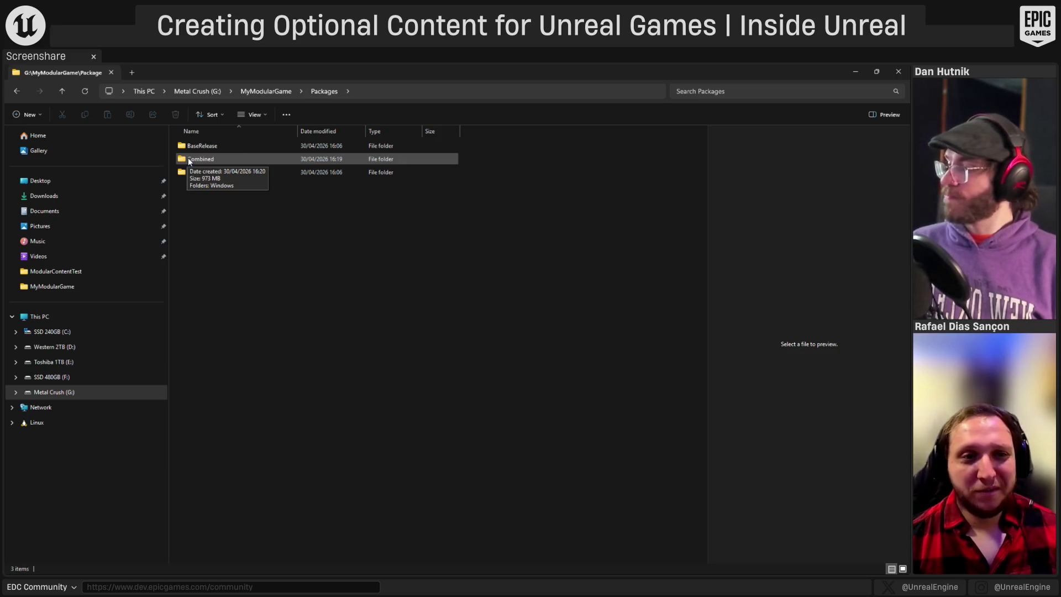
double_click(188, 158)
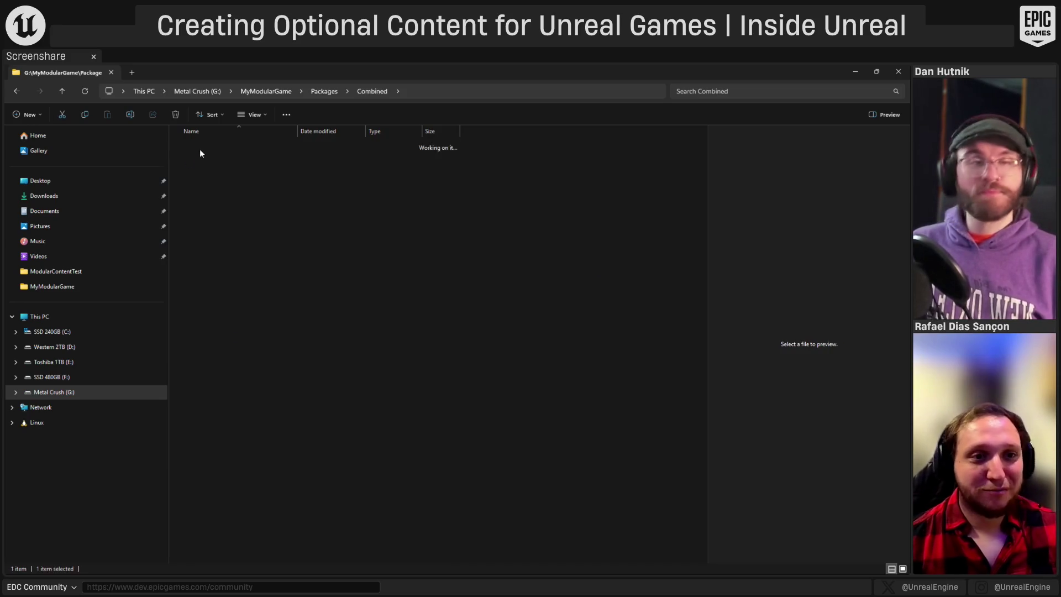
double_click(201, 147)
double_click(207, 157)
left_click(206, 157)
double_click(206, 157)
double_click(202, 146)
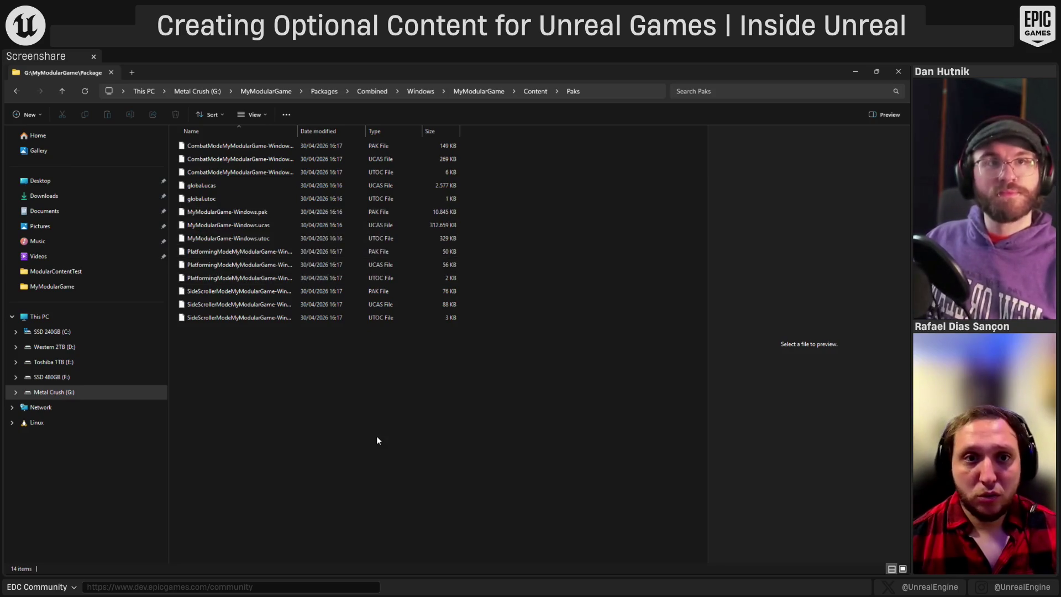
- Launch MyModularGame.exe from the Combined\Windows folder
left_click(380, 90)
double_click(227, 145)
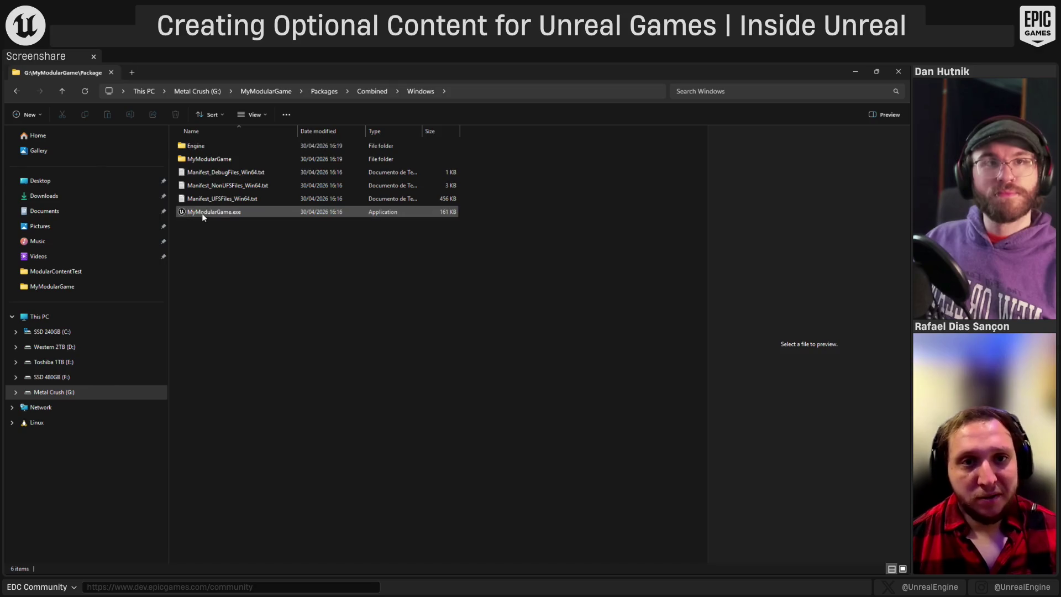
double_click(203, 216)
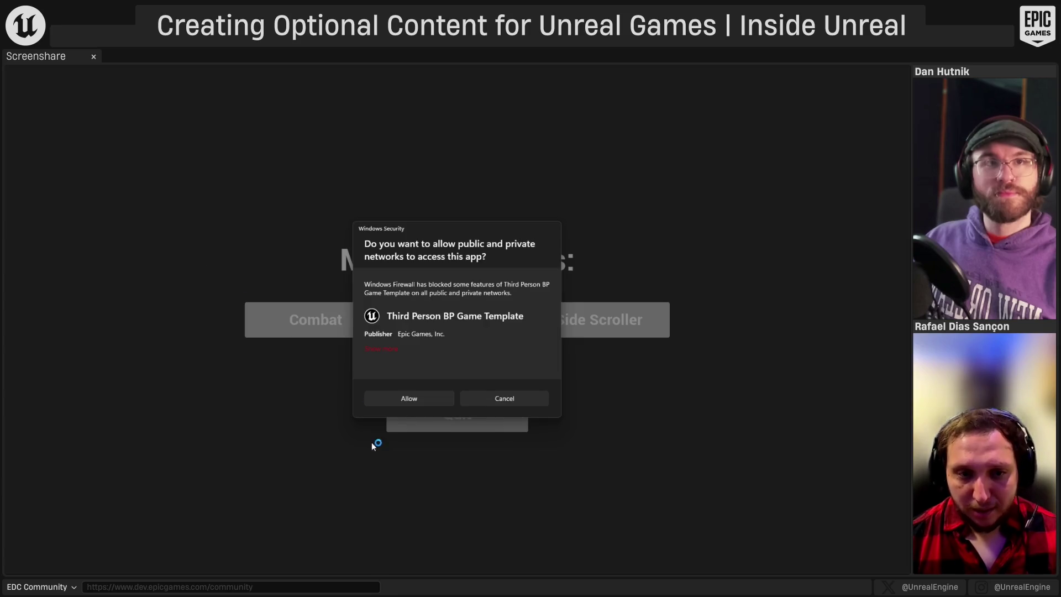
- Allow the combined build through the firewall, play Combat mode by running forward, then close the game
left_click(405, 400)
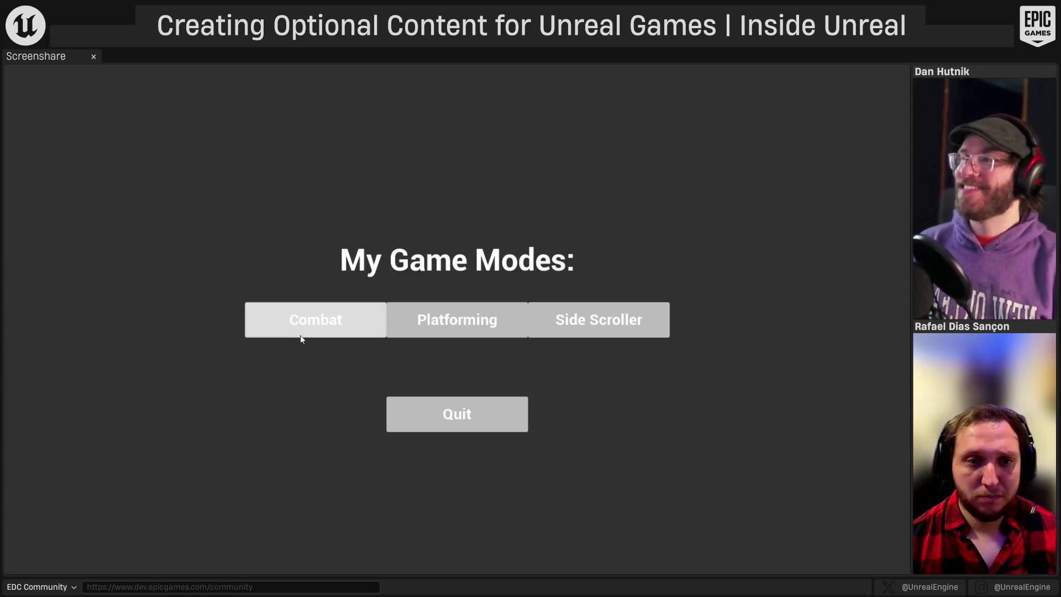
left_click(312, 325)
key("w")
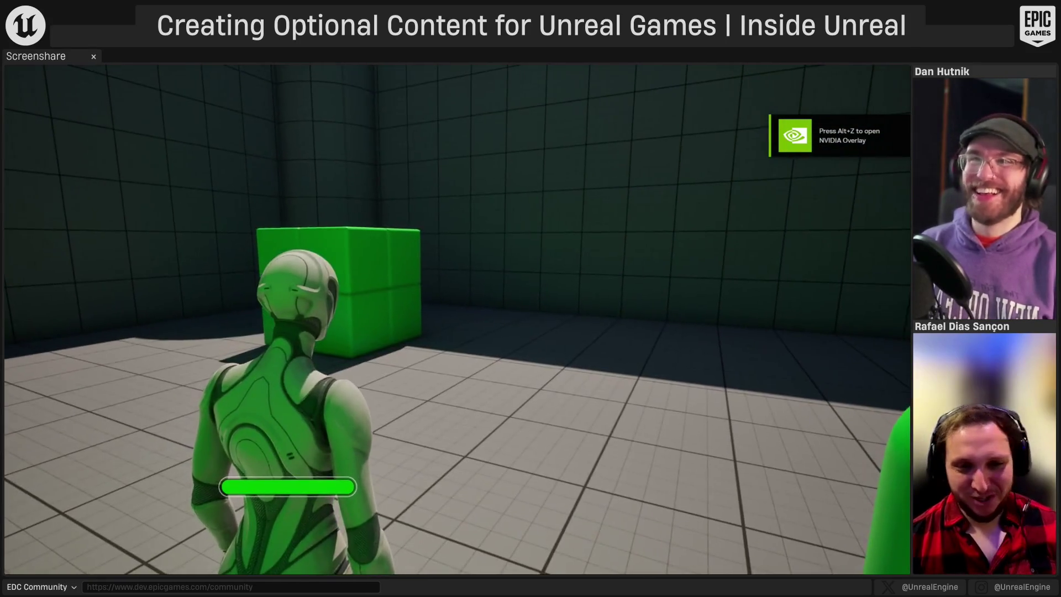
key("alt+F4")
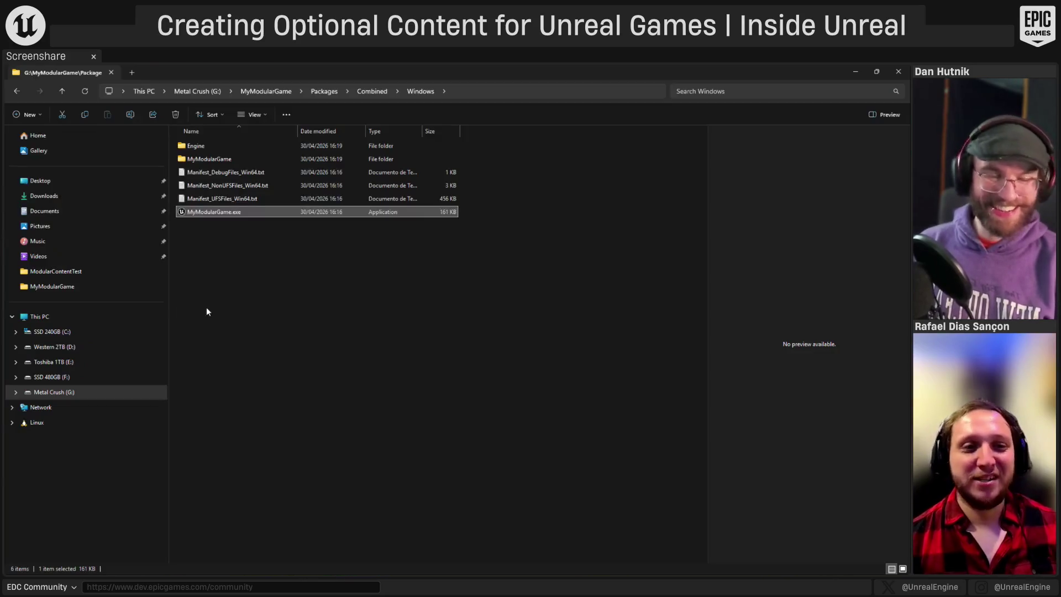
- Open MyModularGame > Content > Paks and delete the three PlatformingMode files
left_click(318, 282)
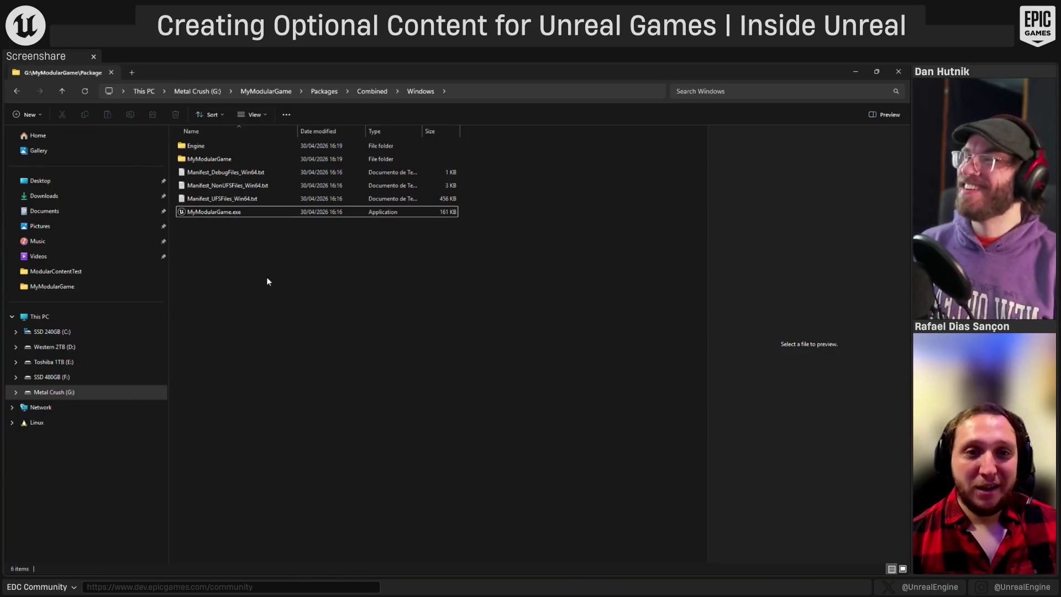
double_click(235, 158)
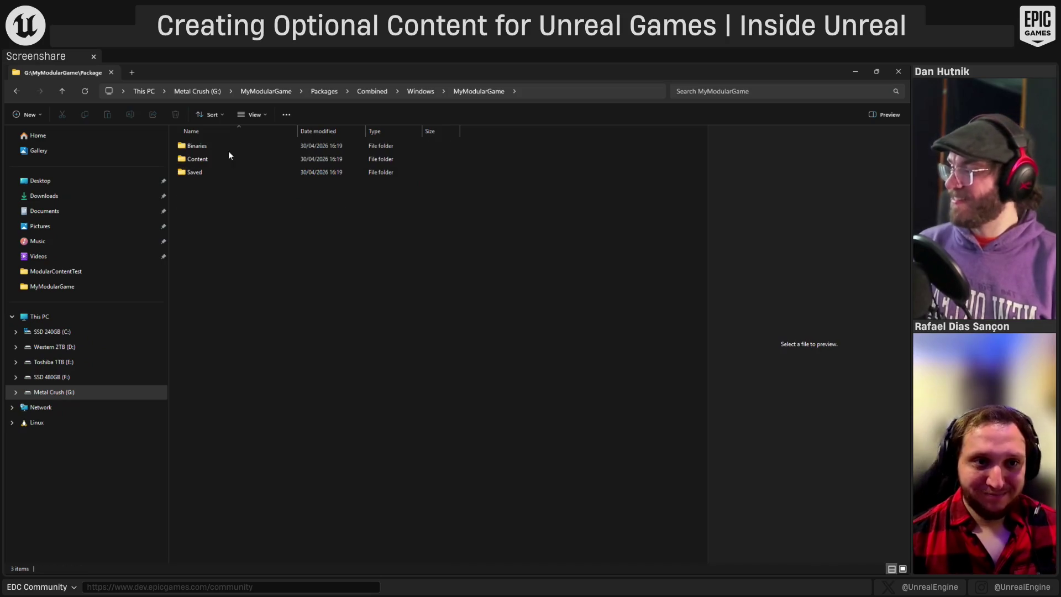
double_click(220, 158)
double_click(224, 143)
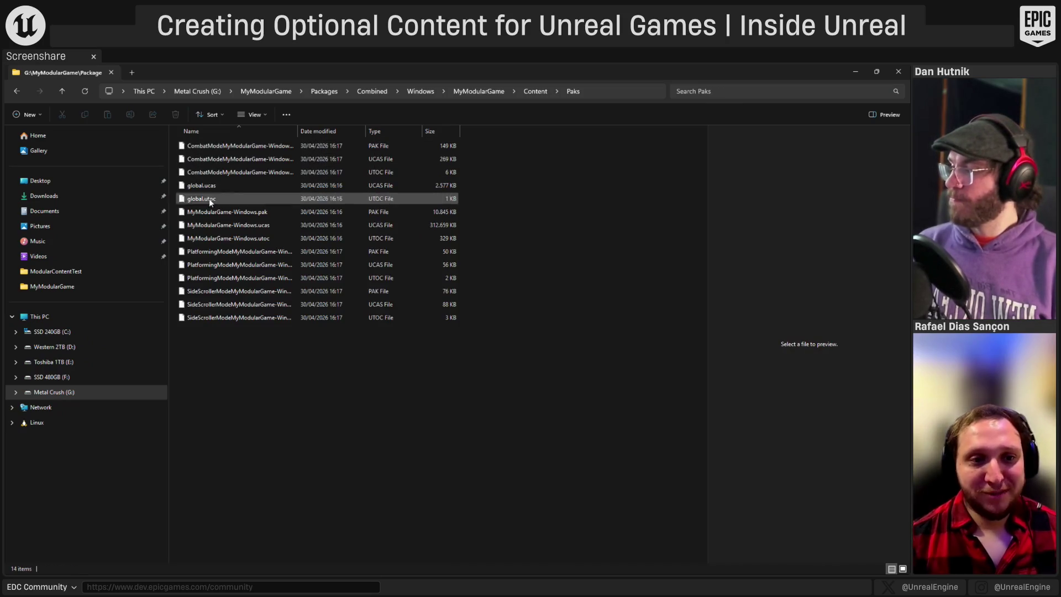
left_click(281, 277)
left_click(273, 257, "shift")
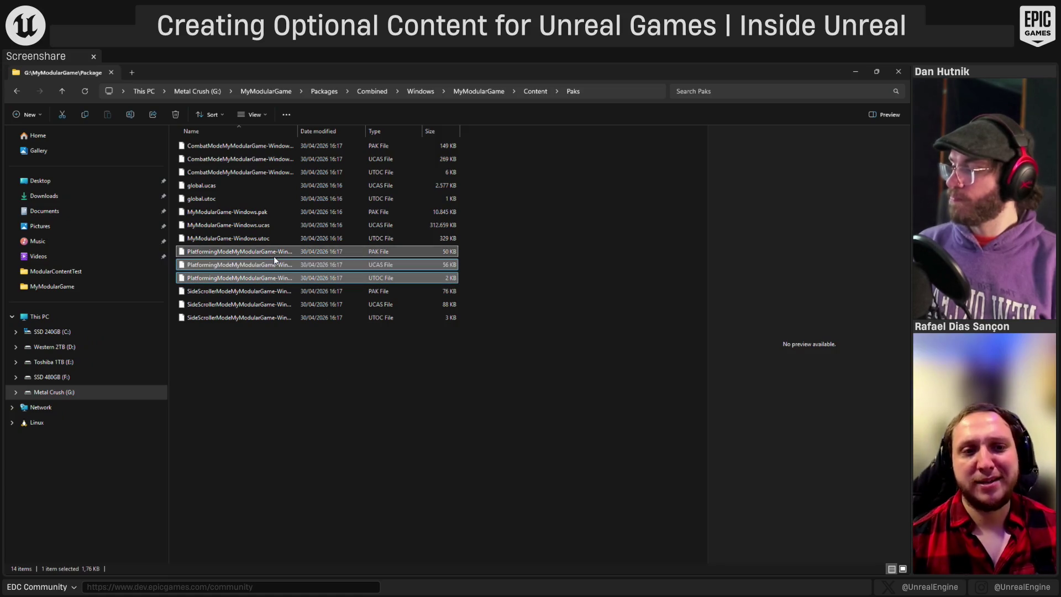
key("Delete")
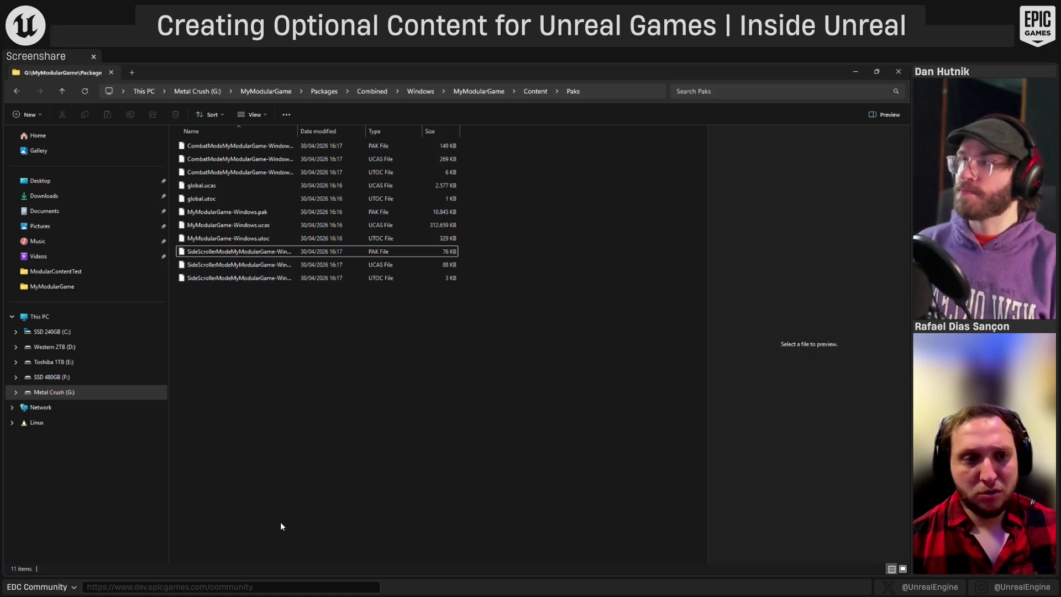
- Restore the files, reselect the PlatformingMode pak, ucas and utoc files, delete them again, and return to the build folder
key("ctrl+z")
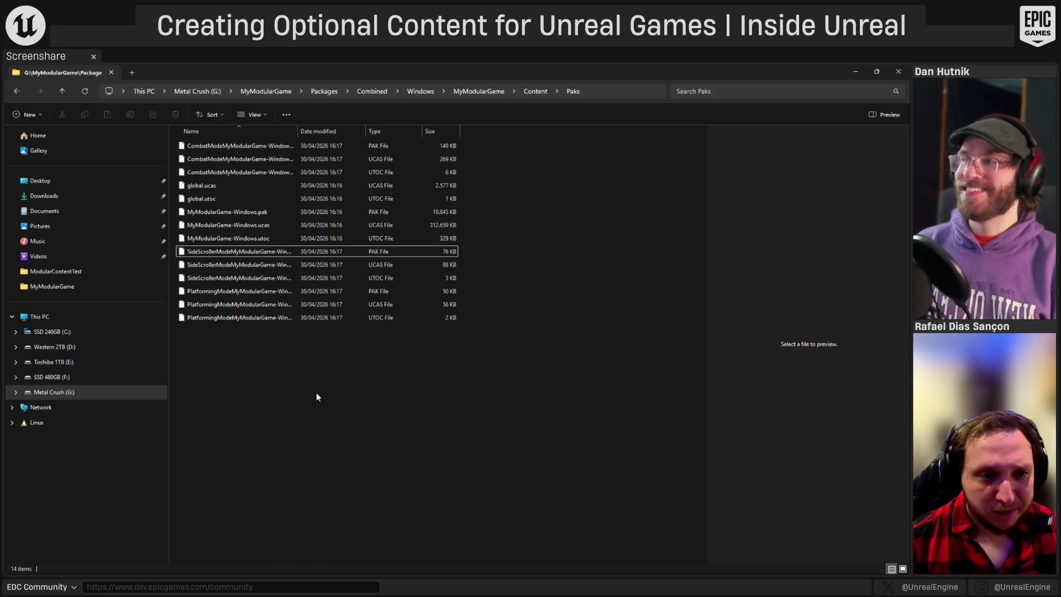
left_click(221, 292)
left_click(220, 308, "shift")
left_click(220, 317, "shift")
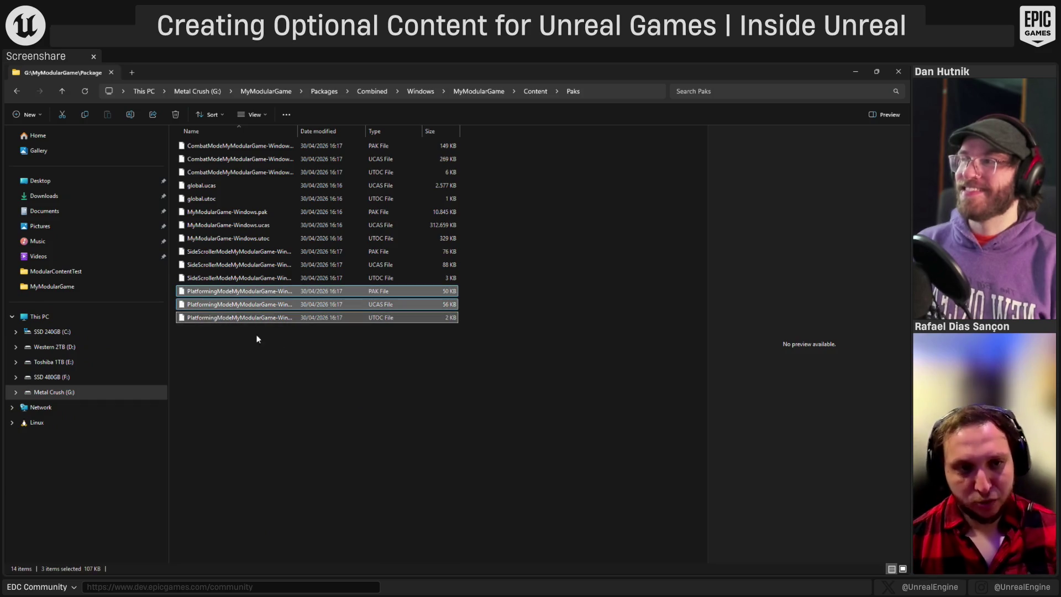
key("Delete")
left_click(415, 97)
left_click(474, 207)
left_click(410, 93)
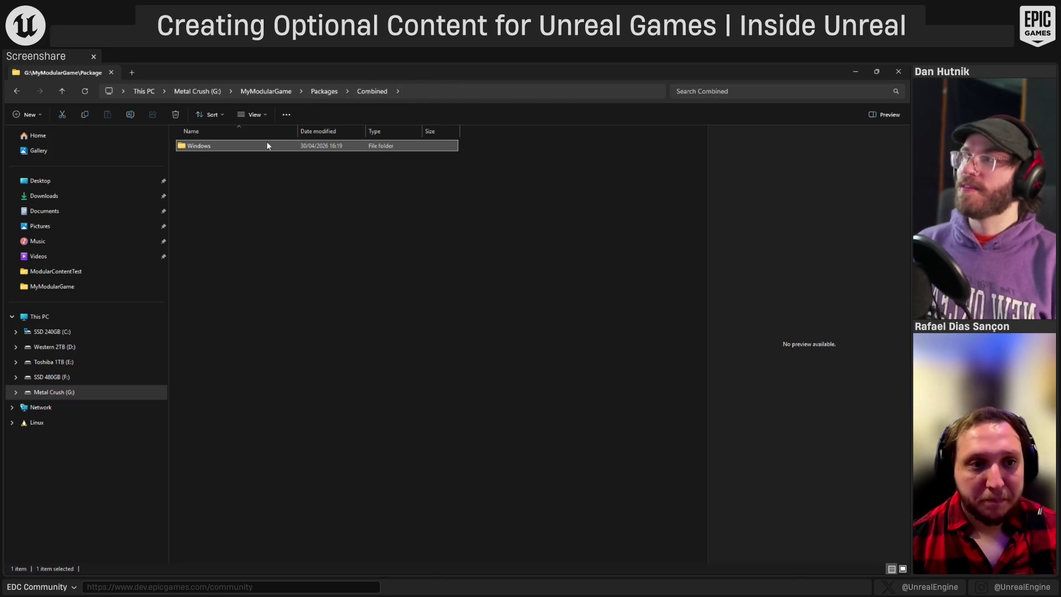
left_click(204, 219)
double_click(205, 214)
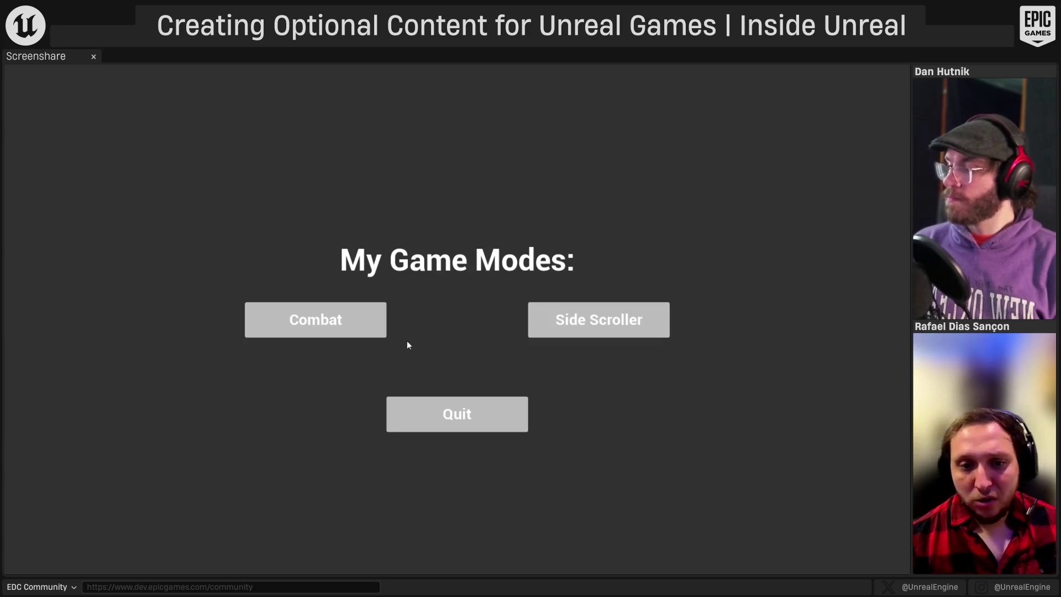
left_click(436, 413)
left_click(331, 337)
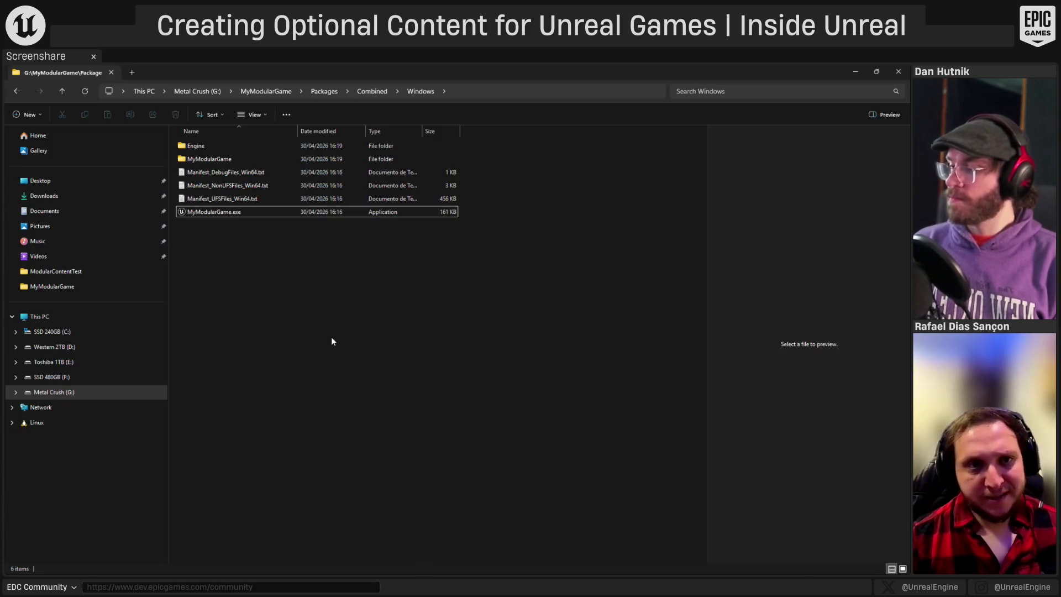
- Open MyModularGame.uproject in the Unreal Editor, then the WBP_GameModeSelector widget blueprint
left_click(283, 91)
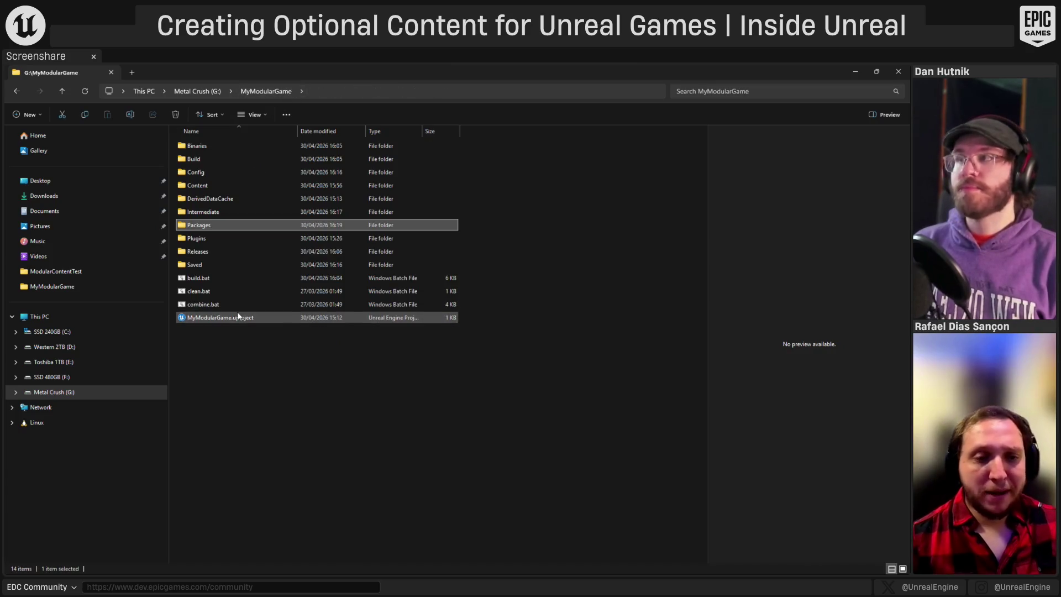
double_click(208, 319)
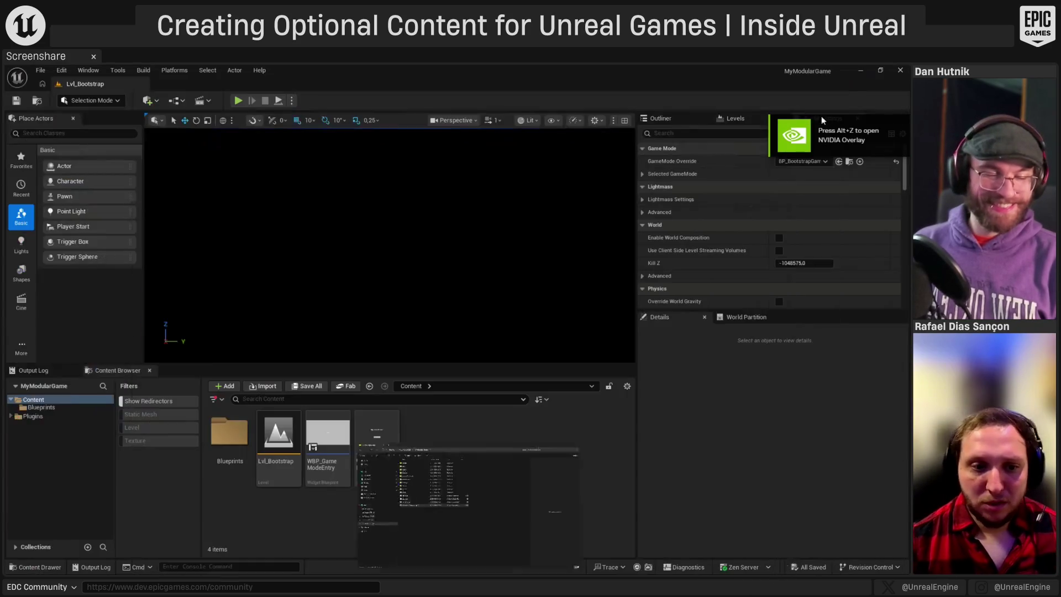
double_click(386, 440)
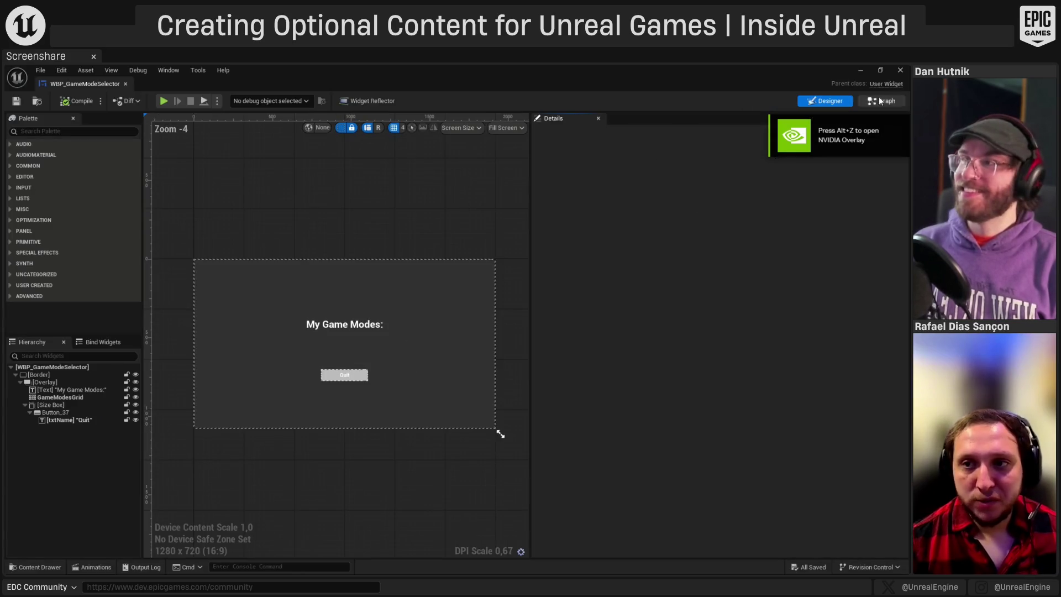
- In the widget graph, duplicate the Game Modes Grid getter and add a Get Children Count node from it
left_click(881, 102)
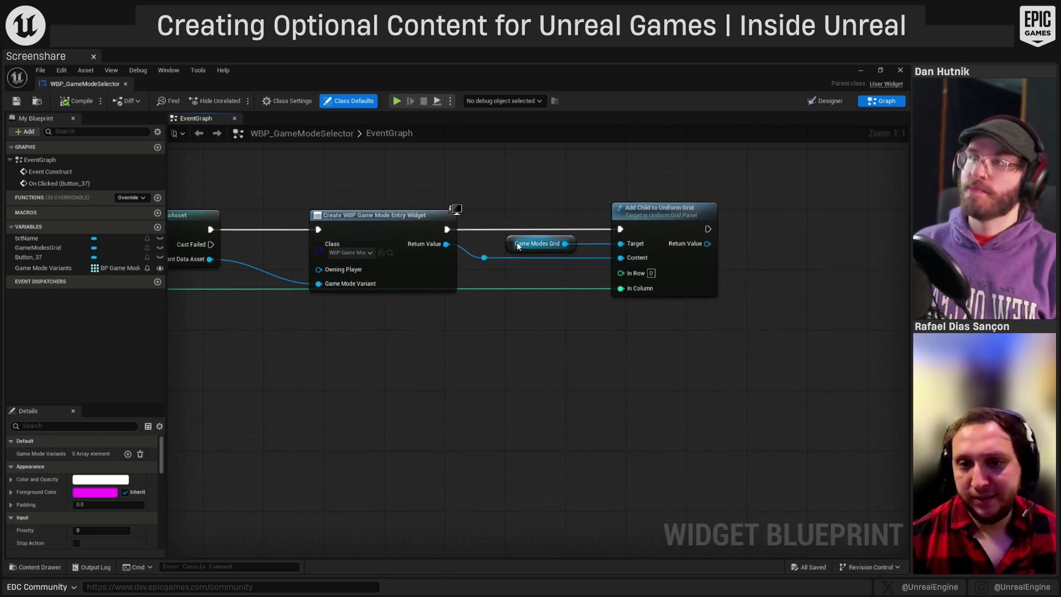
left_click(518, 246)
key("ctrl+c")
key("ctrl+v")
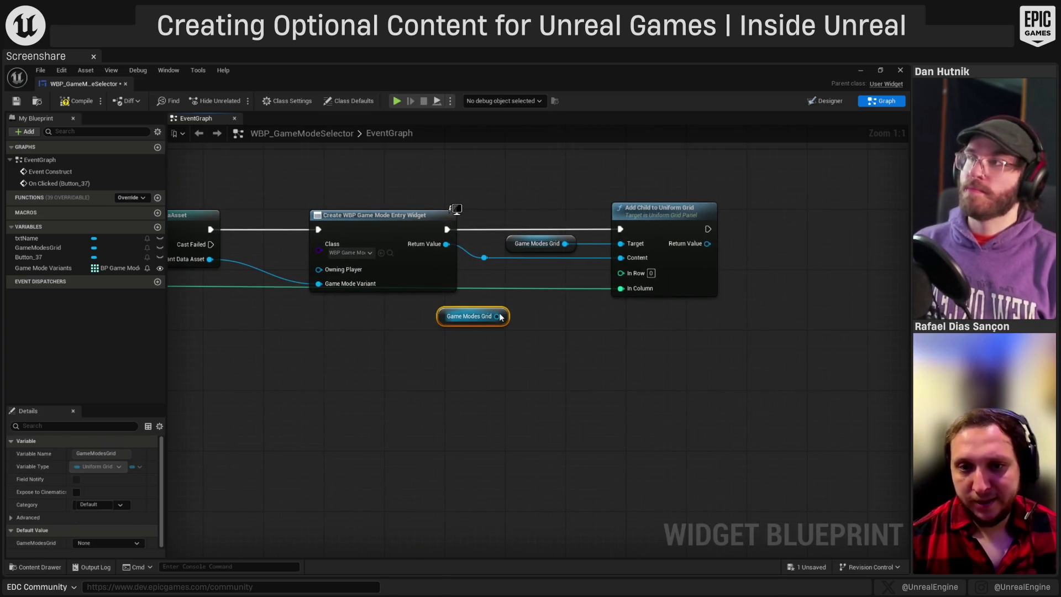
left_click_drag(500, 316, 537, 349)
type("c")
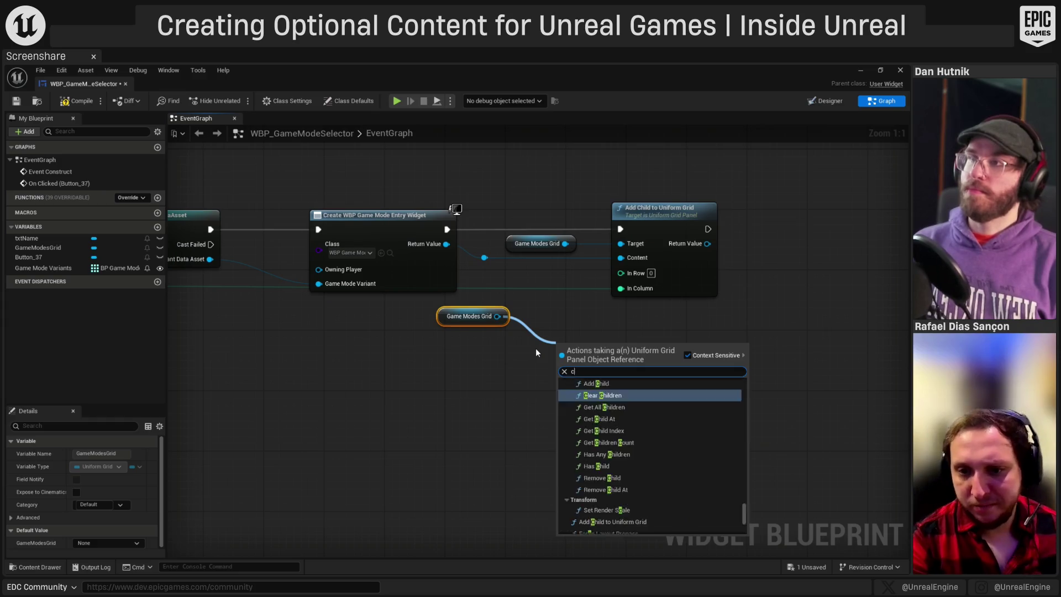
type("hild")
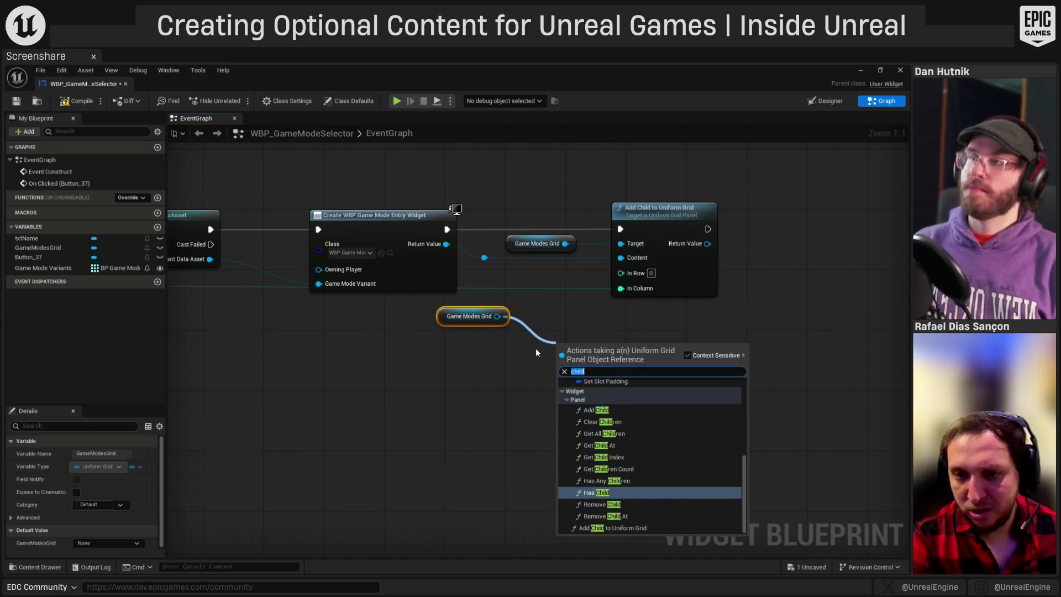
key("BackSpace")
key("BackSpace")
key("BackSpace")
type("get childre")
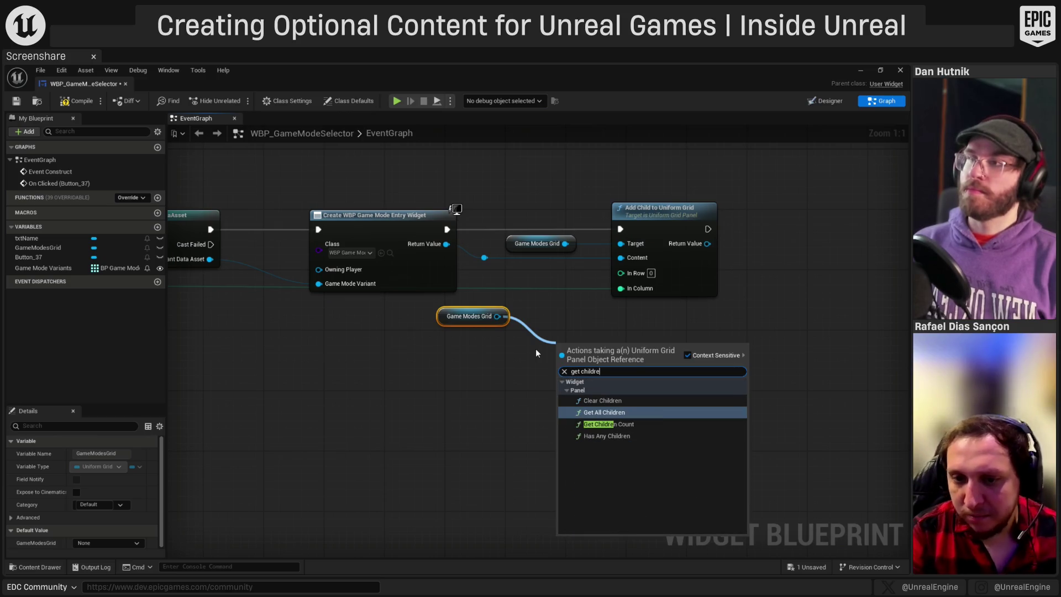
key("Down")
key("Return")
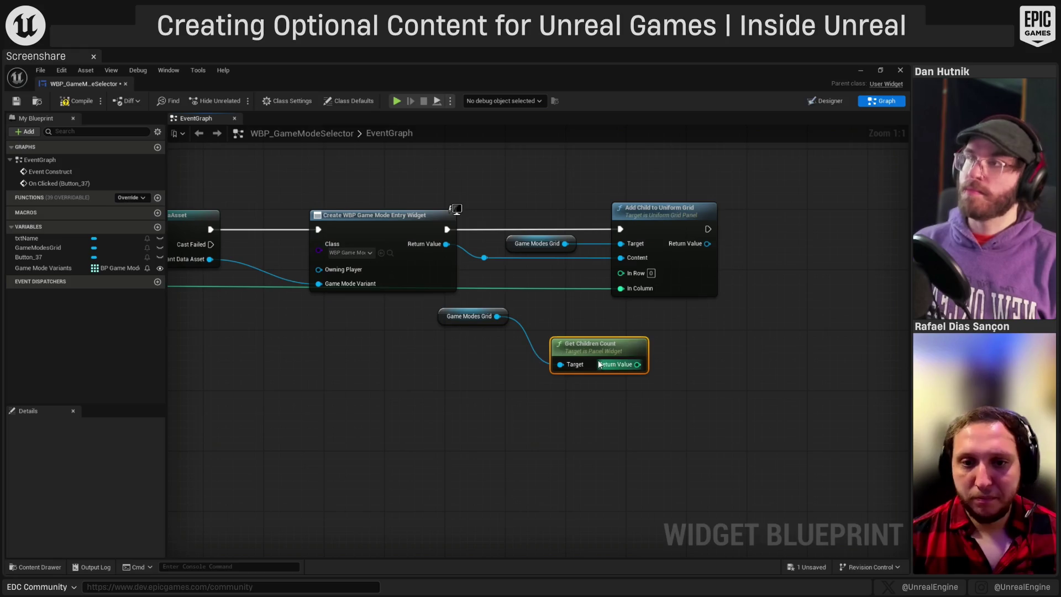
- Wire Get Children Count's Return Value into the In Column pin of Add Child to Uniform Grid
left_click_drag(469, 316, 470, 364)
mouse_move(637, 364)
left_mouse_down()
mouse_move(641, 299)
mouse_move(622, 289)
left_mouse_up()
left_click_drag(586, 338, 548, 301)
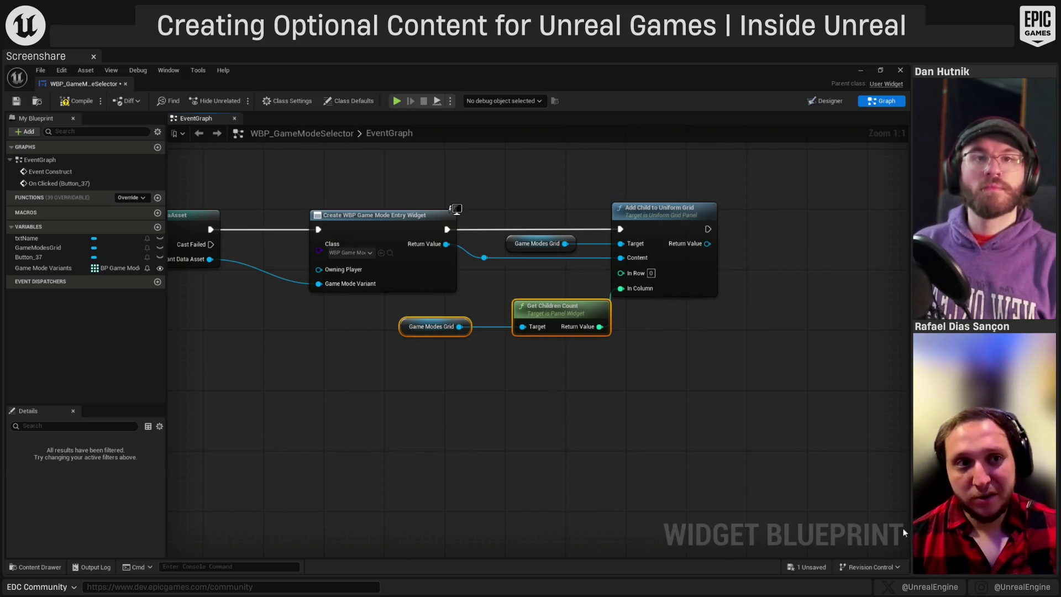
- Save and close the widget blueprint, then switch to the slide presentation
left_click(20, 103)
left_click(125, 84)
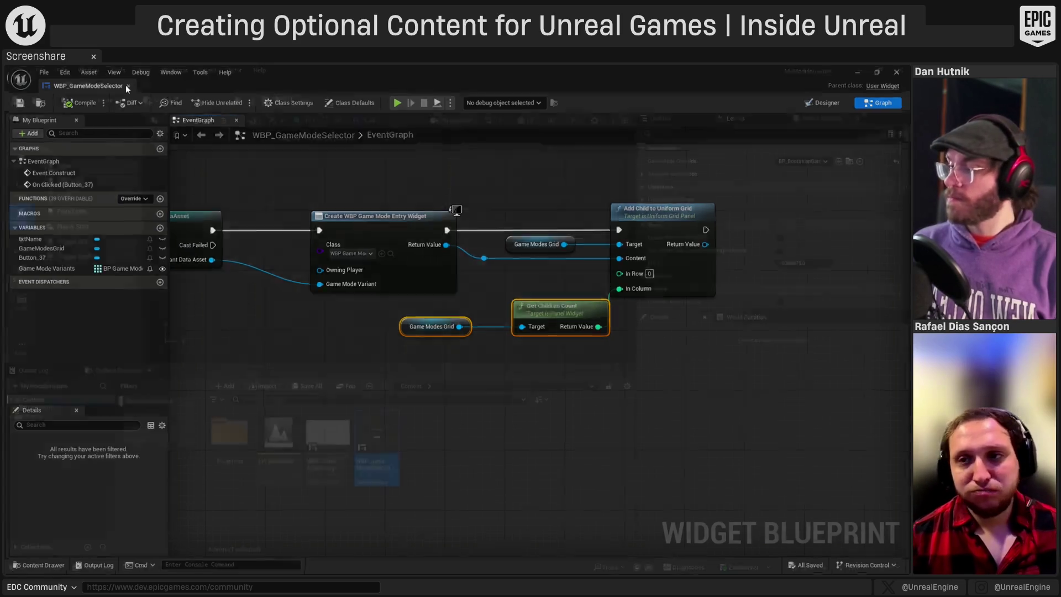
left_click(860, 70)
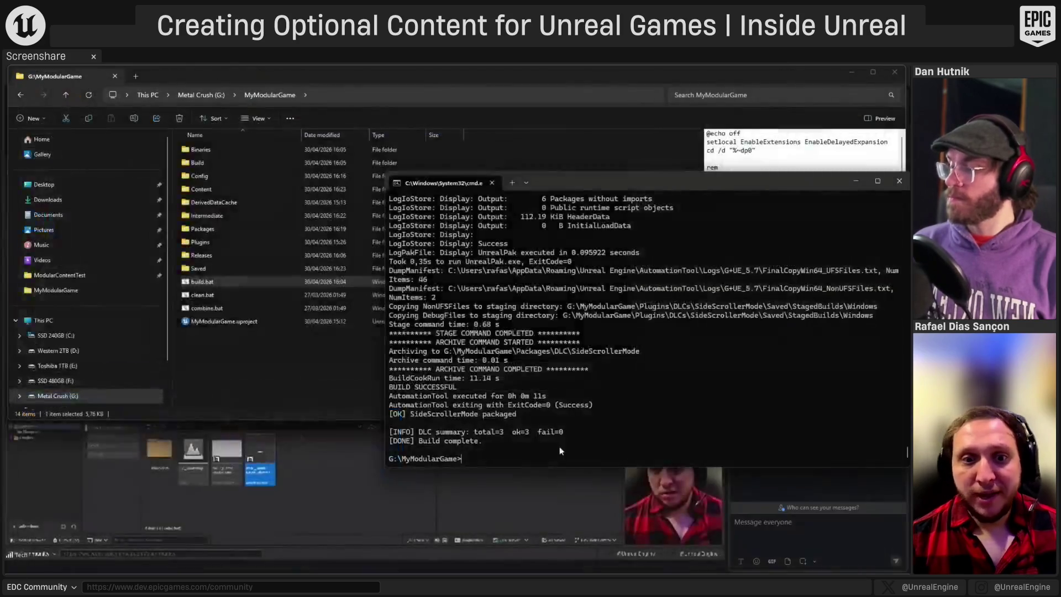
key("alt+Tab")
key("Tab")
key("Tab")
key("Tab")
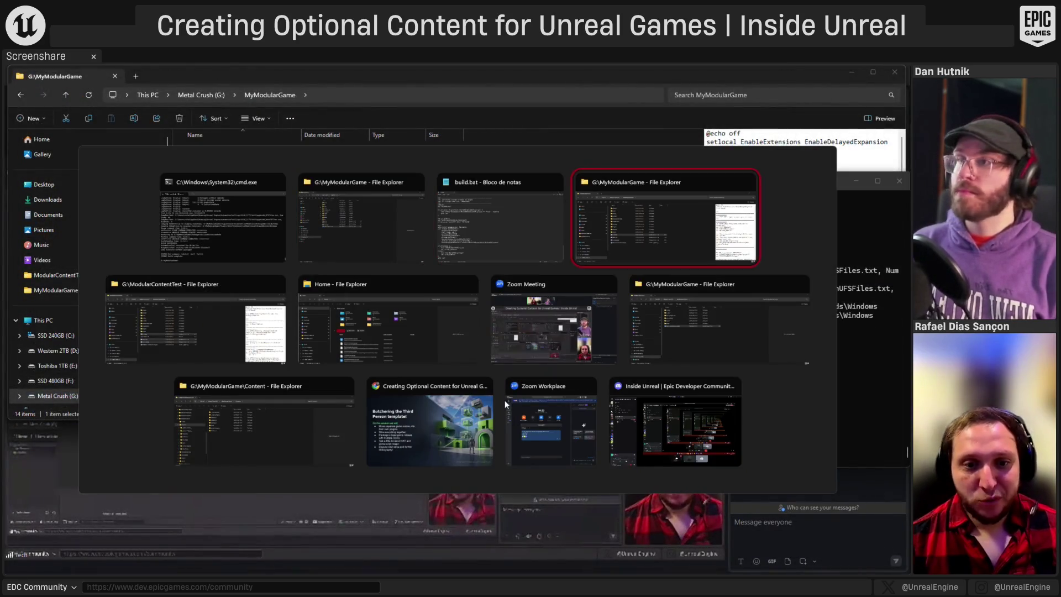
key("Tab")
key("Tab")
key("Tab")
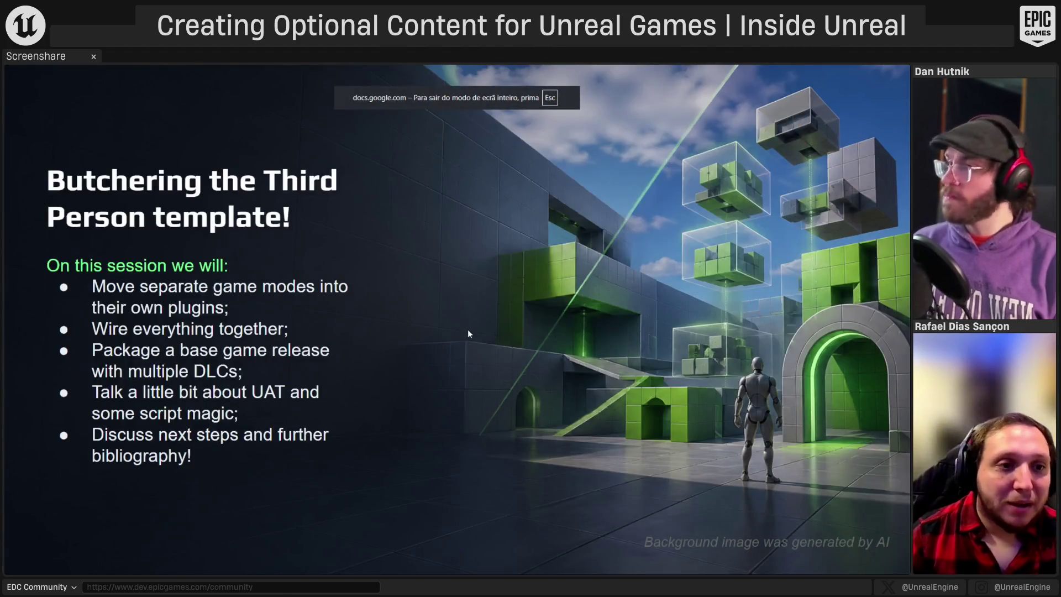
- Advance the slideshow to the Live Demo Recap slide, then open a new File Explorer window
left_click(473, 307)
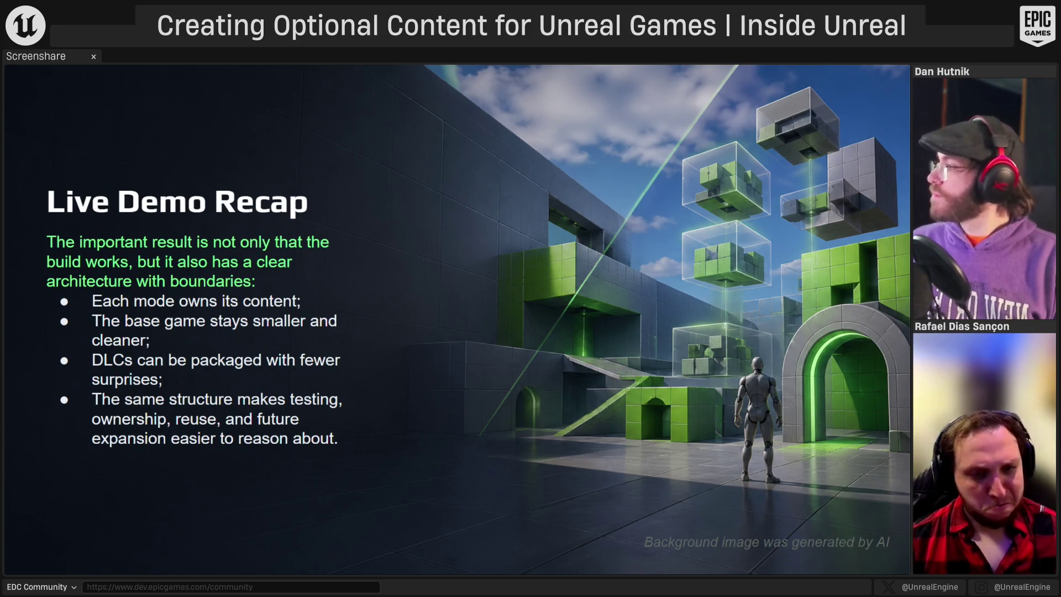
key("super+e")
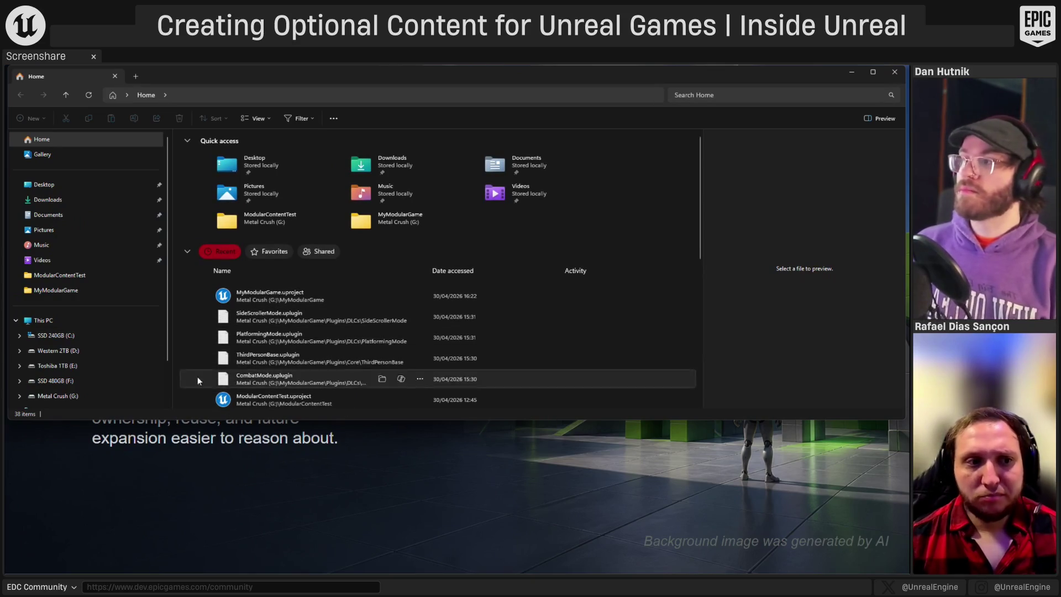
- Start the Epic Games Launcher from Start search and launch Unreal Engine 5.7.4
key("super")
type("e")
key("Return")
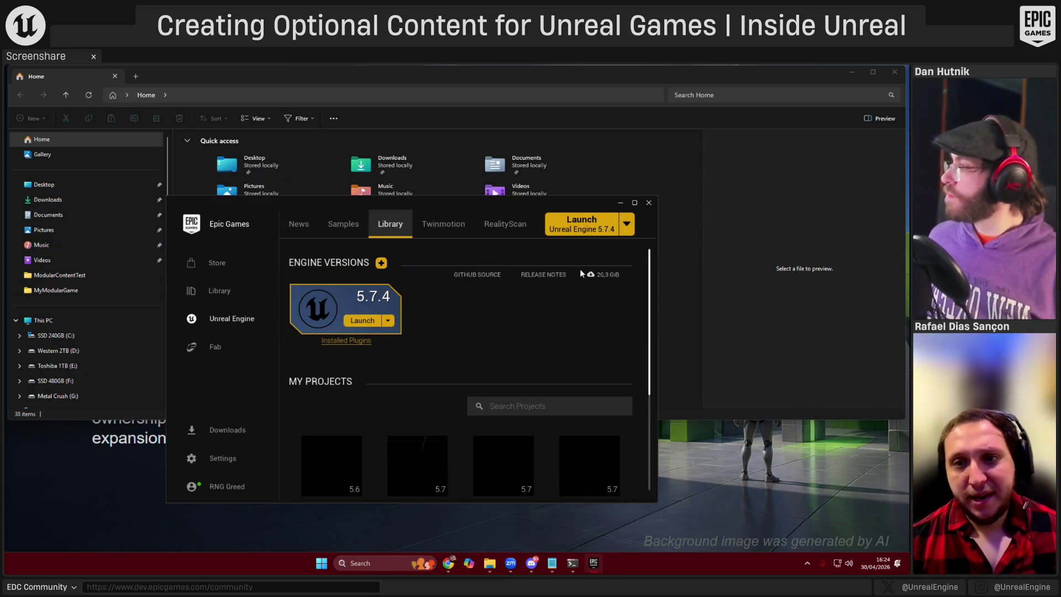
left_click(359, 322)
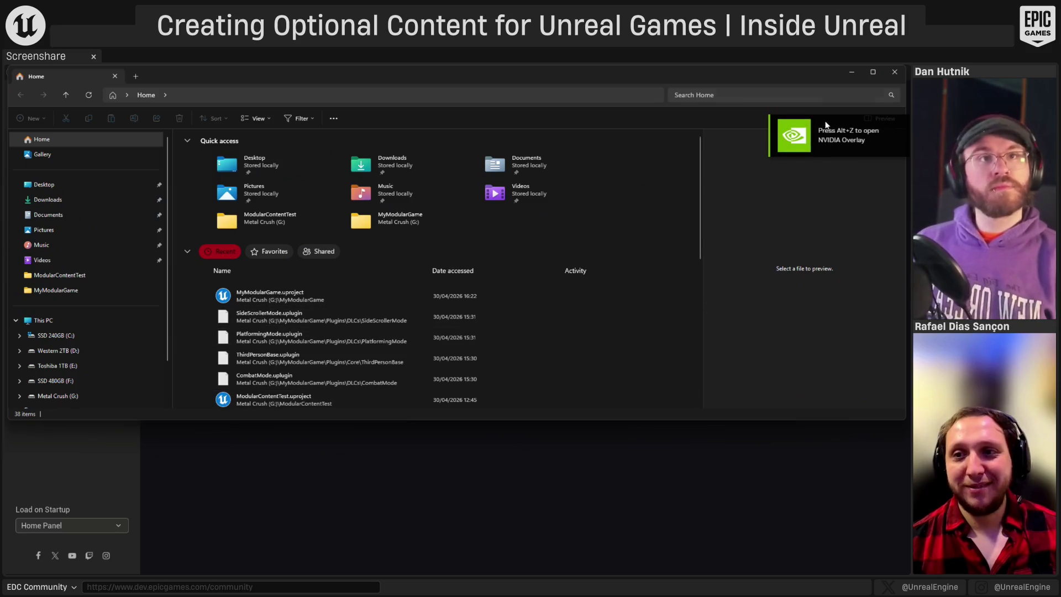
left_click(852, 72)
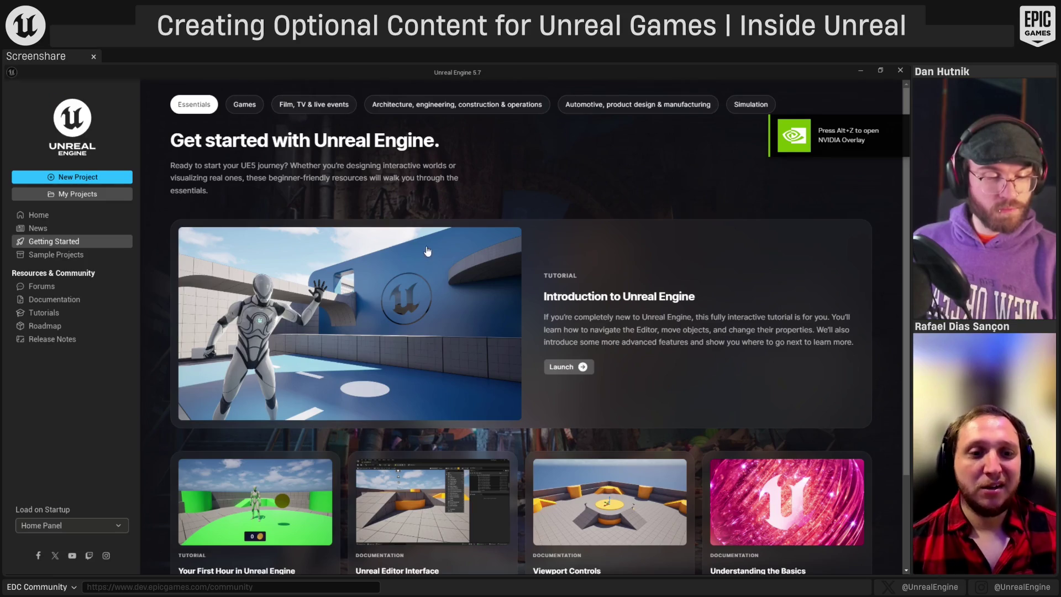
scroll(421, 387, "down", 2)
scroll(420, 390, "up", 2)
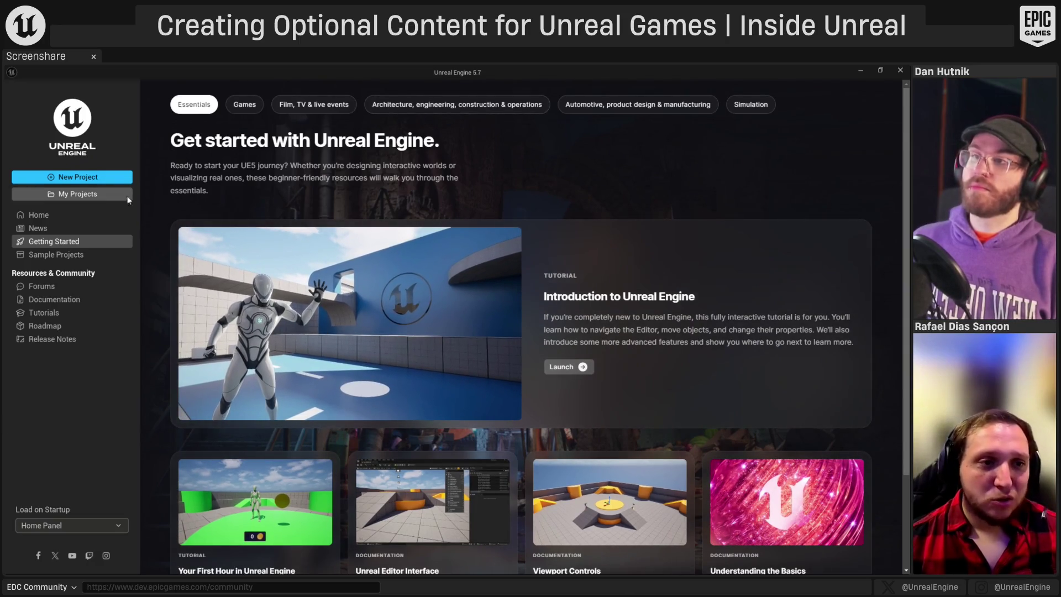
left_click(117, 177)
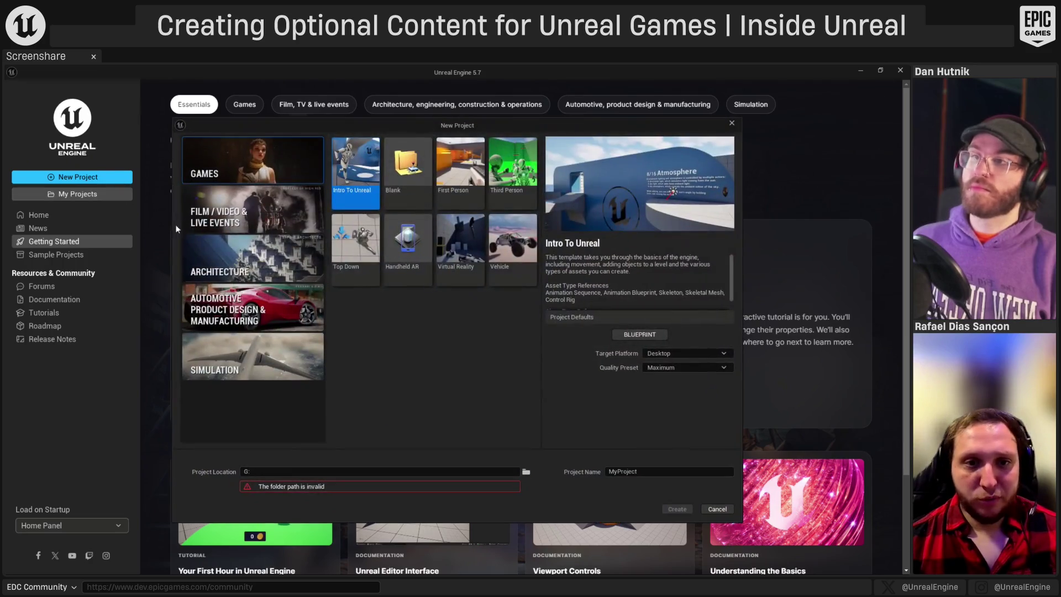
- Create a Blank-template project named MyBlankProject with location G:\
left_click(396, 188)
left_click(684, 470)
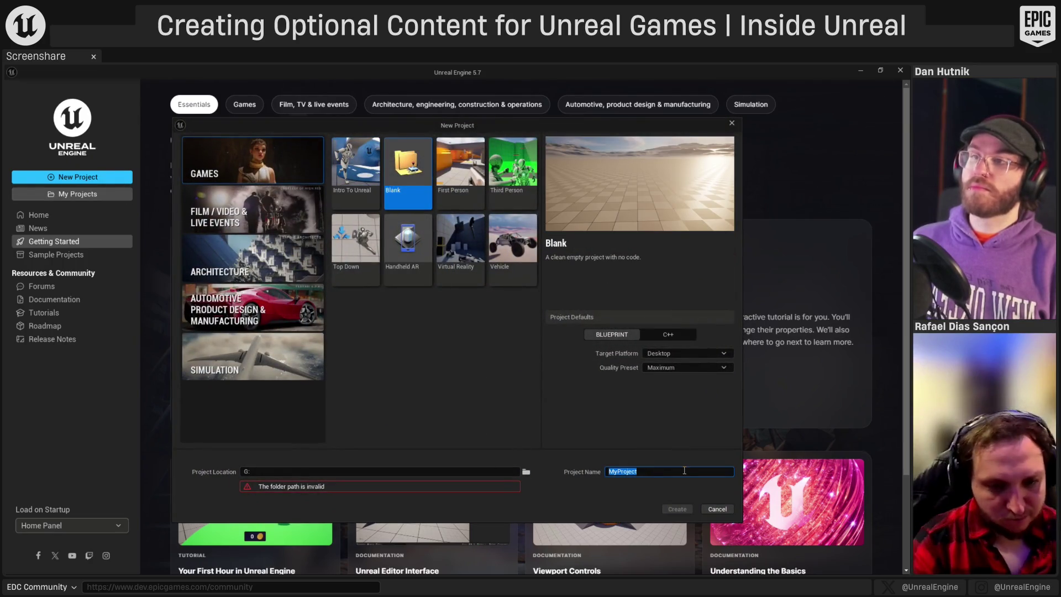
type("MyBlack")
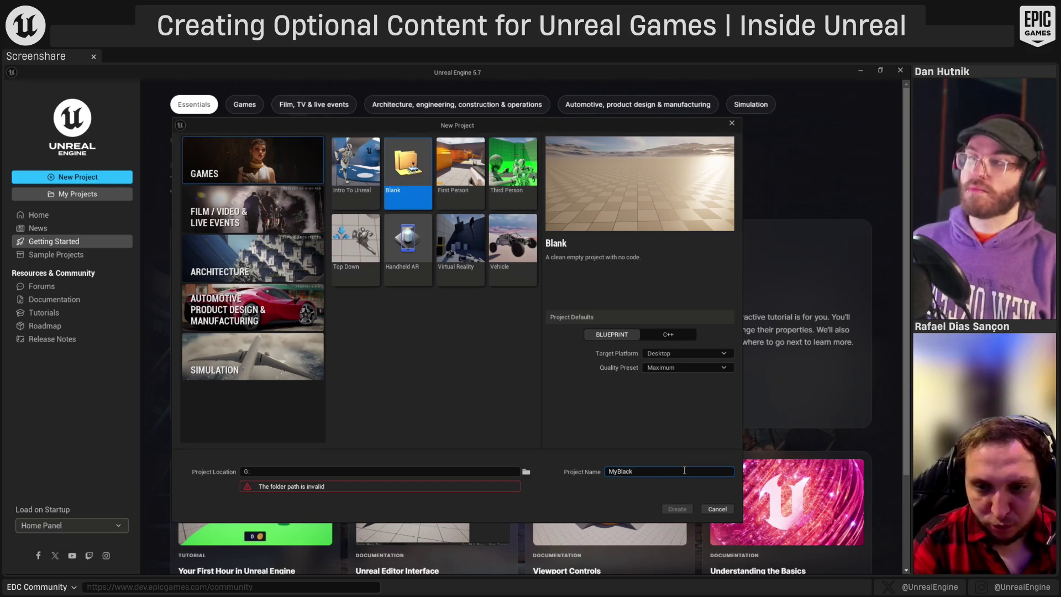
type("Projecty")
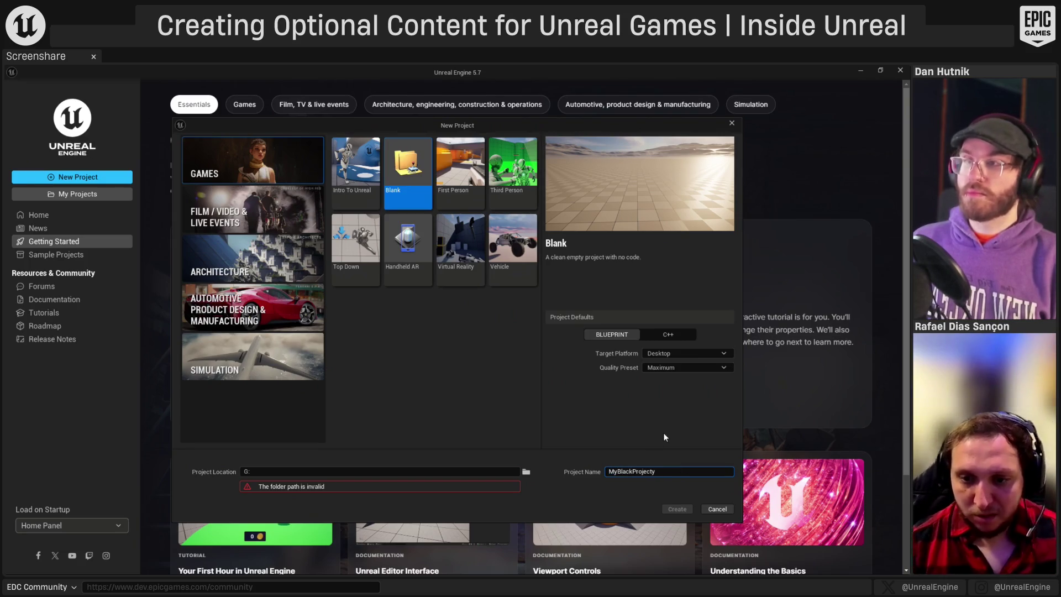
key("BackSpace")
left_click(298, 471)
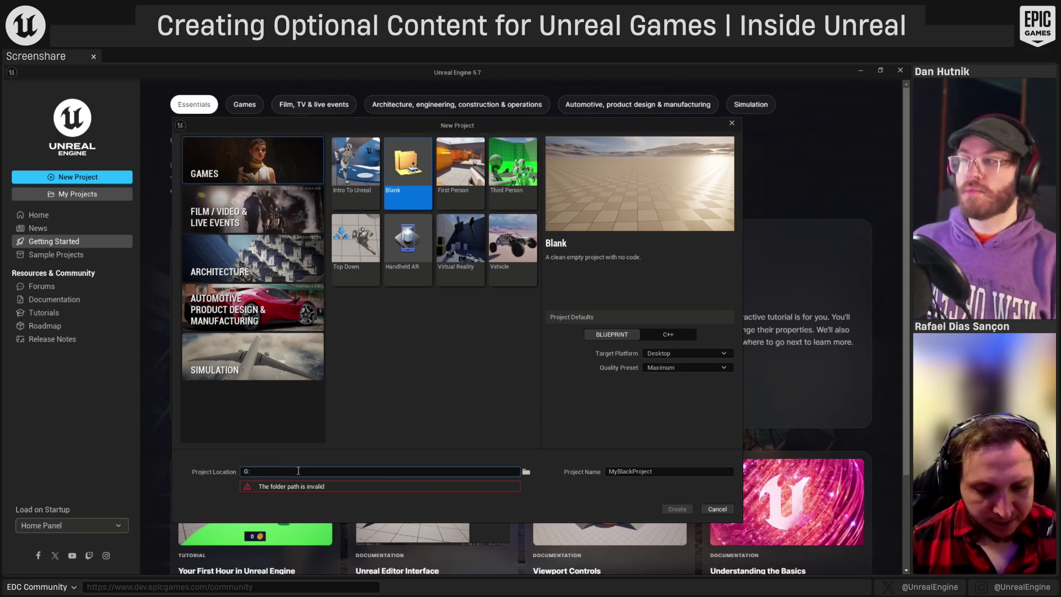
type(":\\")
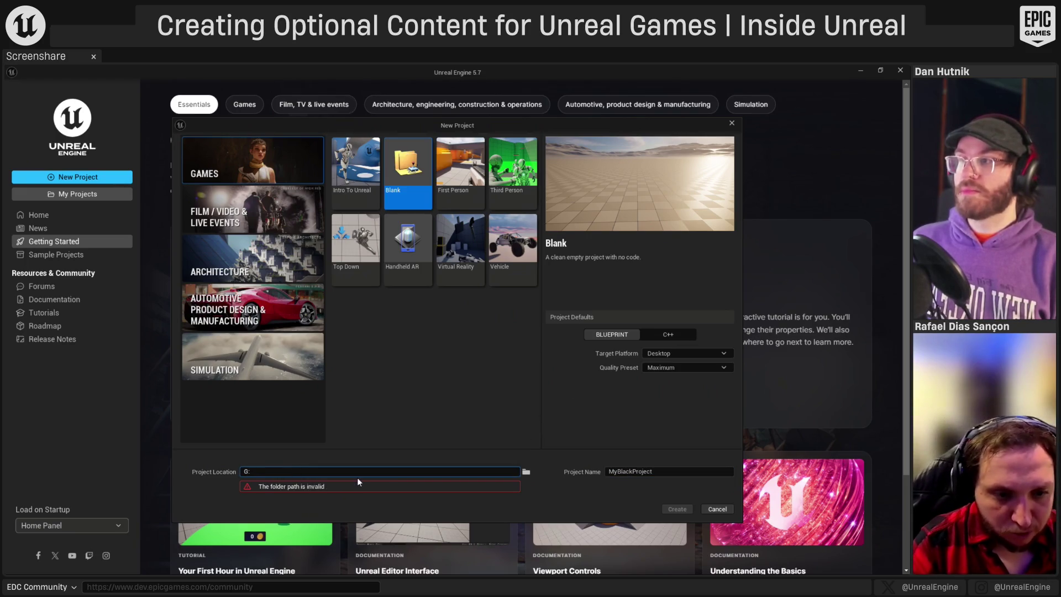
type("\\")
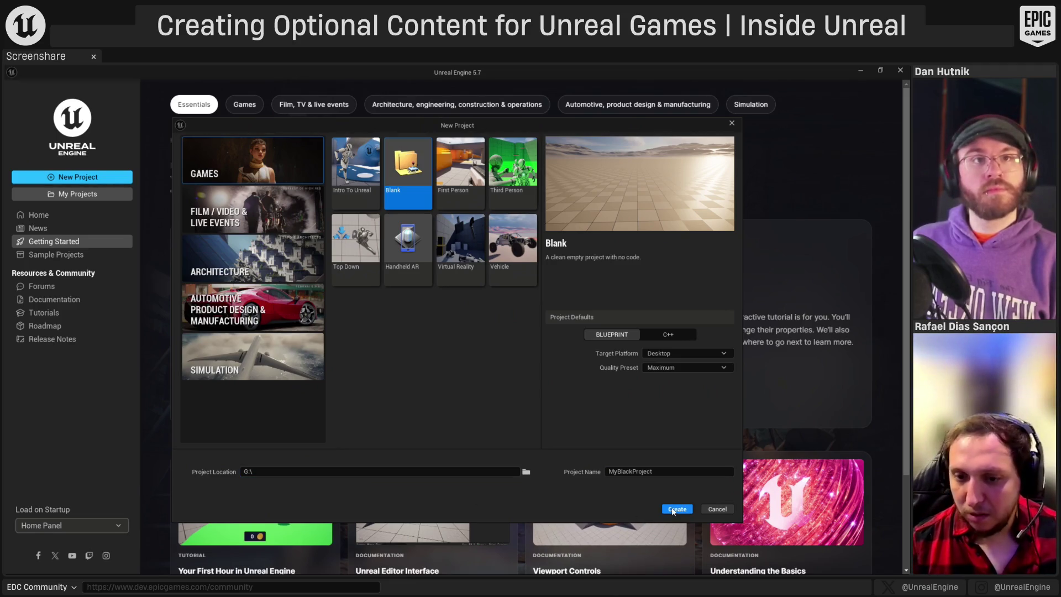
left_click(631, 472)
key("BackSpace")
type("n")
key("Return")
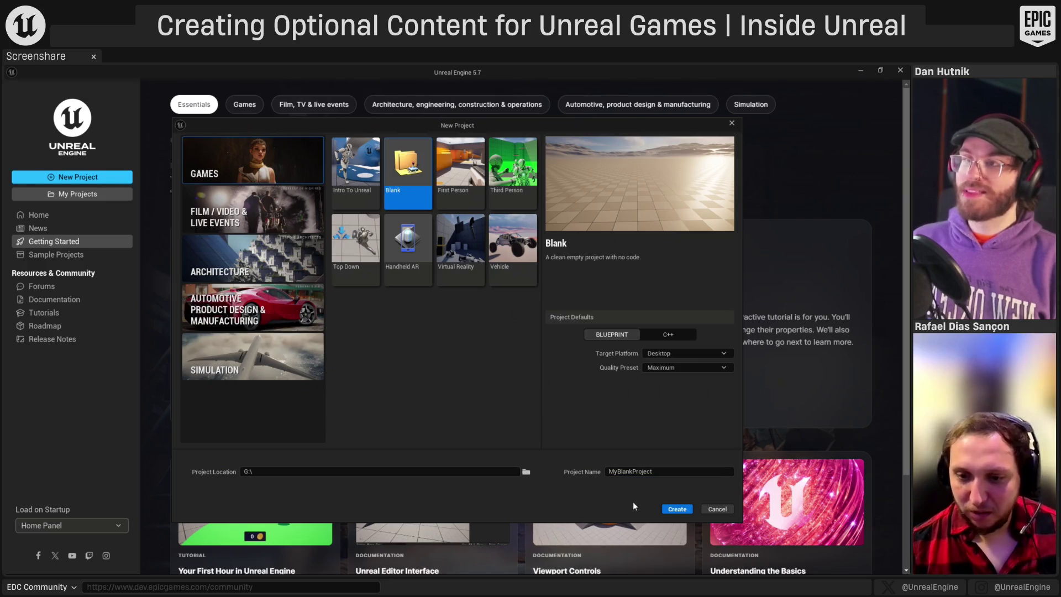
left_click(673, 508)
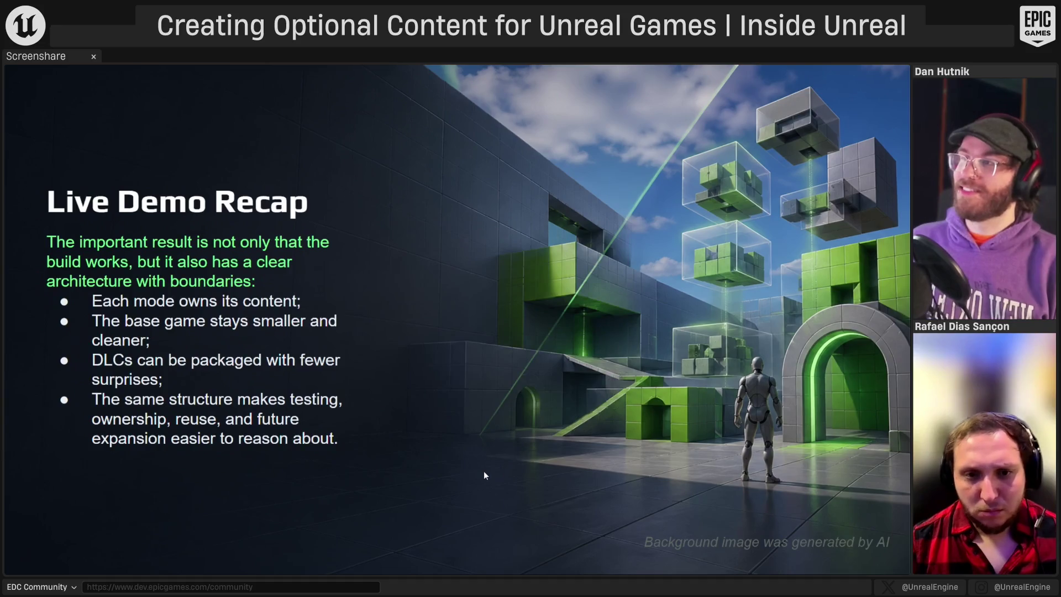
- Go to MyModularGame's Plugins folder and select the Core and DLCs folders for copying
key("alt+Tab")
key("alt+Tab")
key("Tab")
key("Tab")
key("Tab")
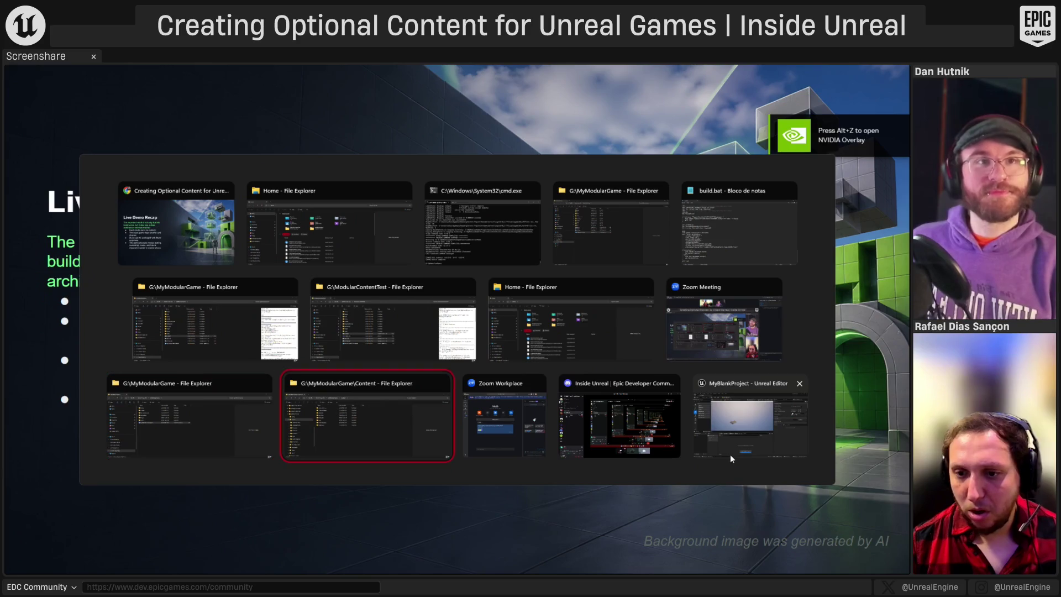
left_click(730, 457)
key("super")
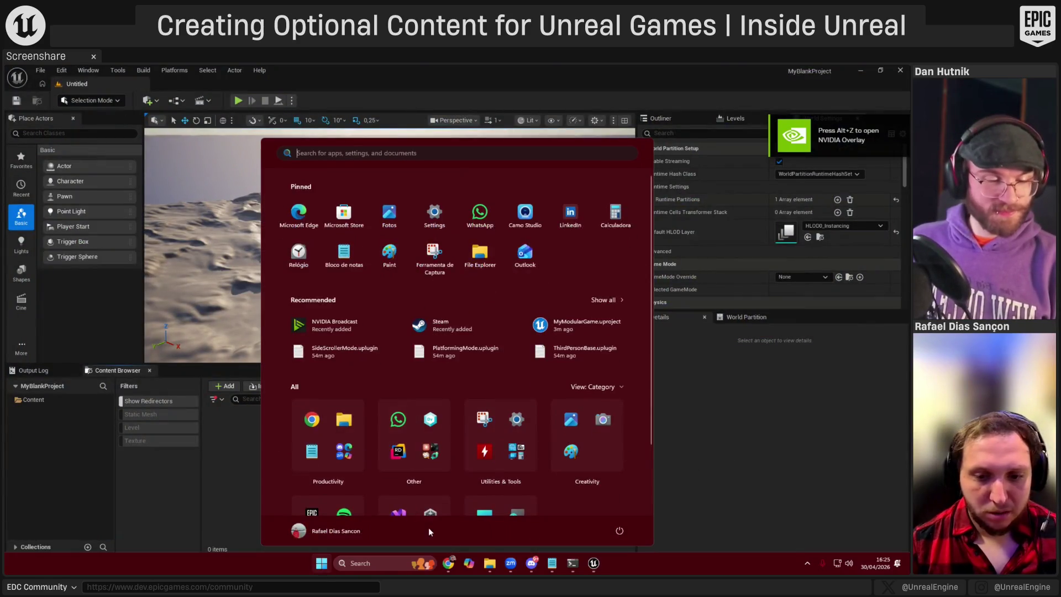
mouse_move(489, 566)
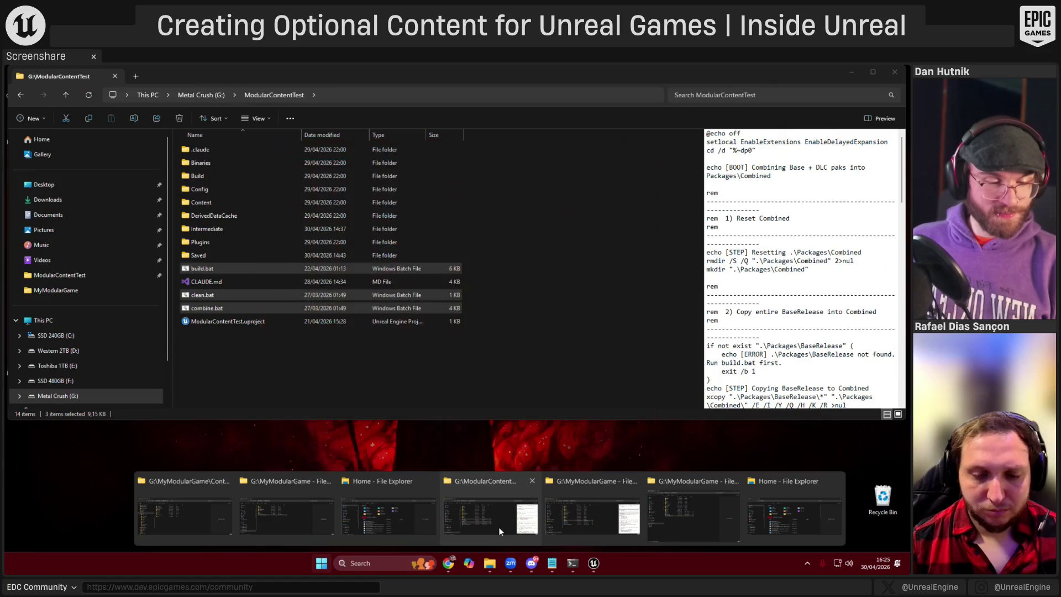
left_click(473, 526)
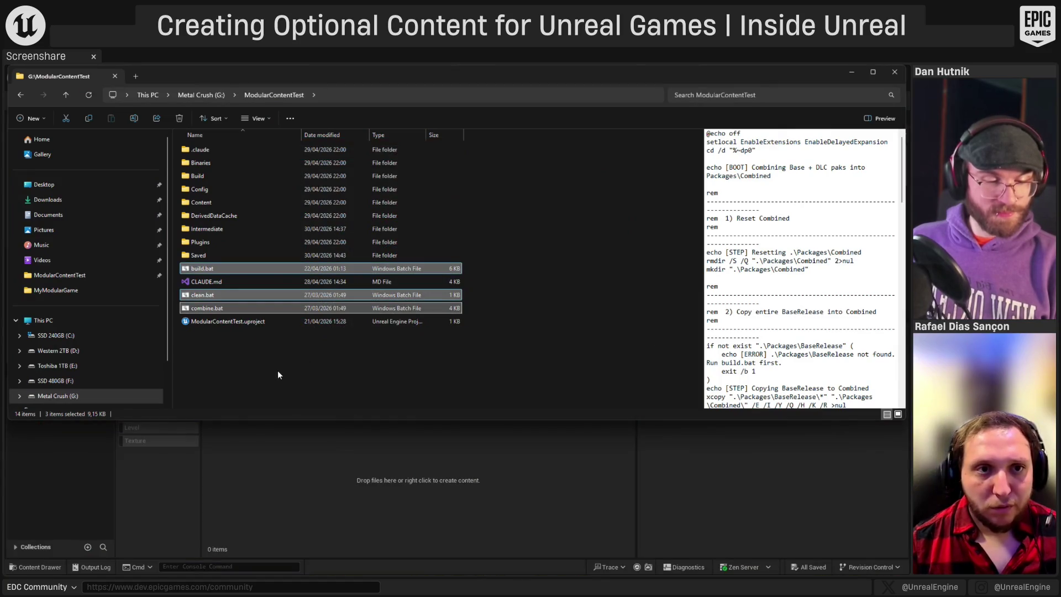
key("alt+Up")
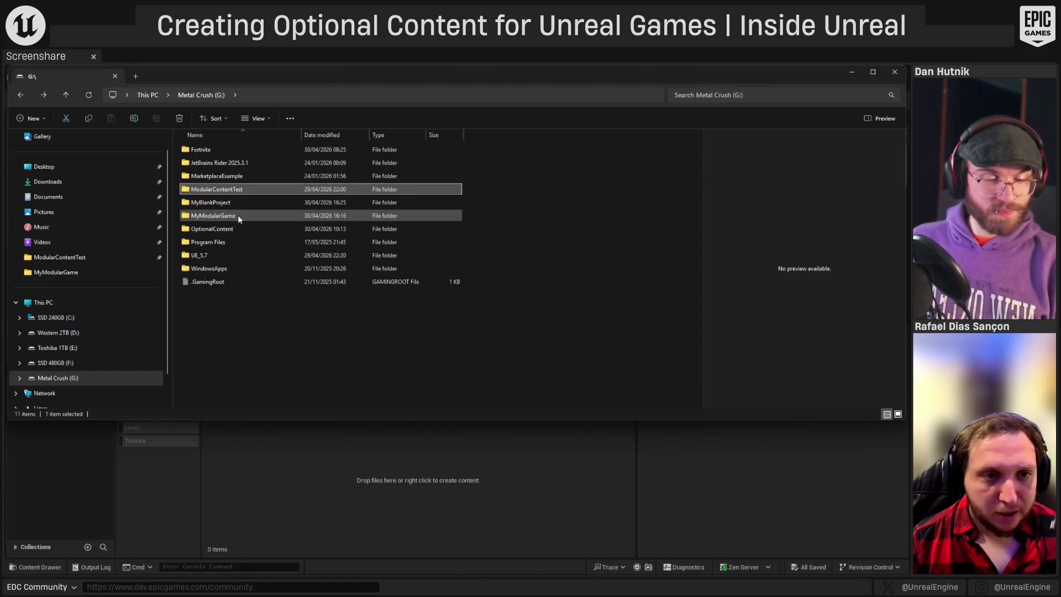
double_click(232, 215)
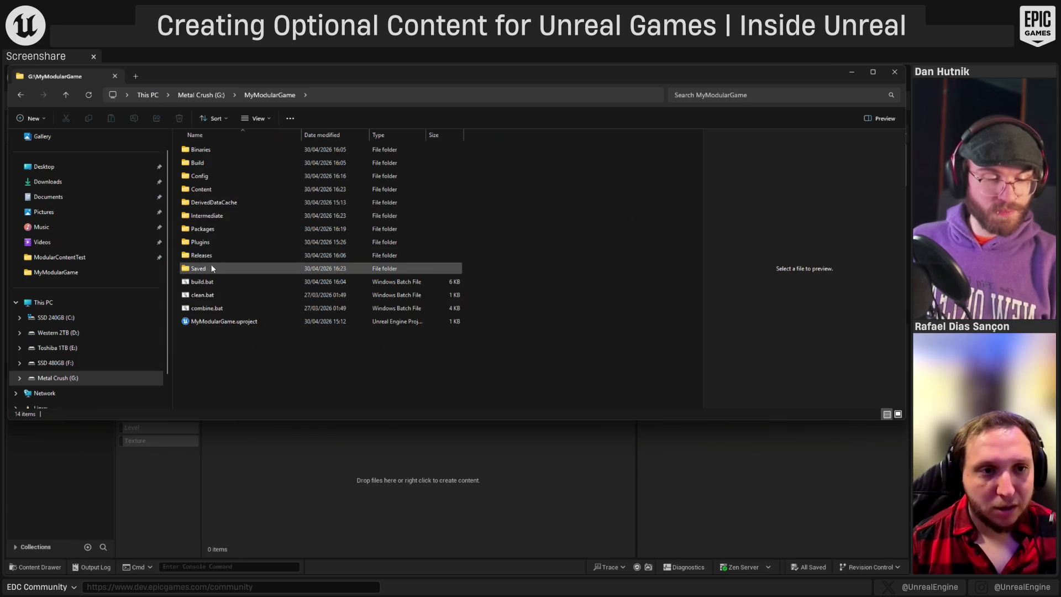
double_click(200, 242)
mouse_move(335, 281)
left_mouse_down()
mouse_move(233, 180)
mouse_move(219, 151)
left_mouse_up()
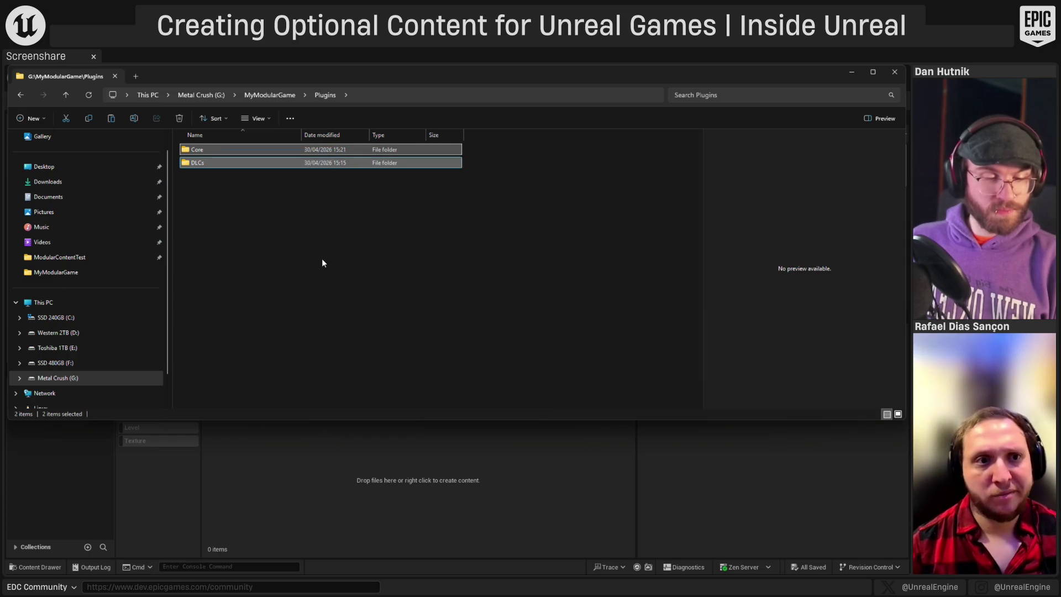
- Create a Plugins folder in MyBlankProject and paste the Core and DLCs folders into it
key("alt+Left")
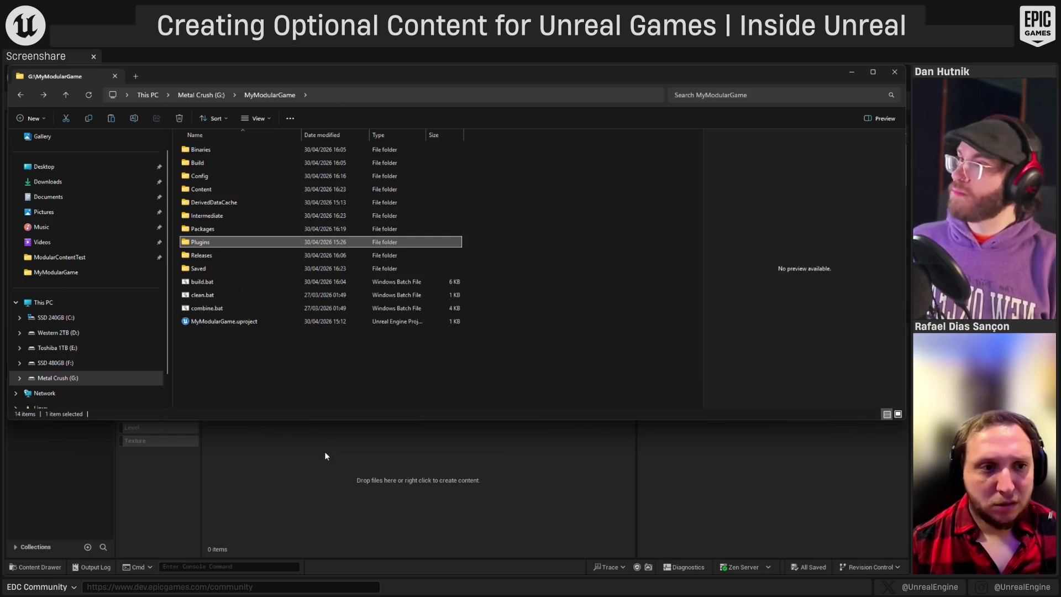
key("alt+Left")
double_click(208, 203)
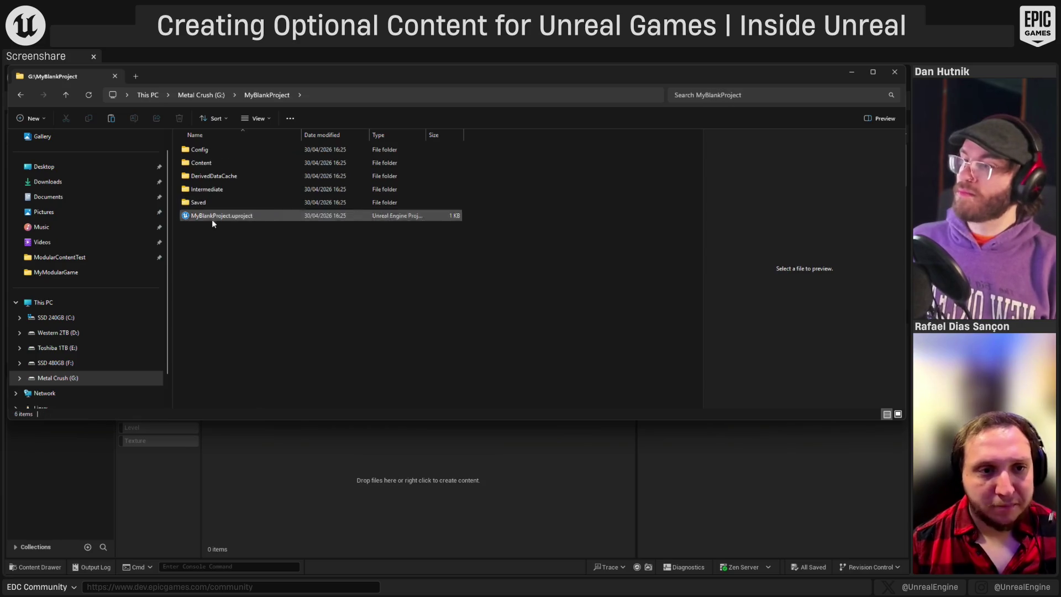
right_click(220, 249)
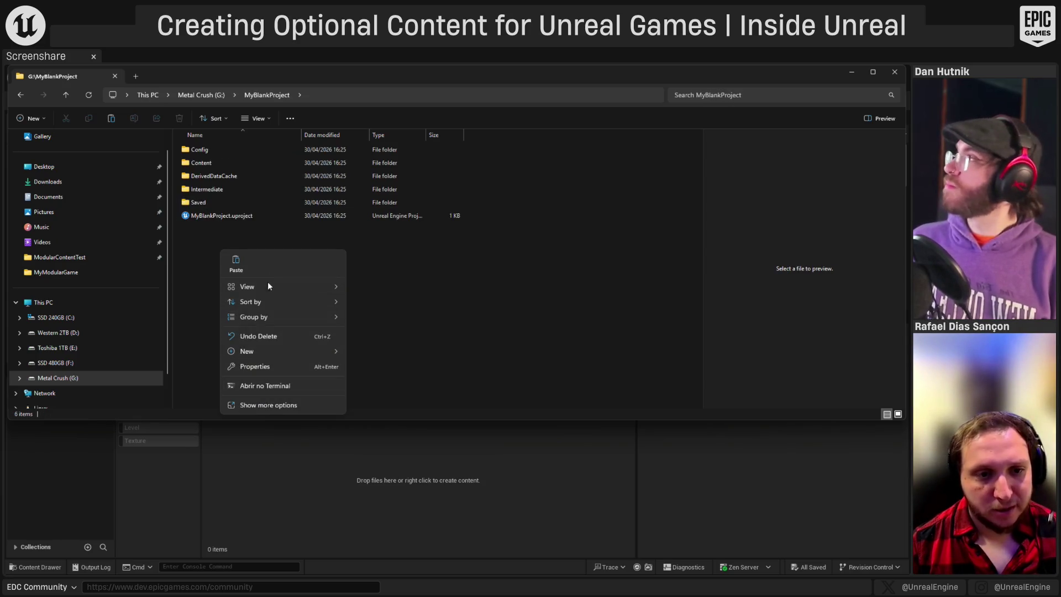
mouse_move(282, 351)
left_click(385, 354)
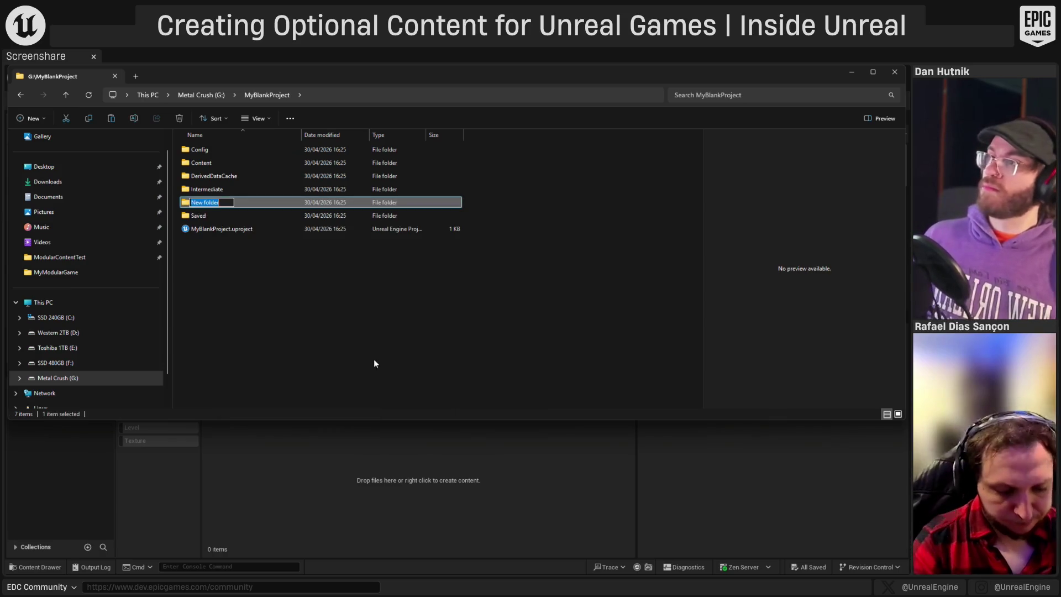
type("Plugins")
key("Return")
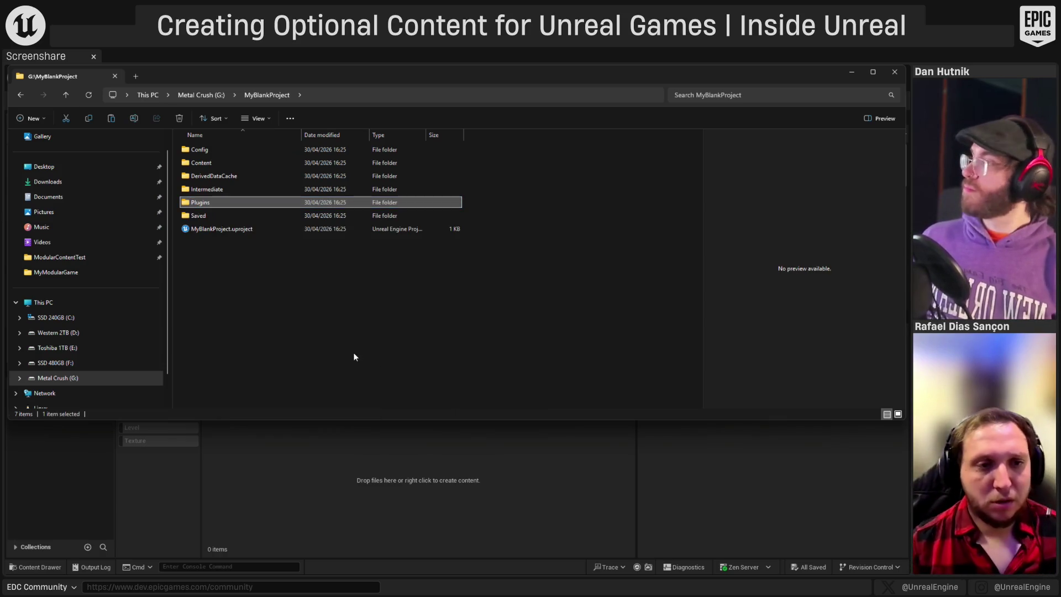
double_click(215, 203)
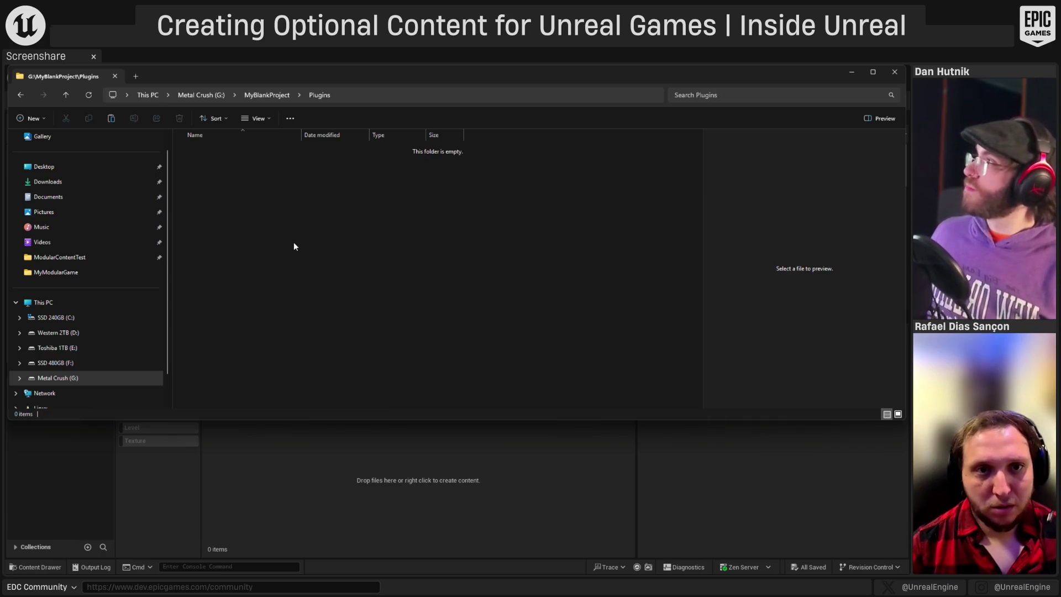
key("ctrl+v")
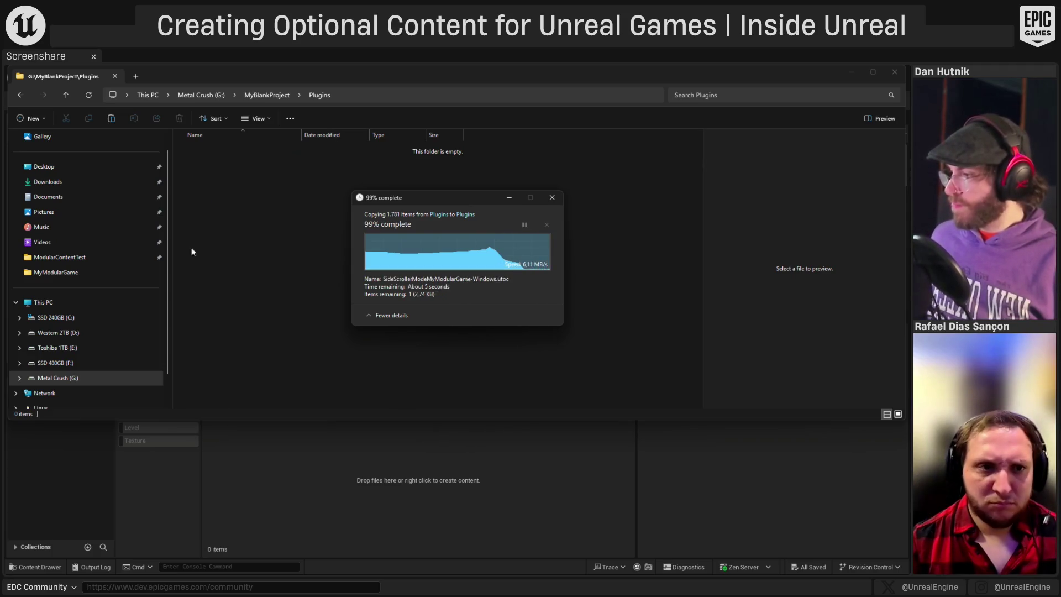
- In the copied DLCs folder, delete CombatMode and PlatformingMode, keeping only SideScrollerMode
double_click(220, 164)
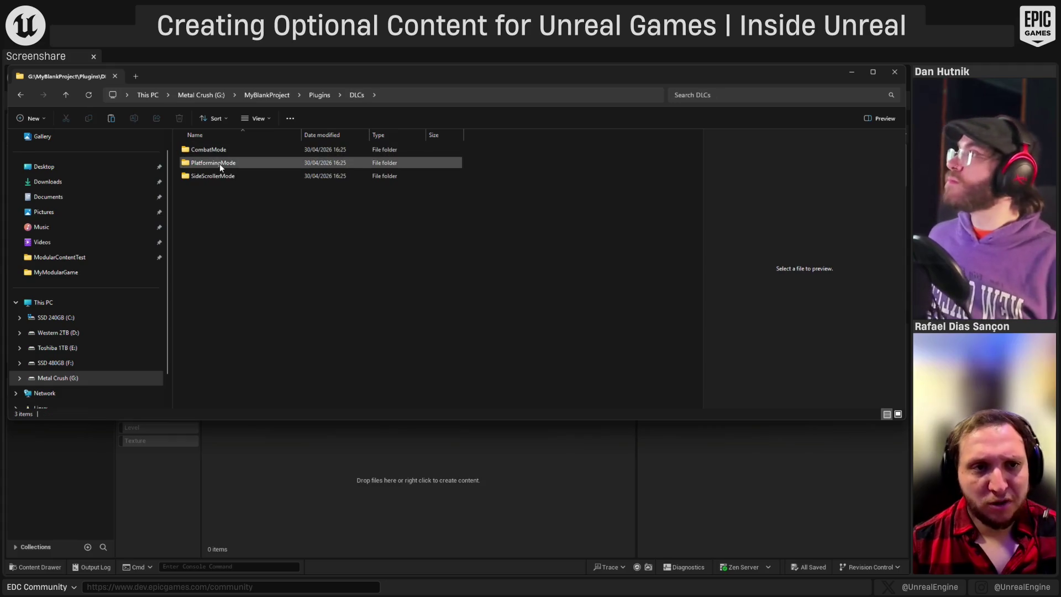
left_click(217, 154)
left_click(214, 177, "ctrl")
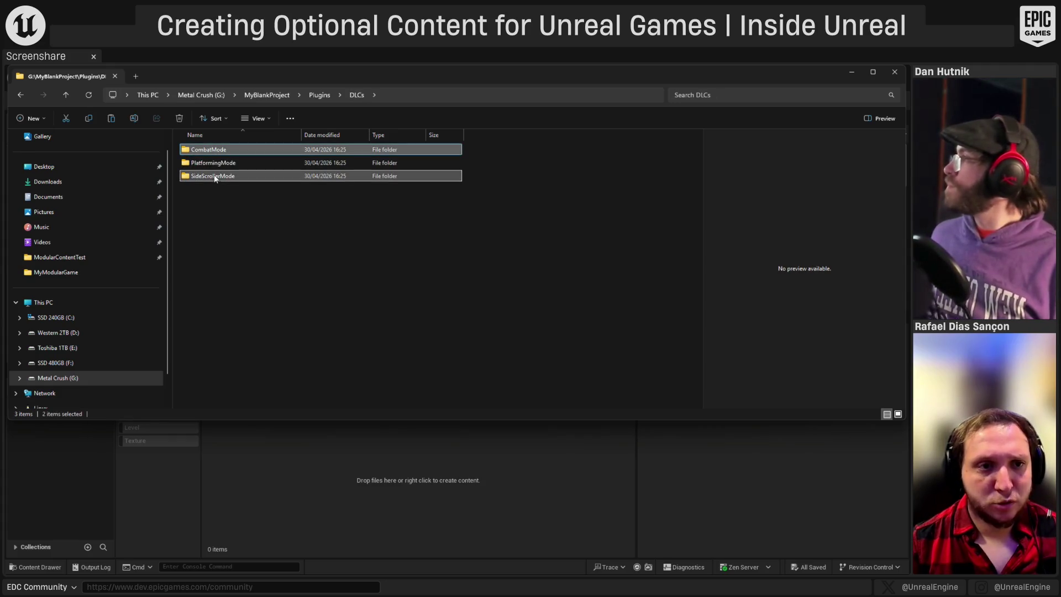
left_click(212, 164)
left_click(217, 150, "ctrl")
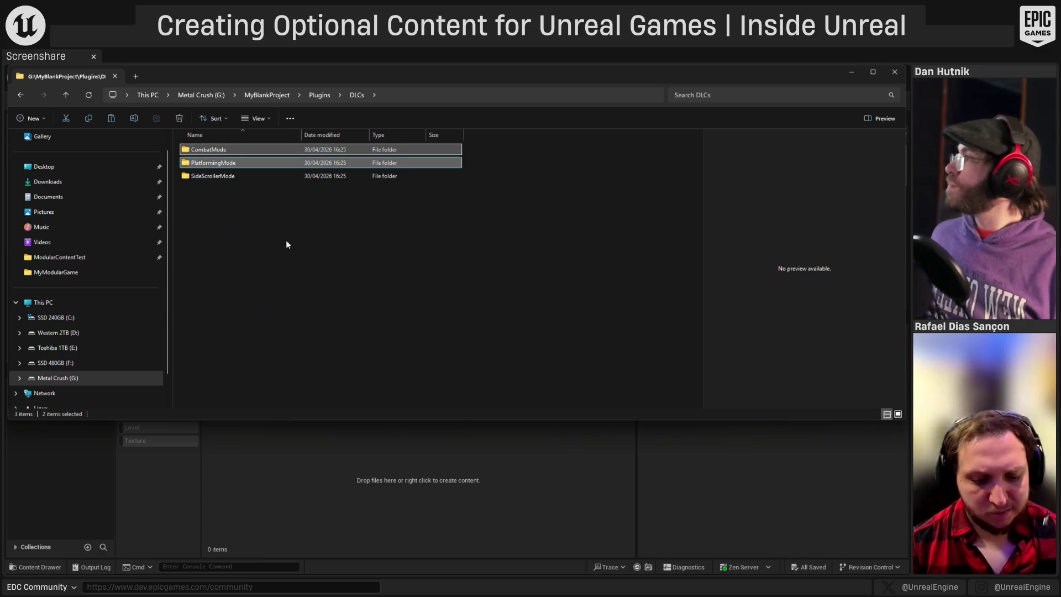
key("Delete")
key("Return")
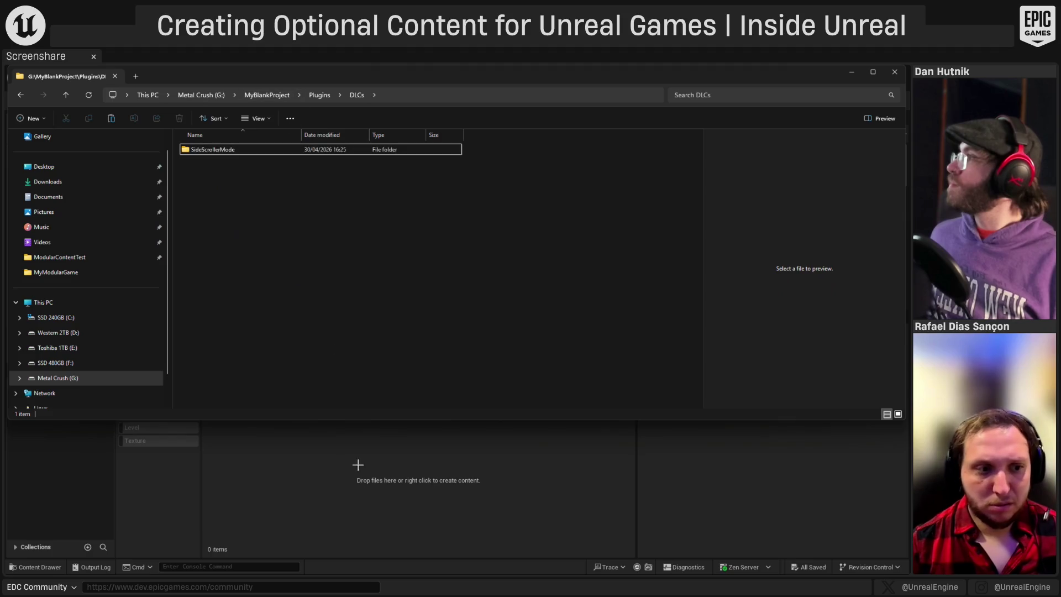
left_click(367, 497)
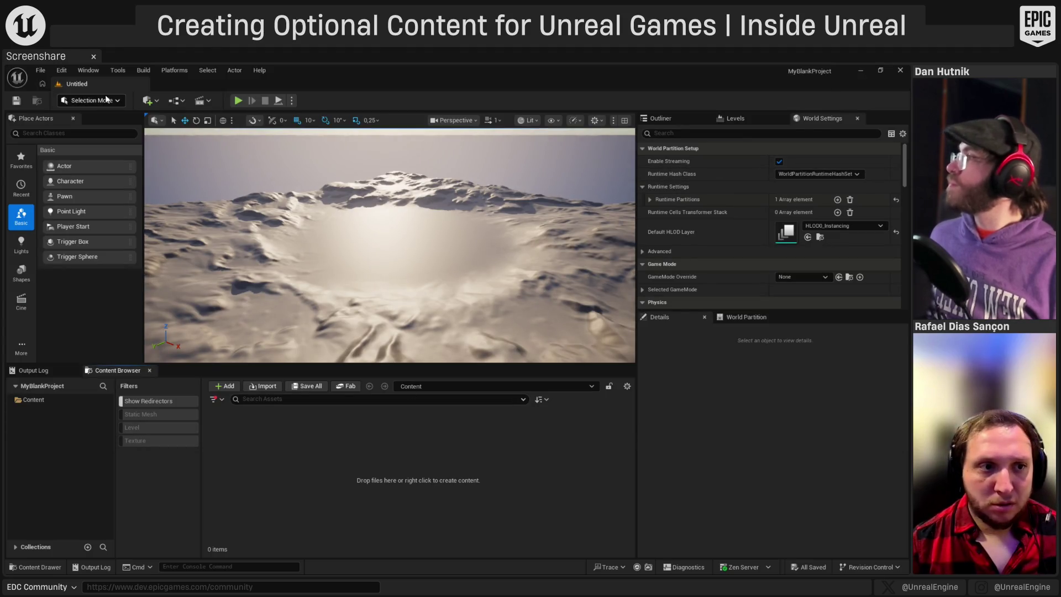
- Review the project's installed plugins list under Edit > Plugins
left_click(59, 71)
left_click(96, 229)
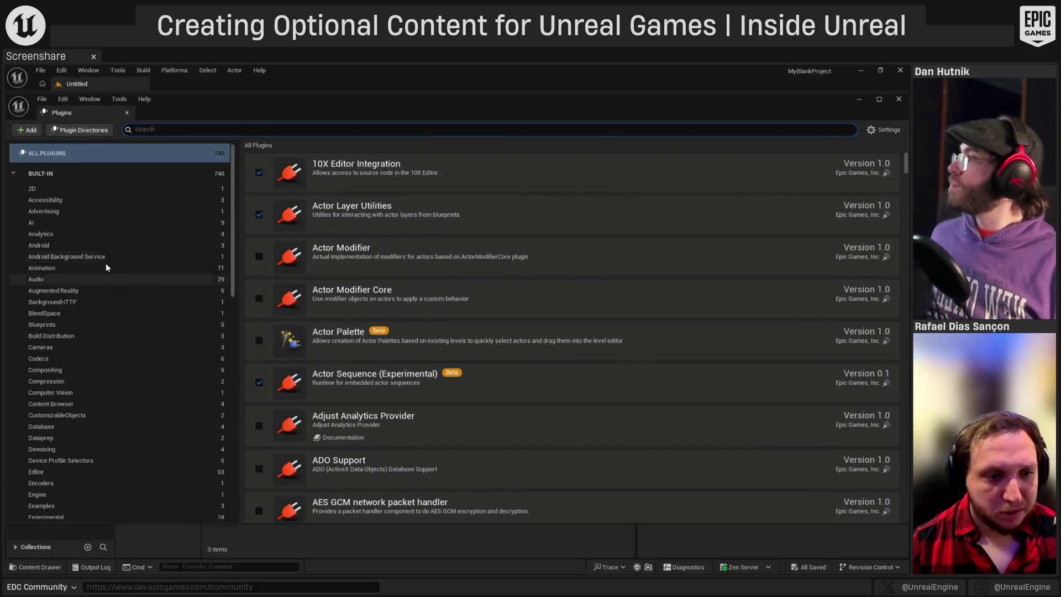
scroll(548, 239, "down", 5)
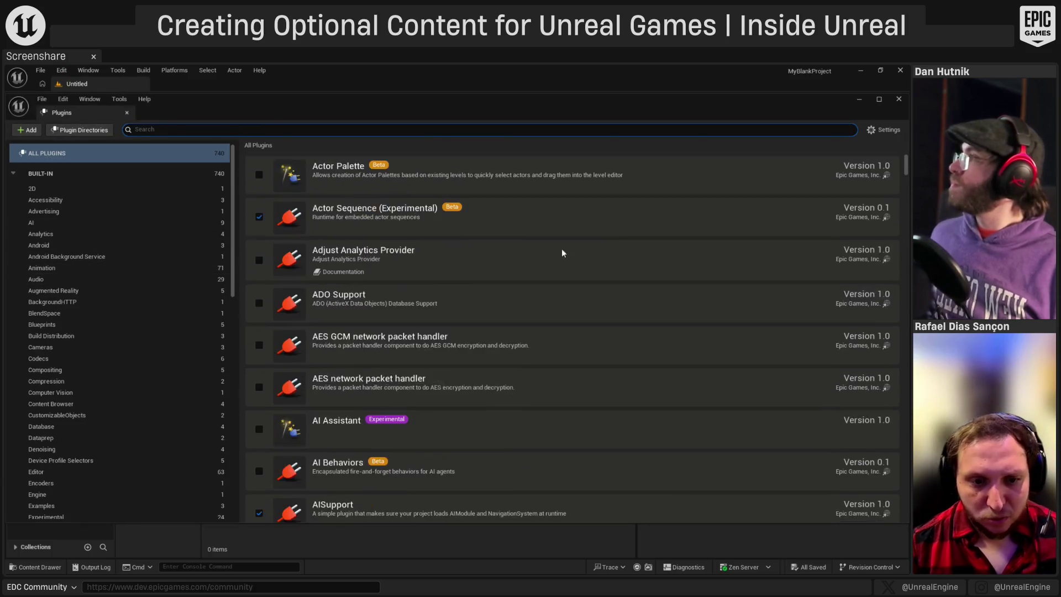
scroll(618, 250, "down", 8)
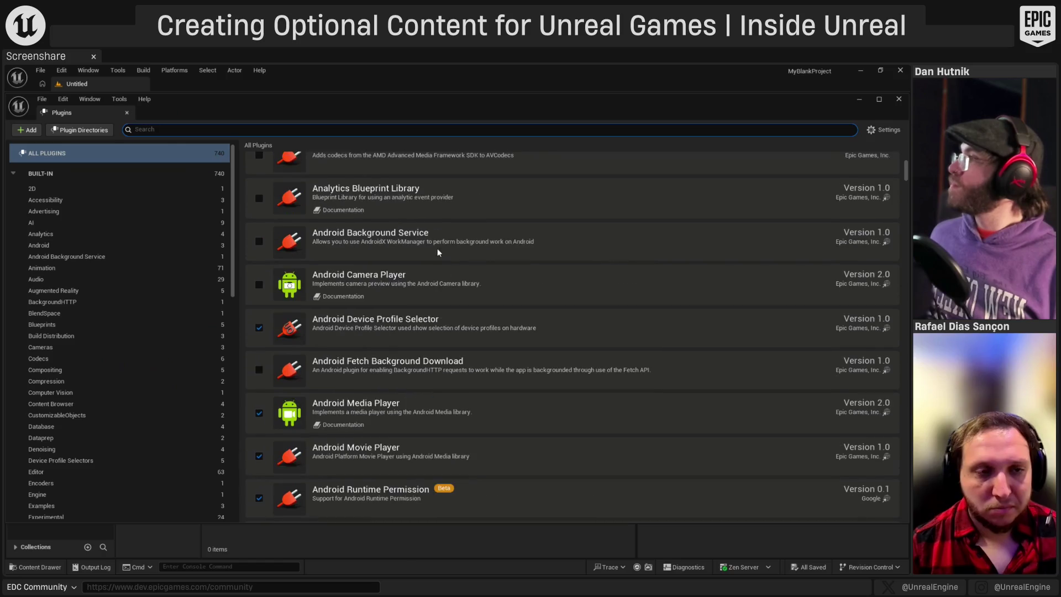
scroll(513, 254, "up", 6)
scroll(593, 264, "up", 5)
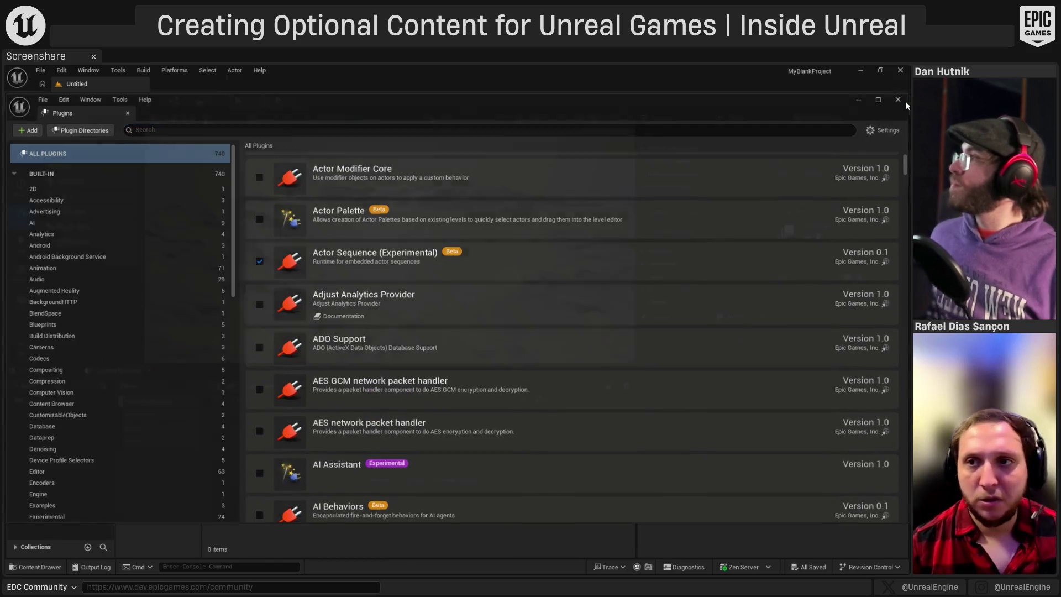
left_click(899, 100)
- Restart the editor with MyBlankProject.uproject and expand Plugins > SideScrollerMode Content
left_click(860, 70)
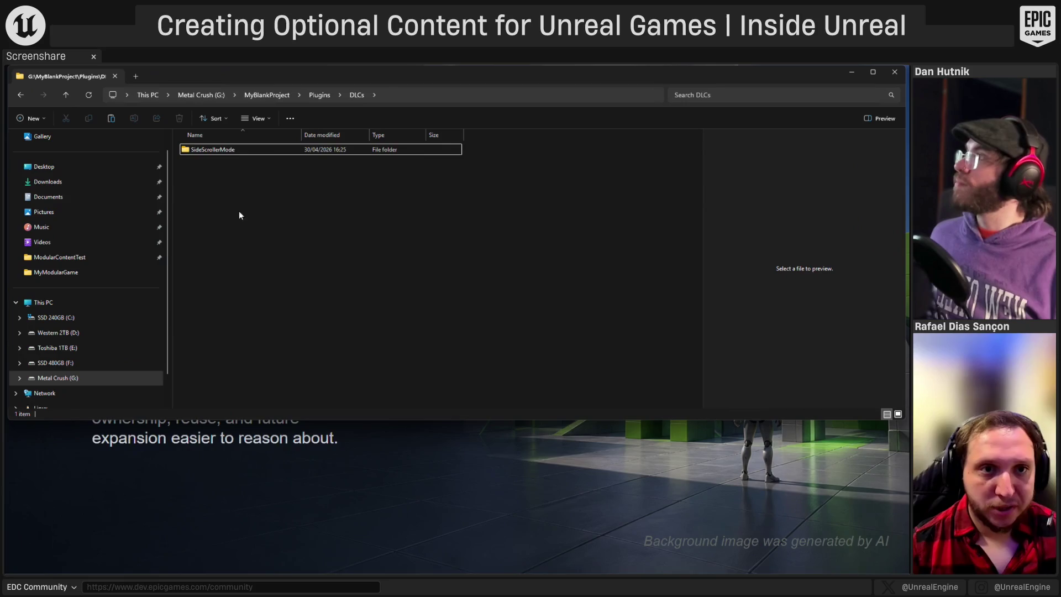
left_click(276, 96)
double_click(206, 230)
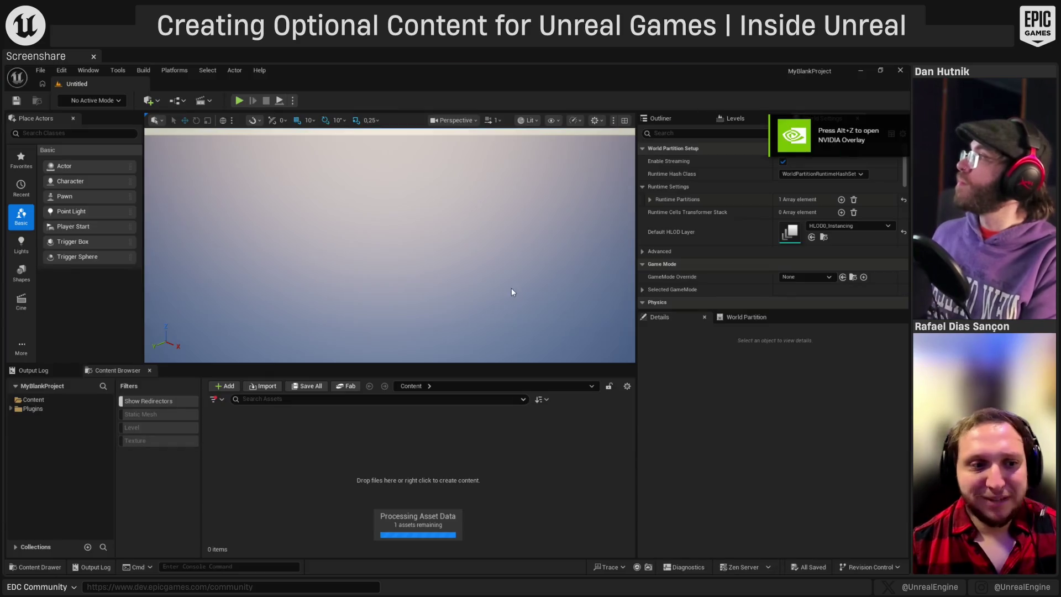
left_click(11, 409)
left_click(59, 417)
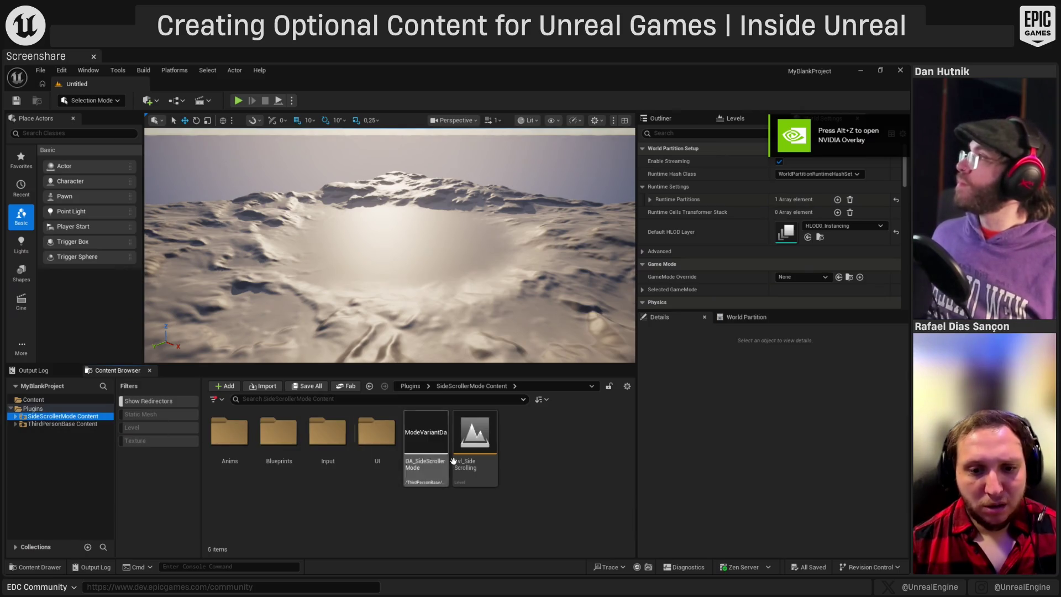
- Open Lvl_SideScrolling, play-test it briefly, stop the session, and minimize the editor
left_click(475, 449)
double_click(475, 449)
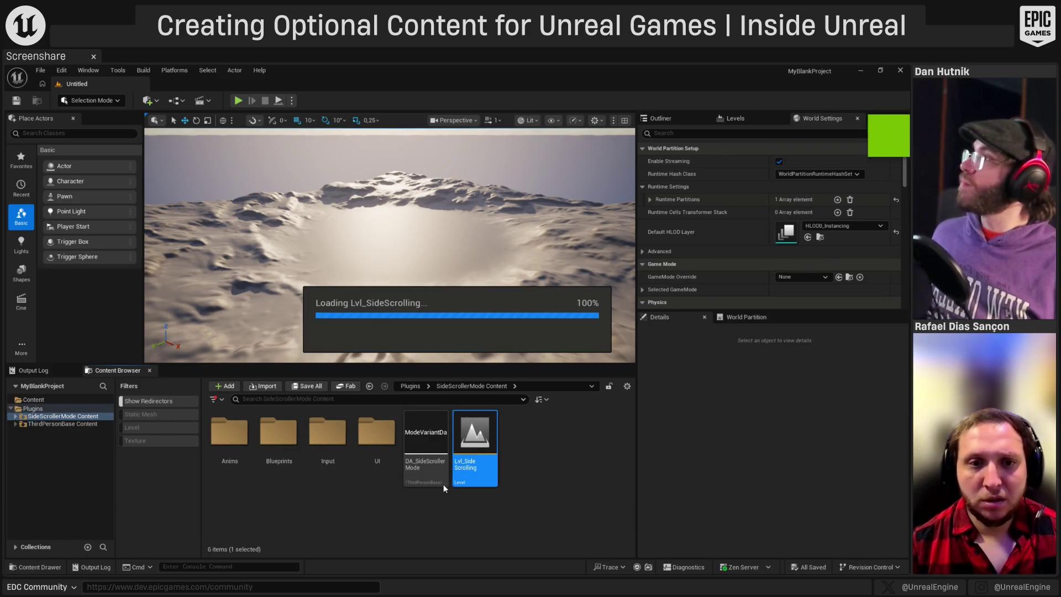
left_click(237, 100)
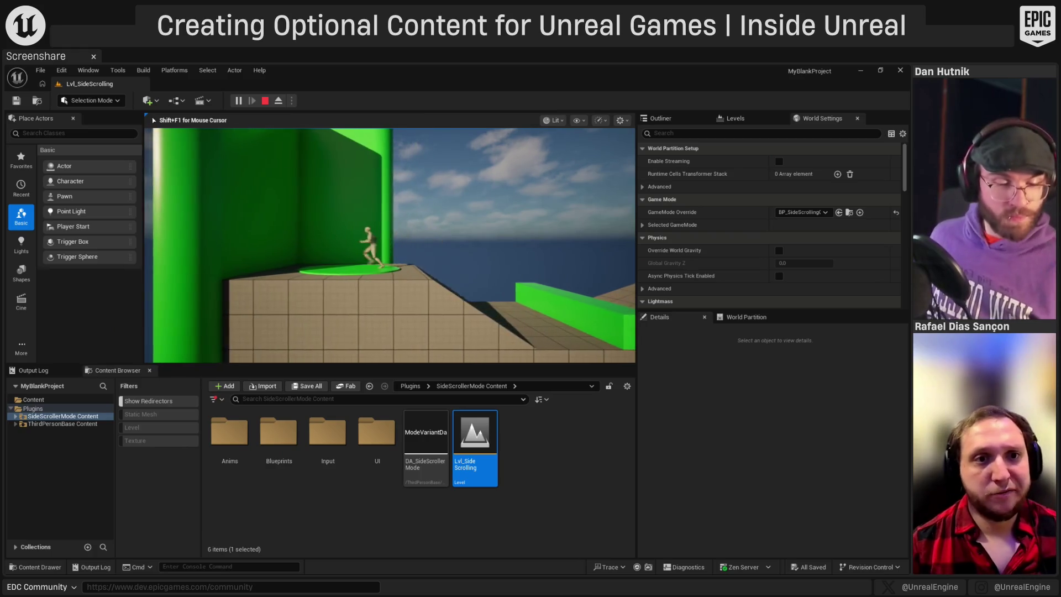
key("Escape")
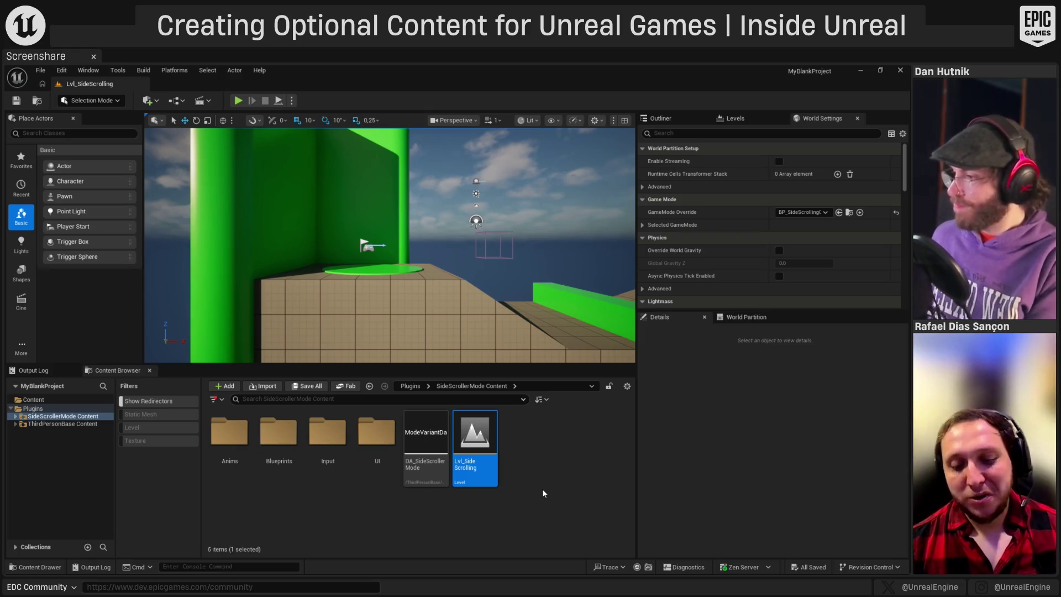
left_click(555, 458)
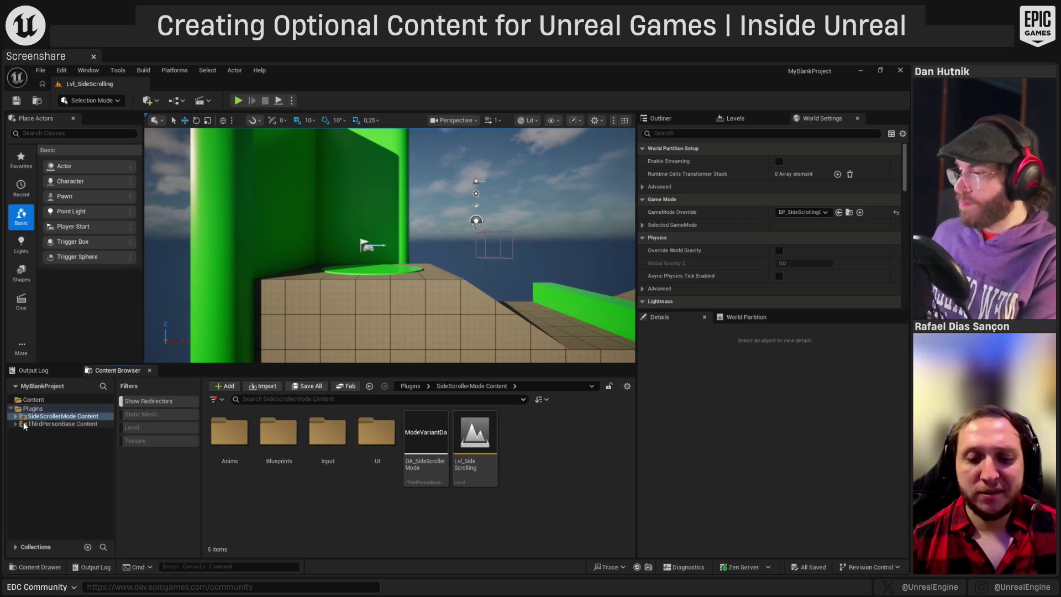
left_click(860, 71)
- Switch back to the slideshow and return to the Live Demo Recap slide
key("alt+Tab")
key("Right")
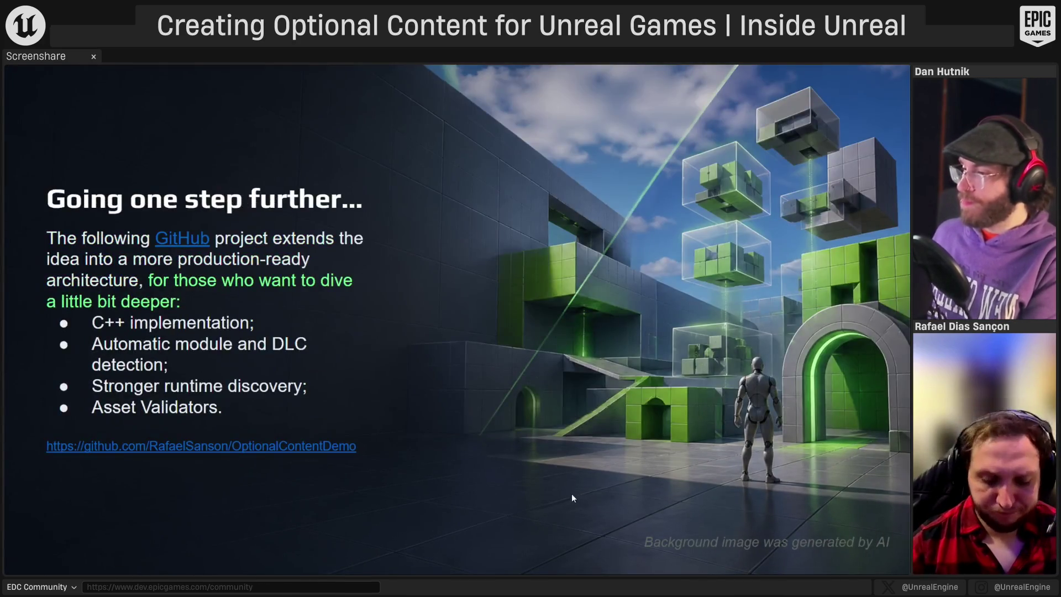
key("Left")
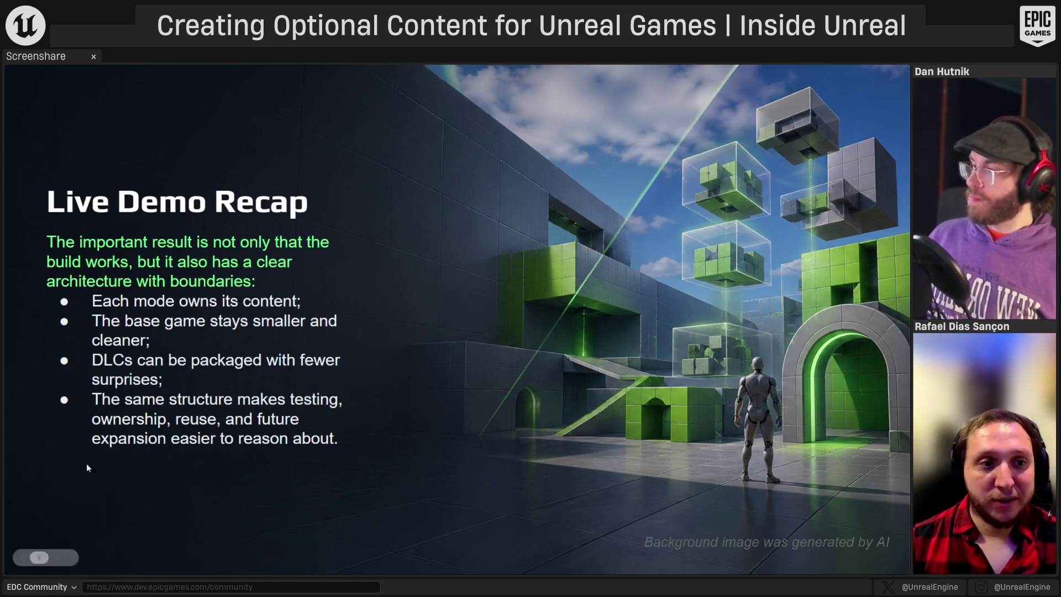
- Advance to slide 9 'Going one step further...', check its GitHub link, and exit the slideshow
left_click(261, 397)
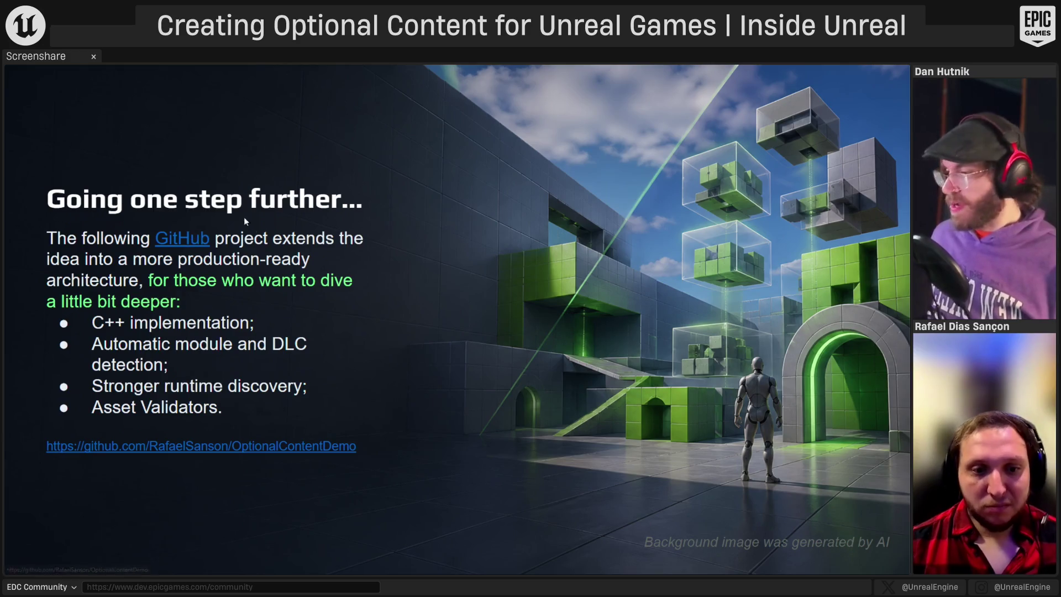
right_click(224, 445)
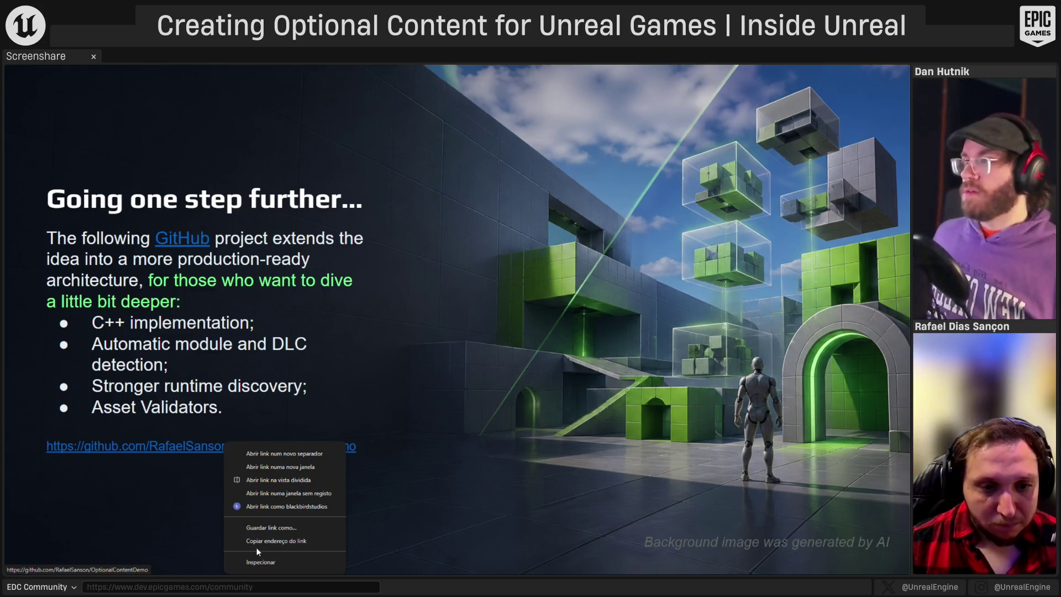
left_click(155, 524)
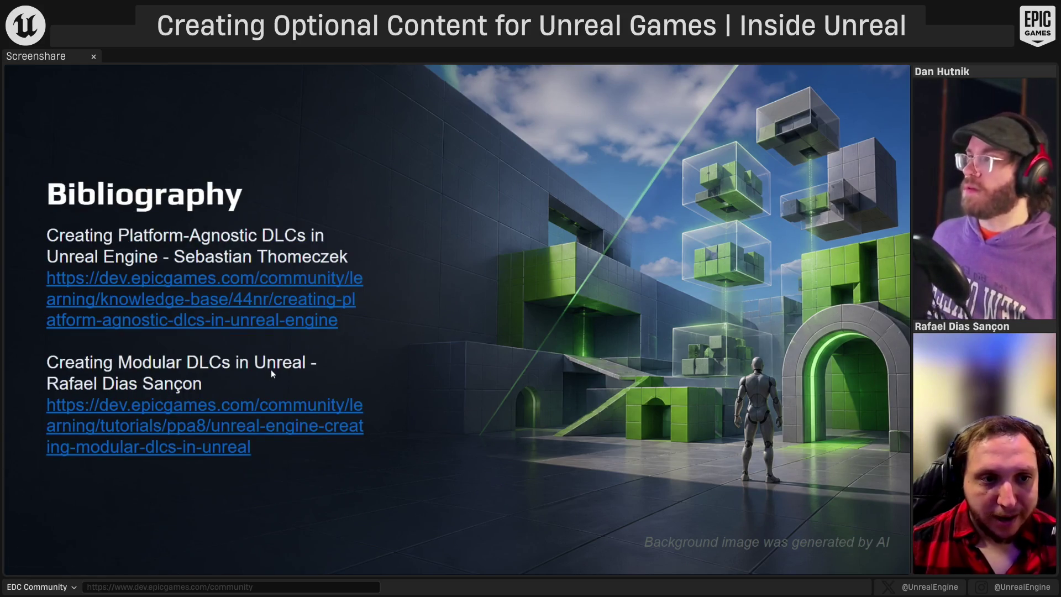
key("Left")
key("Left")
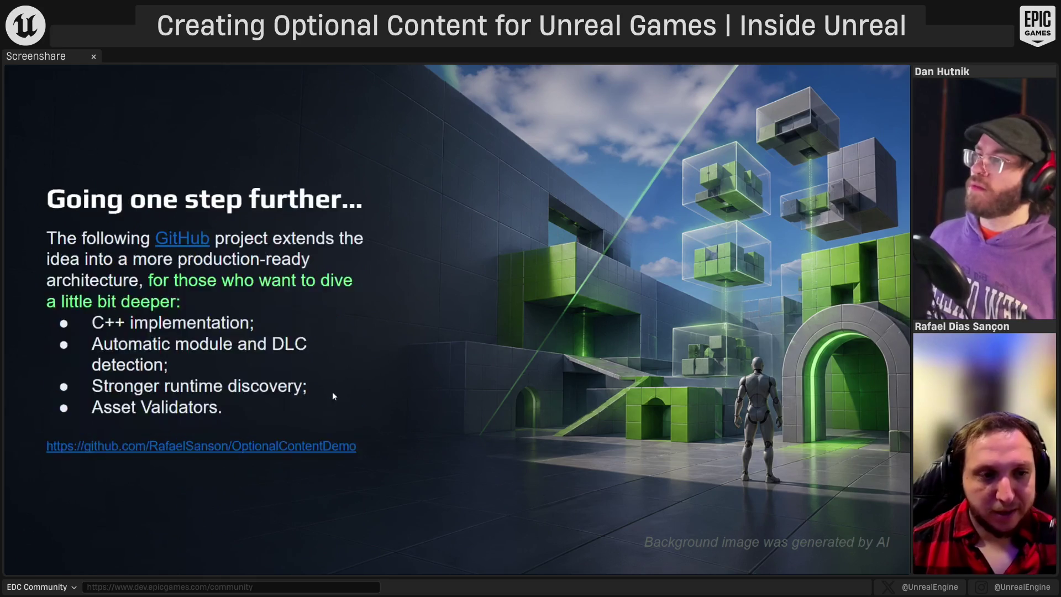
key("Right")
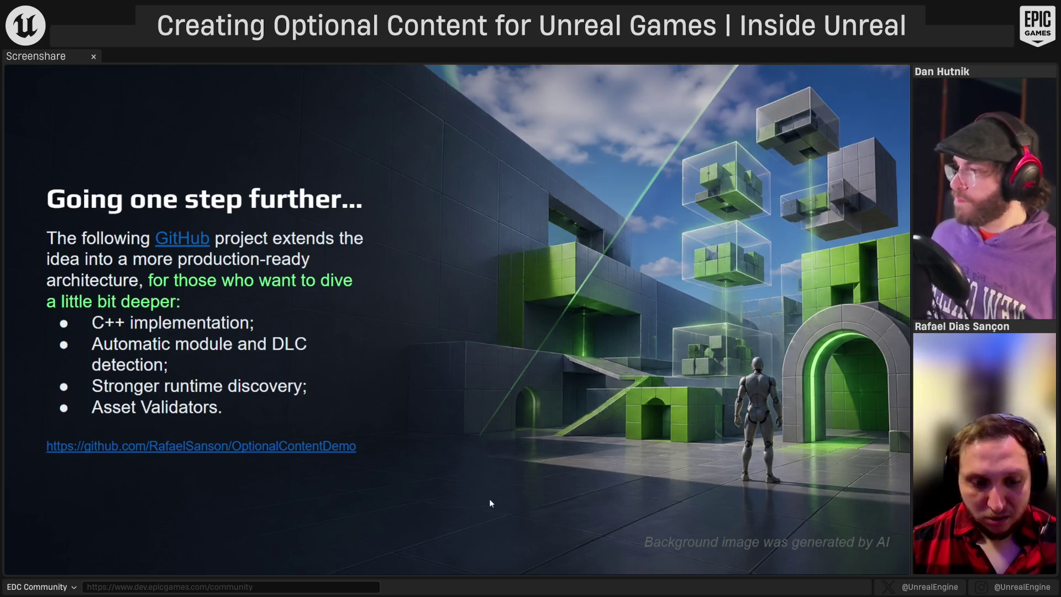
key("Escape")
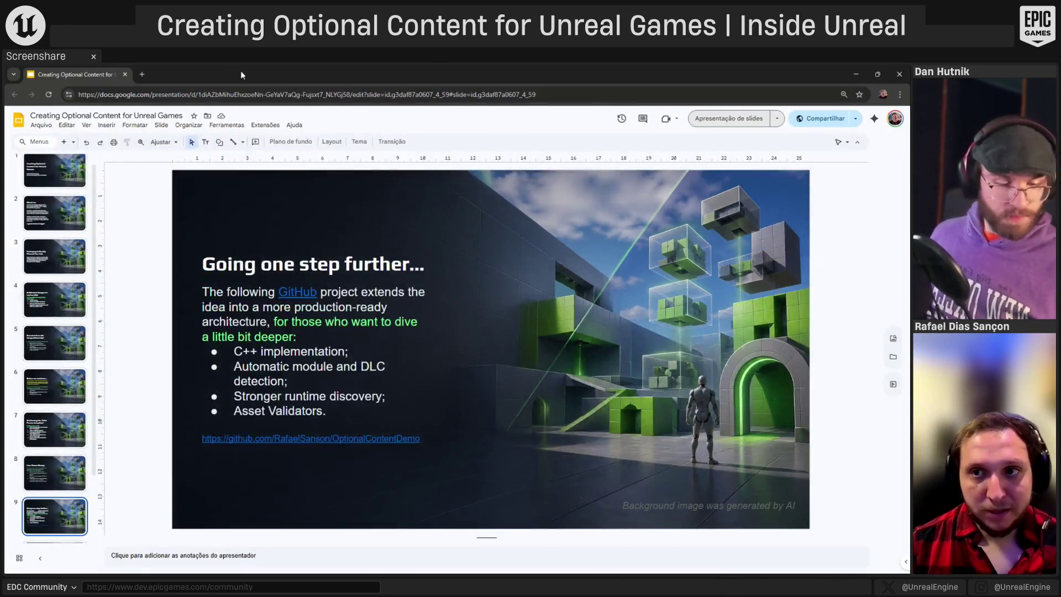
- Copy the deck's anyone-with-the-link viewer link from the Compartilhar sharing settings
left_click(321, 95)
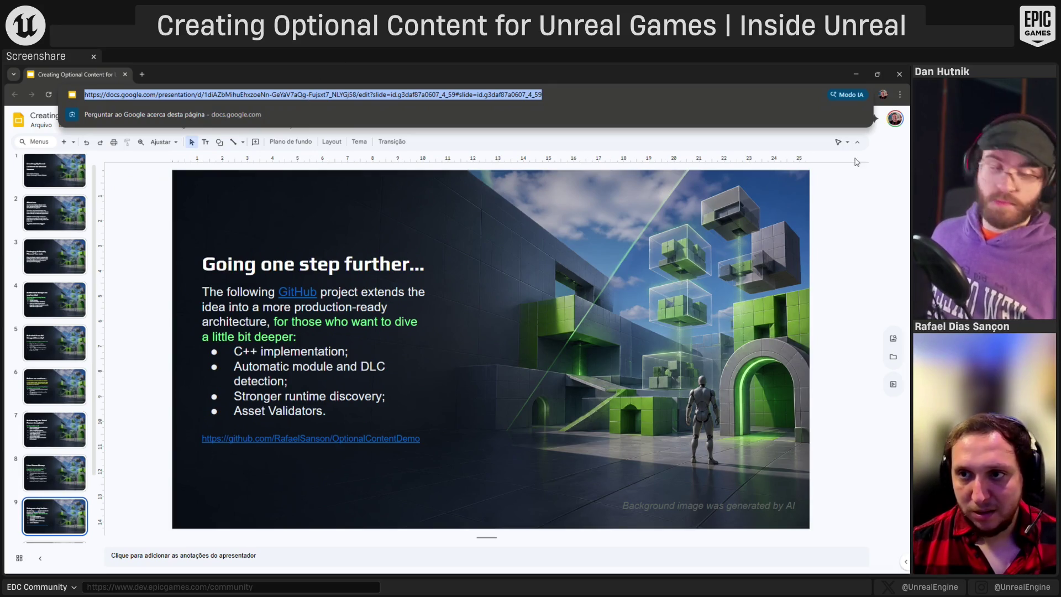
left_click(884, 148)
left_click(857, 119)
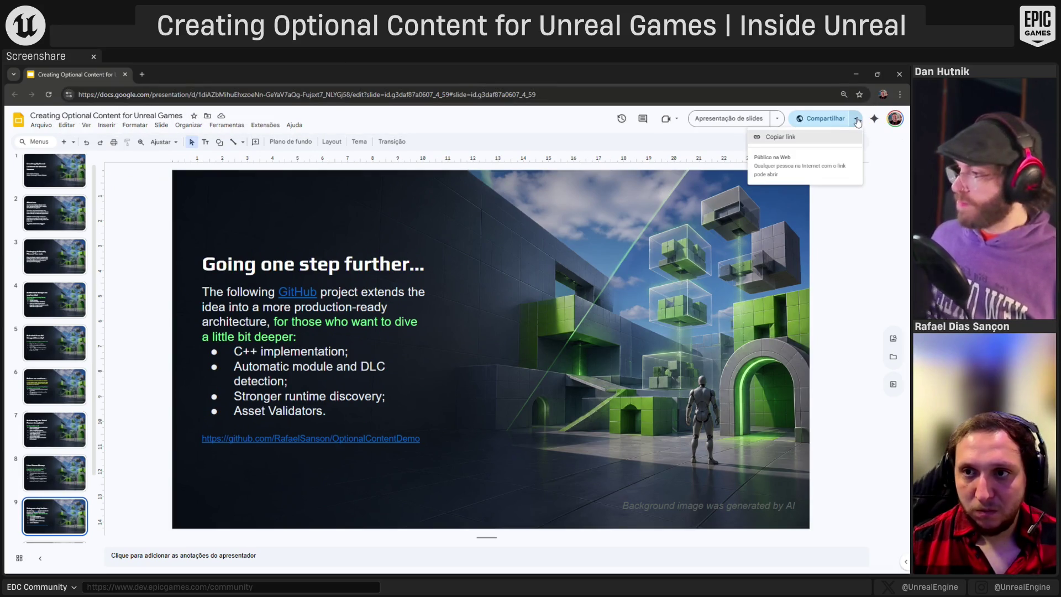
left_click(824, 116)
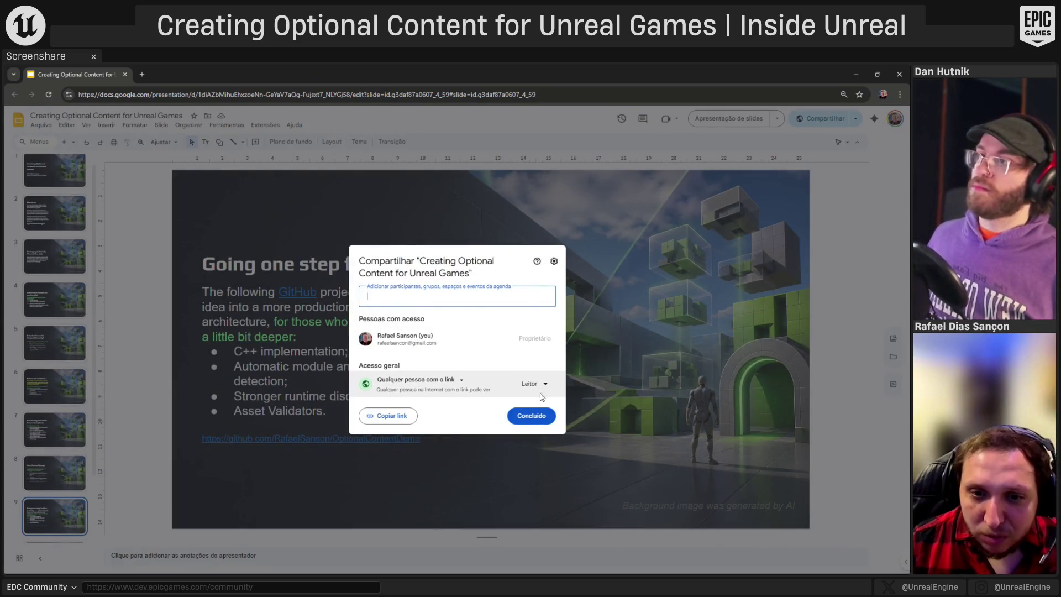
left_click(388, 416)
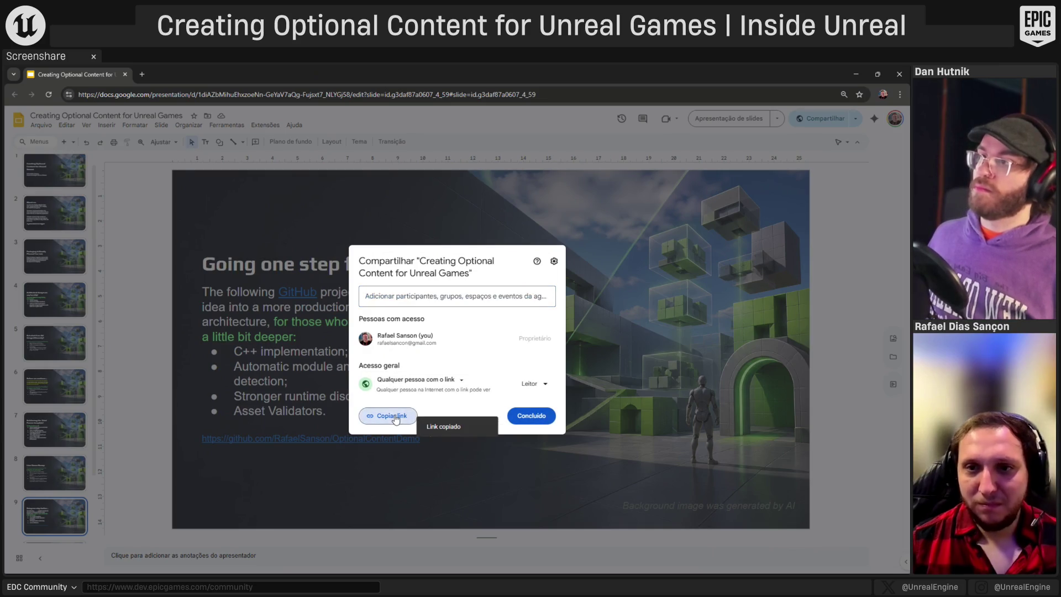
left_click(856, 278)
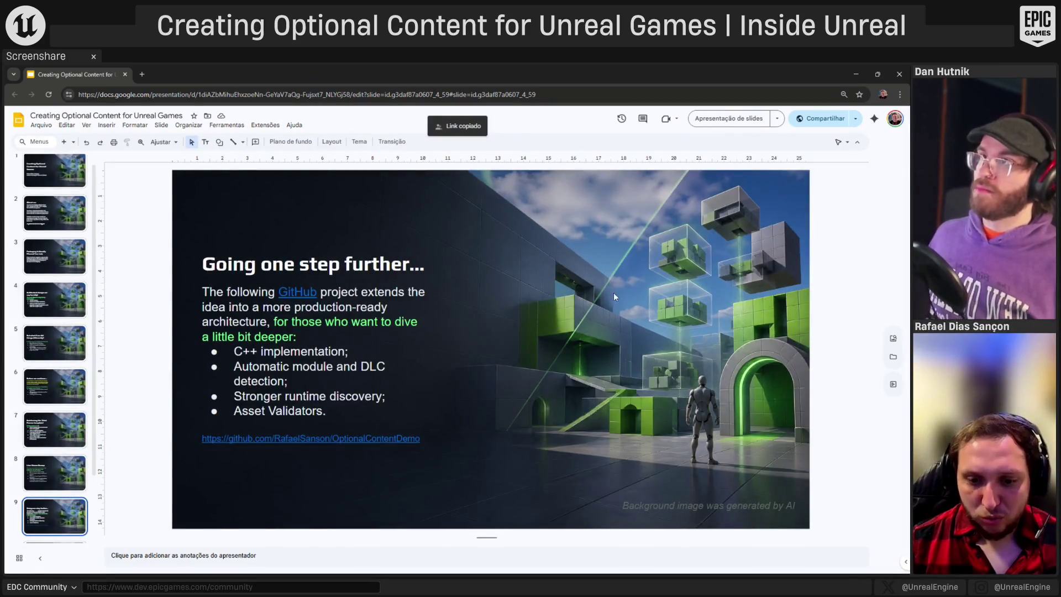
- Switch to the Zoom Workplace meeting window
key("super")
mouse_move(497, 569)
left_click(534, 500)
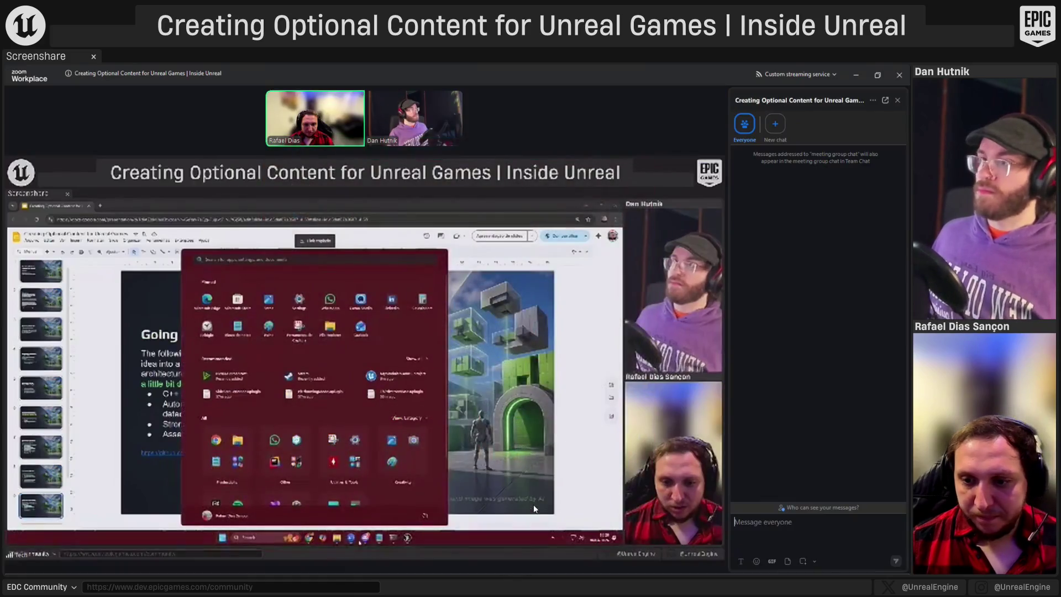
- Post the presentation link and the GitHub OptionalContentDemo link in the Zoom meeting chat
key("ctrl+v")
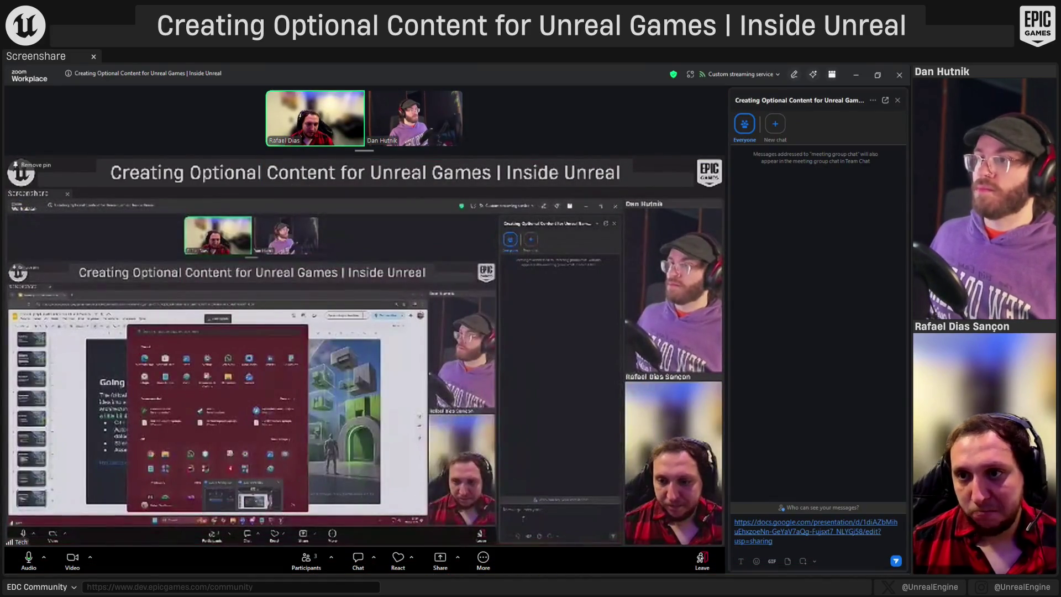
key("Return")
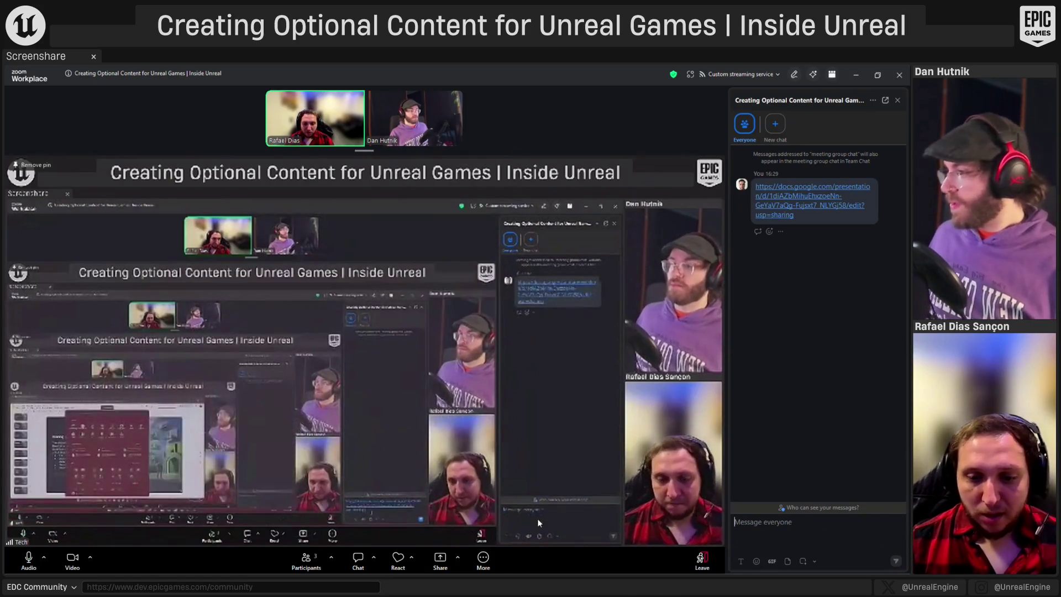
left_click(498, 560)
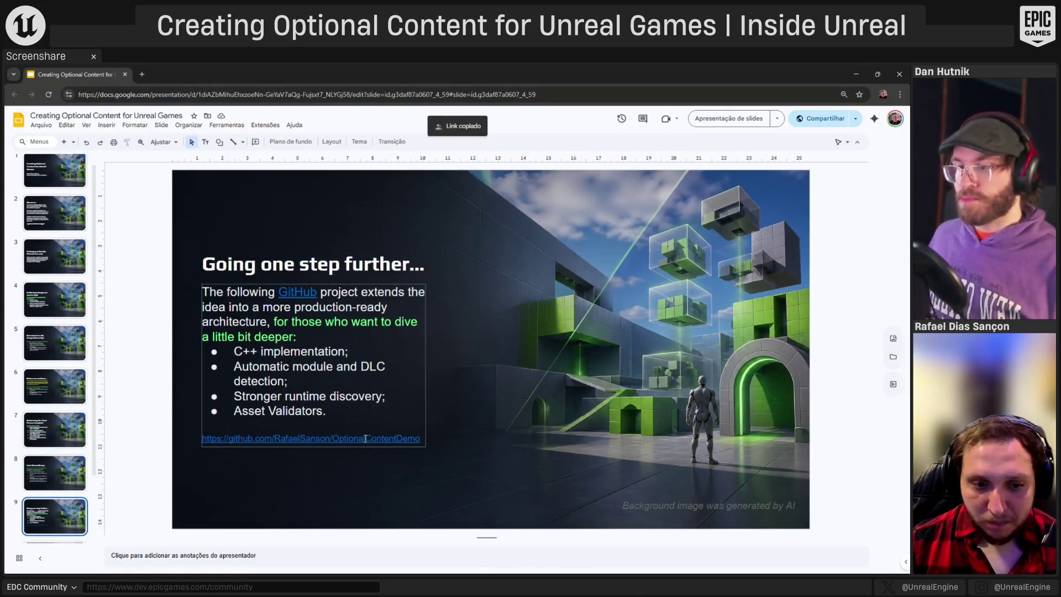
right_click(365, 438)
key("Escape")
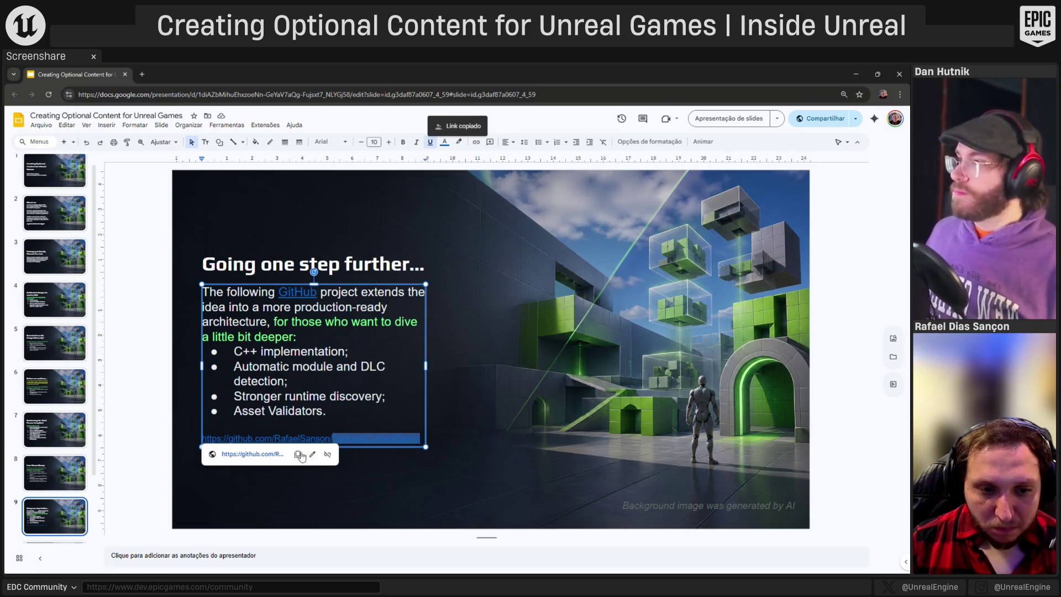
key("alt+Tab")
type("https://github.com/RafaelSanson/OptionalContentDemo")
key("Return")
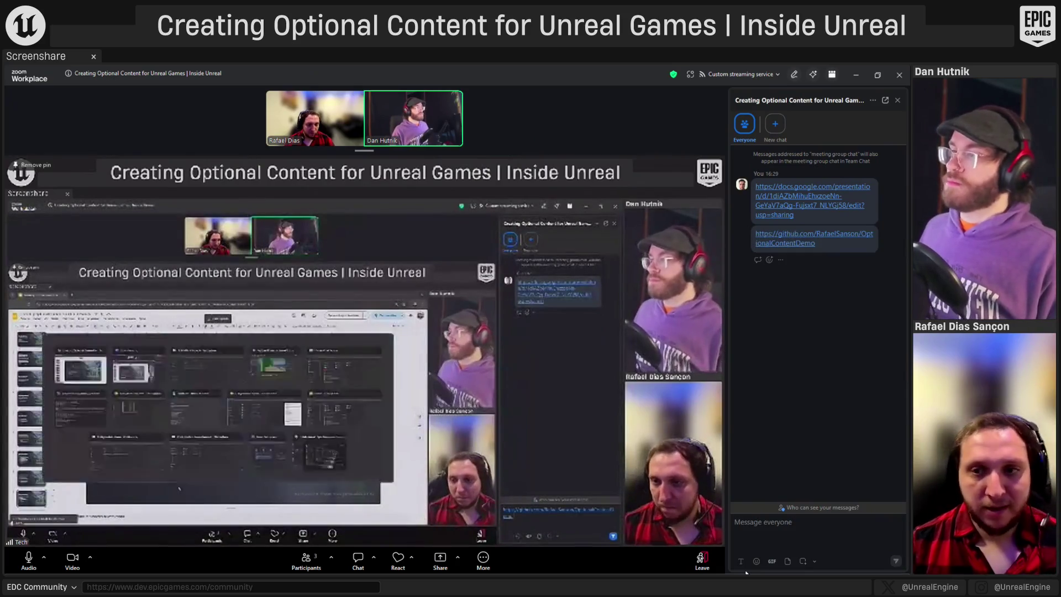
- Return to the slide deck in Chrome, go full screen with F11, and start presenting
key("alt+Tab")
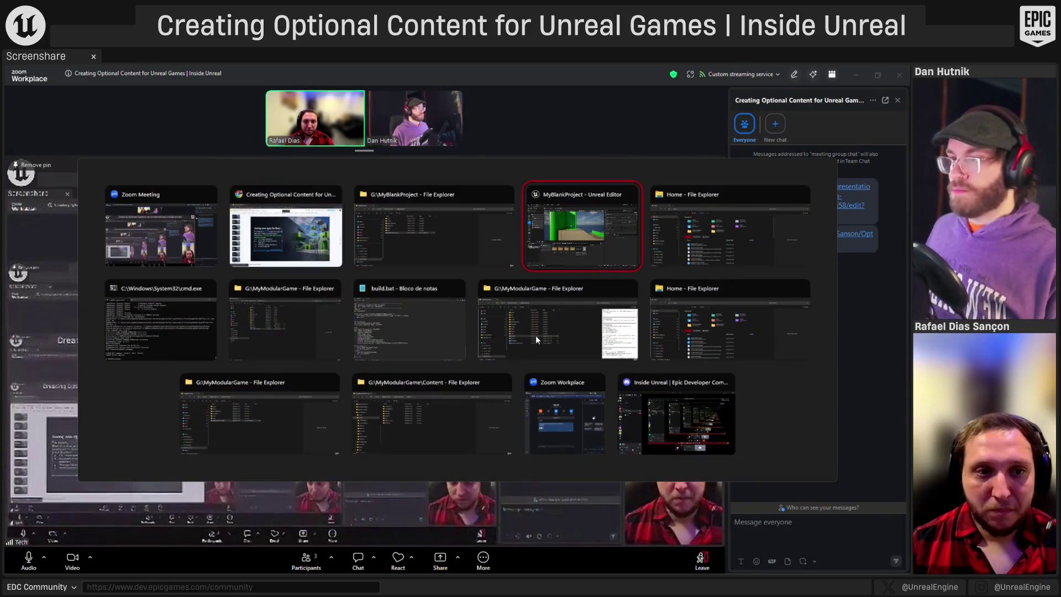
left_click(299, 241)
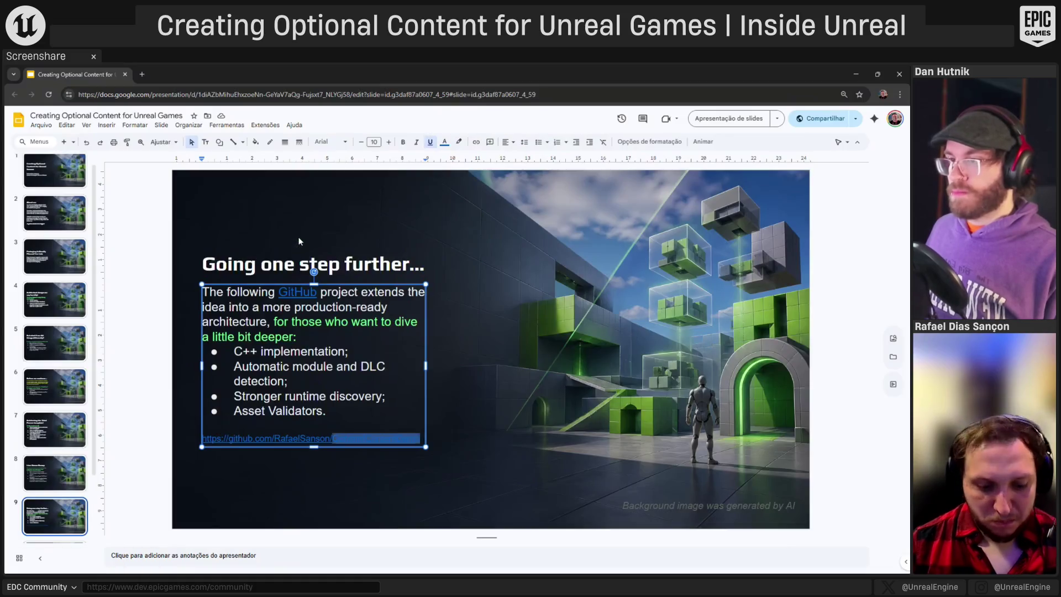
key("F11")
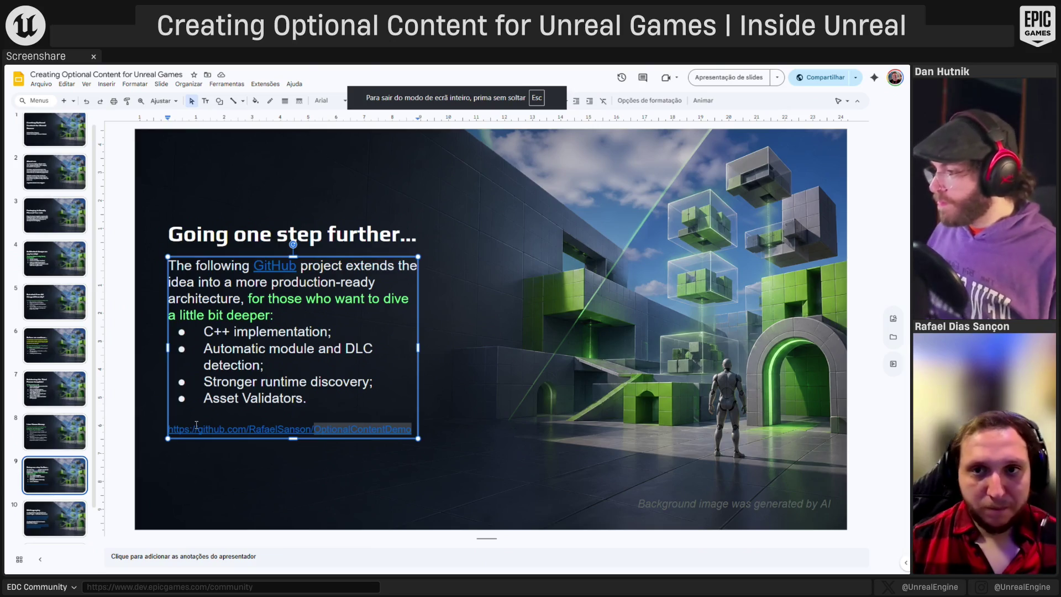
left_click(719, 77)
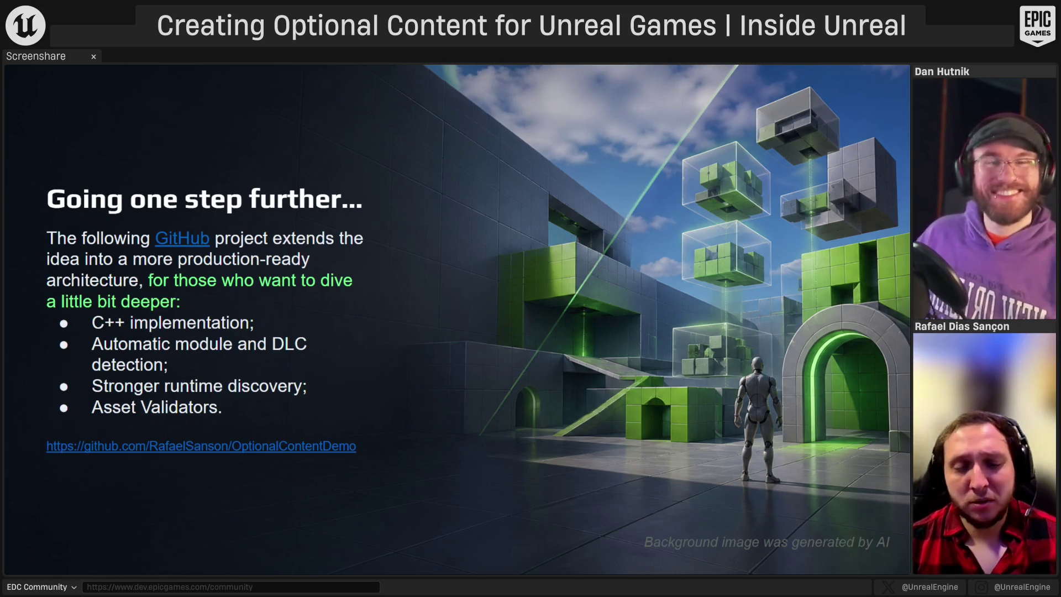
- Advance from 'Going one step further...' to the Bibliography slide
key("Right")
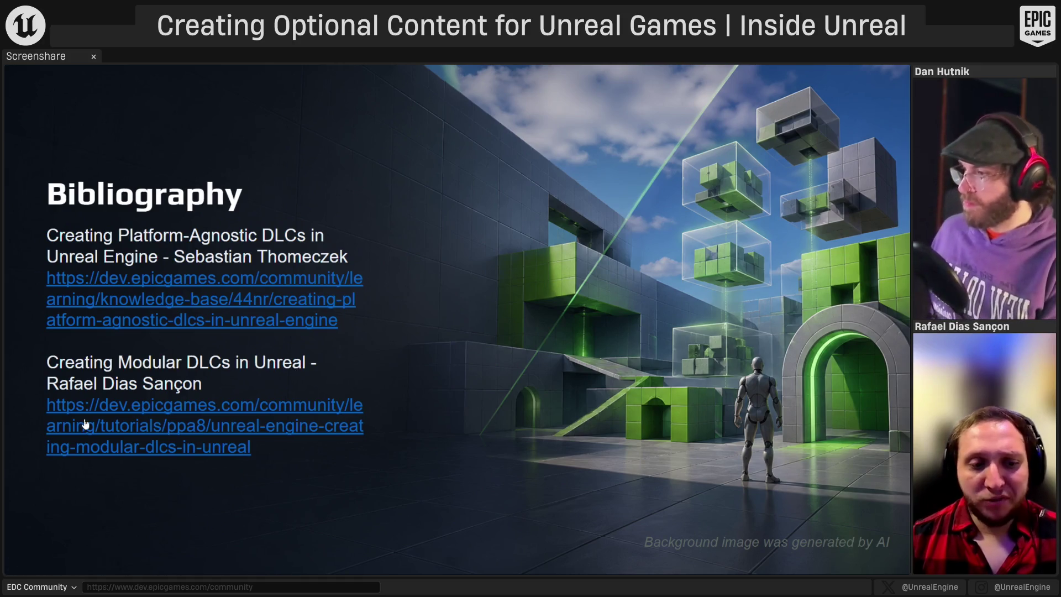
- Advance from the Bibliography slide to the closing 'Q&A' slide
left_click(427, 271)
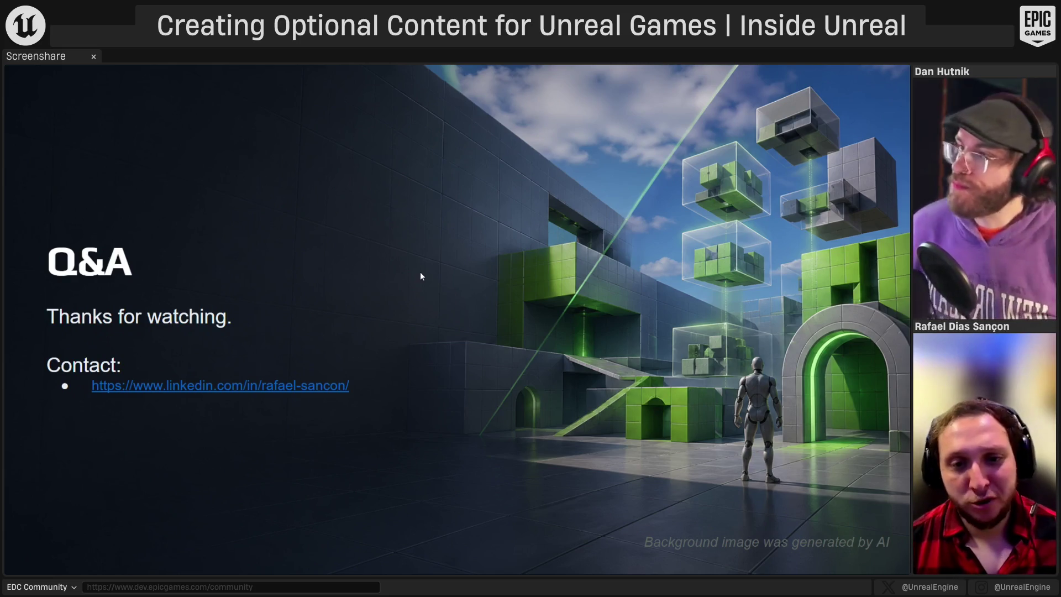
- Leave the slideshow, bring the Unreal Editor back, and bring up Lvl_SideScrolling's asset actions
key("super+e")
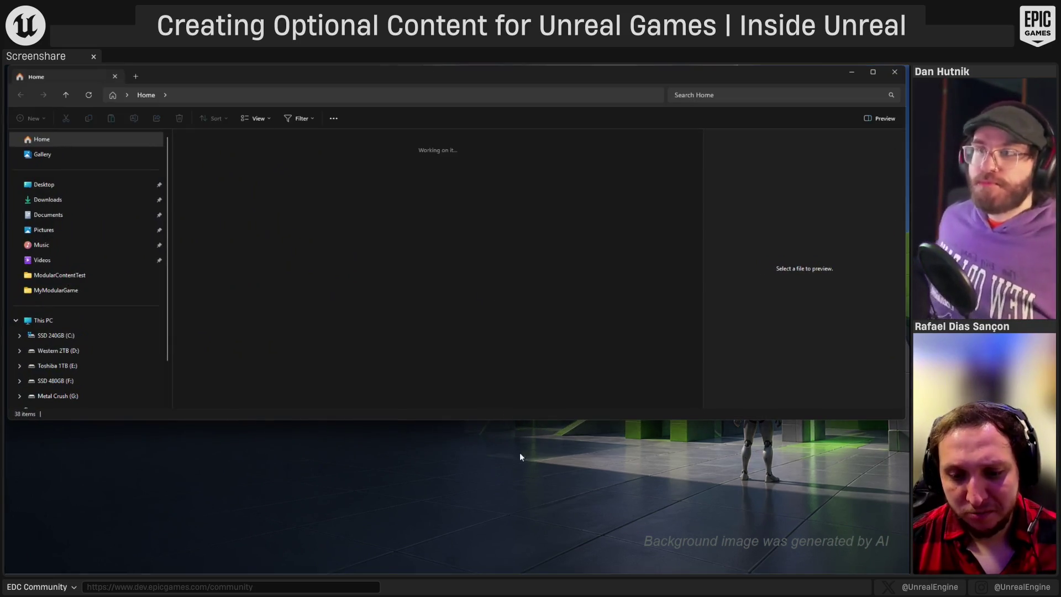
key("super")
key("super")
key("super")
key("super")
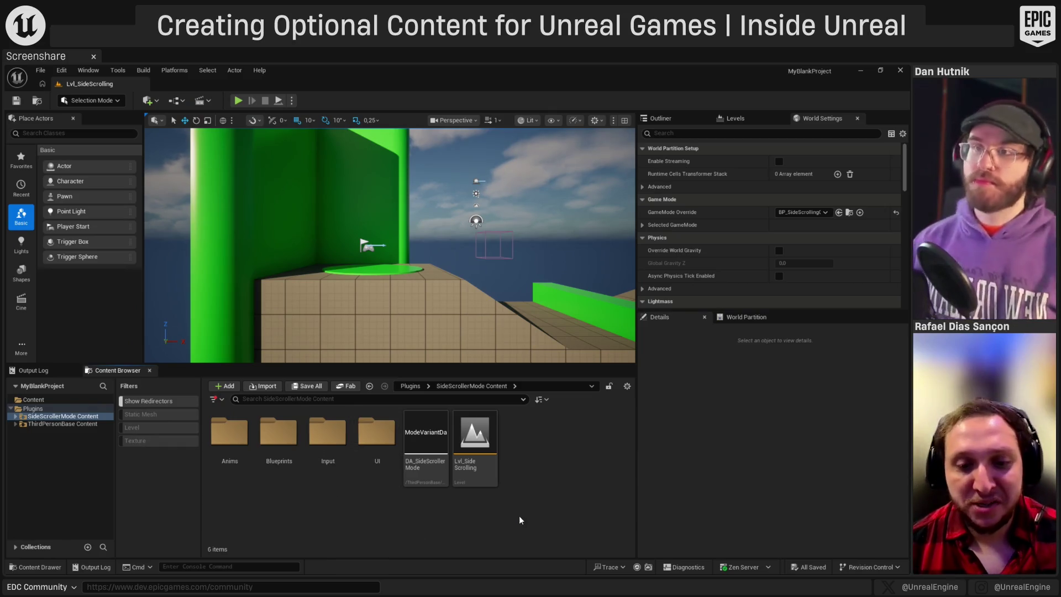
mouse_move(478, 436)
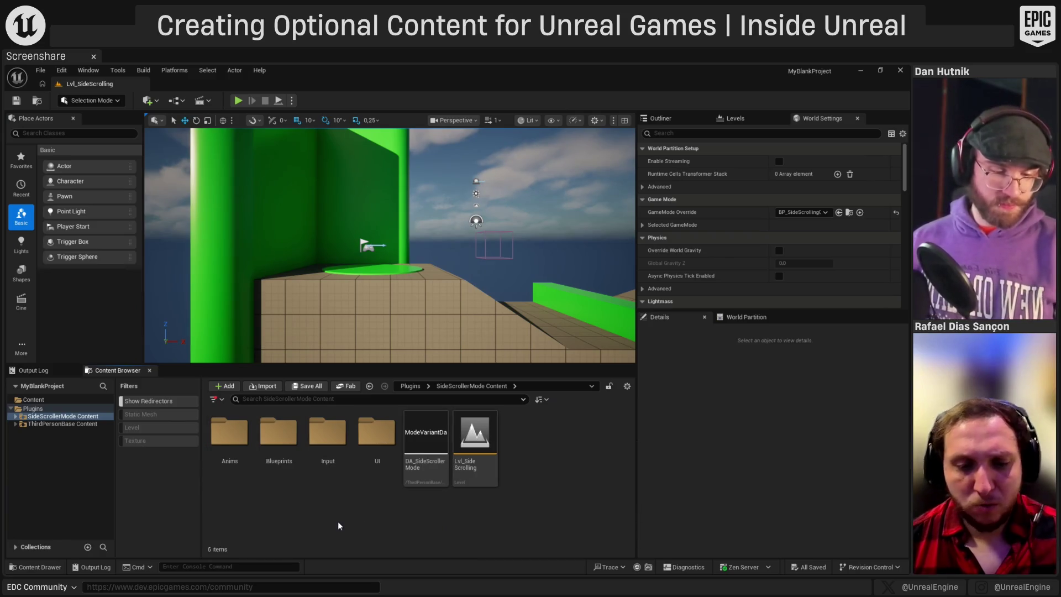
right_click(460, 457)
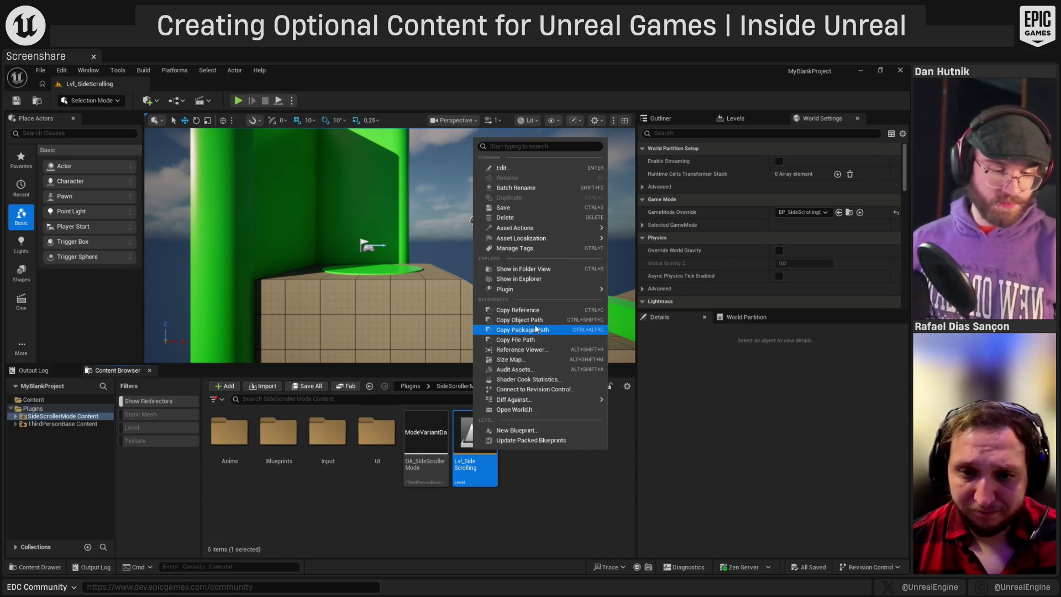
- Open the Reference Viewer for Lvl_SideScrolling and re-root it on the level node
left_click(524, 350)
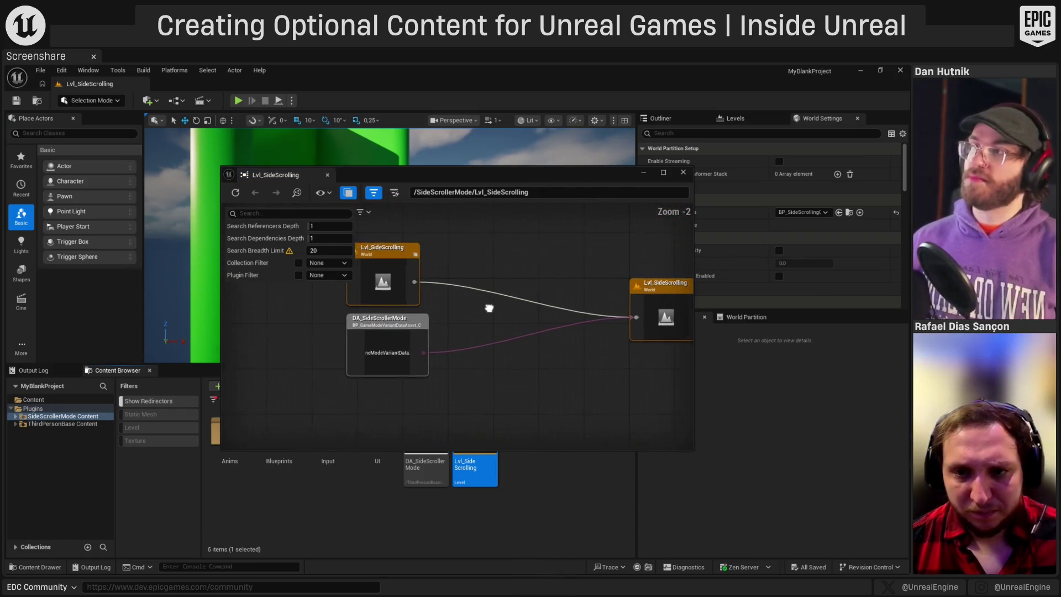
scroll(483, 316, "down", 1)
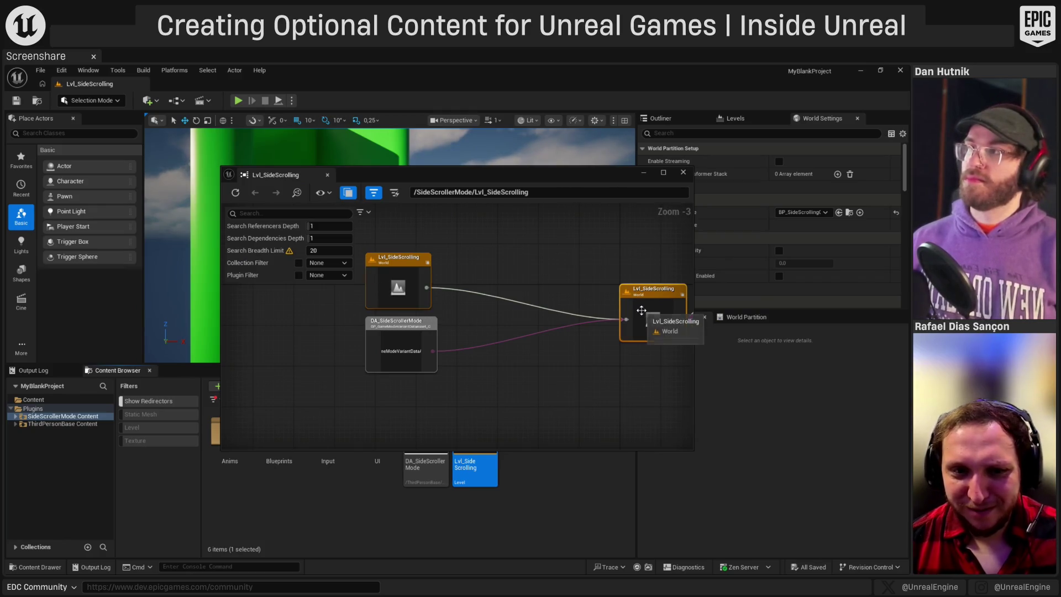
left_click(399, 287)
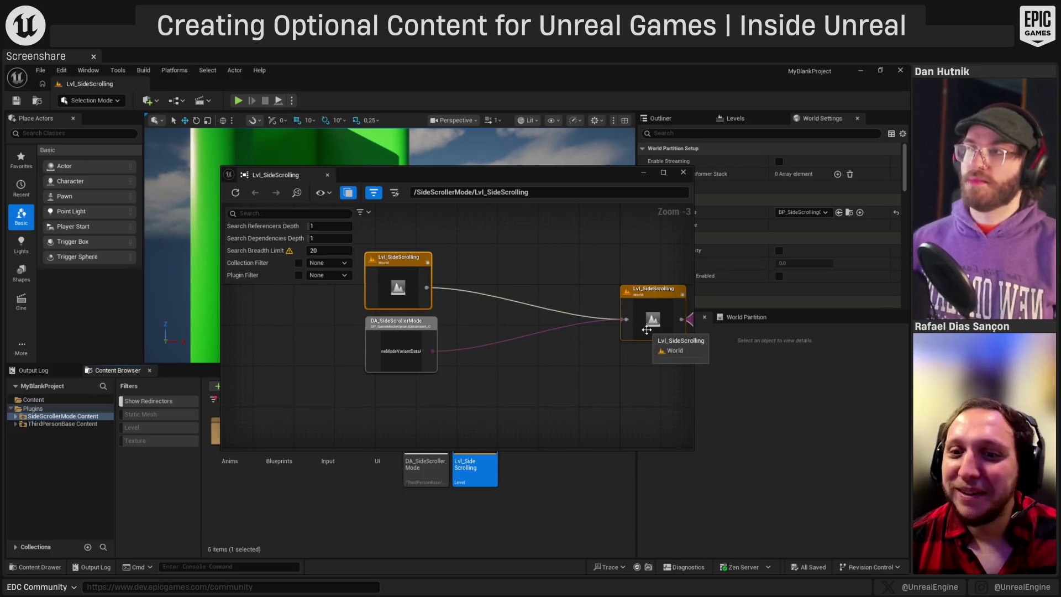
double_click(647, 330)
mouse_move(531, 349)
left_mouse_down()
mouse_move(497, 350)
mouse_move(477, 327)
mouse_move(454, 334)
mouse_move(362, 291)
mouse_move(423, 319)
left_mouse_up()
scroll(476, 327, "down", 1)
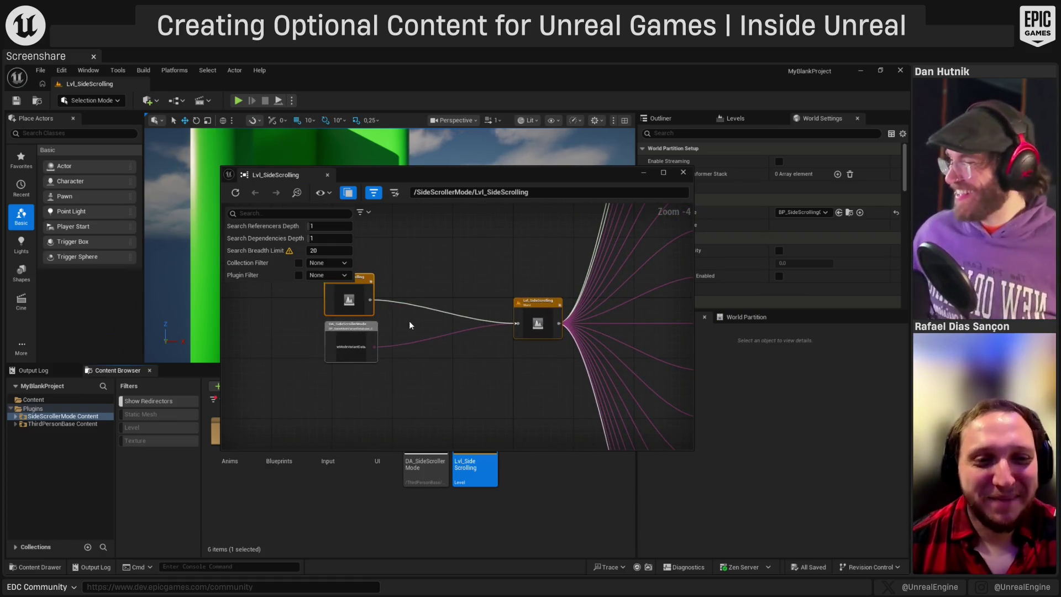
scroll(332, 346, "up", 4)
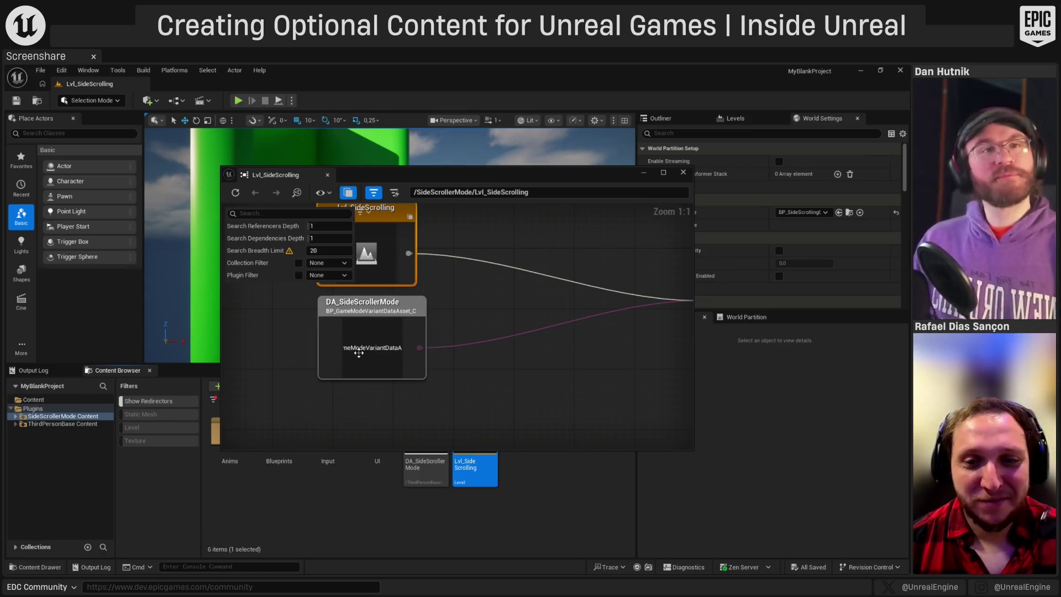
- Centre on the Lvl_SideScrolling world node and inspect the 105 collapsed external actors
double_click(483, 344)
scroll(471, 340, "down", 6)
scroll(498, 304, "up", 5)
scroll(497, 332, "up", 4)
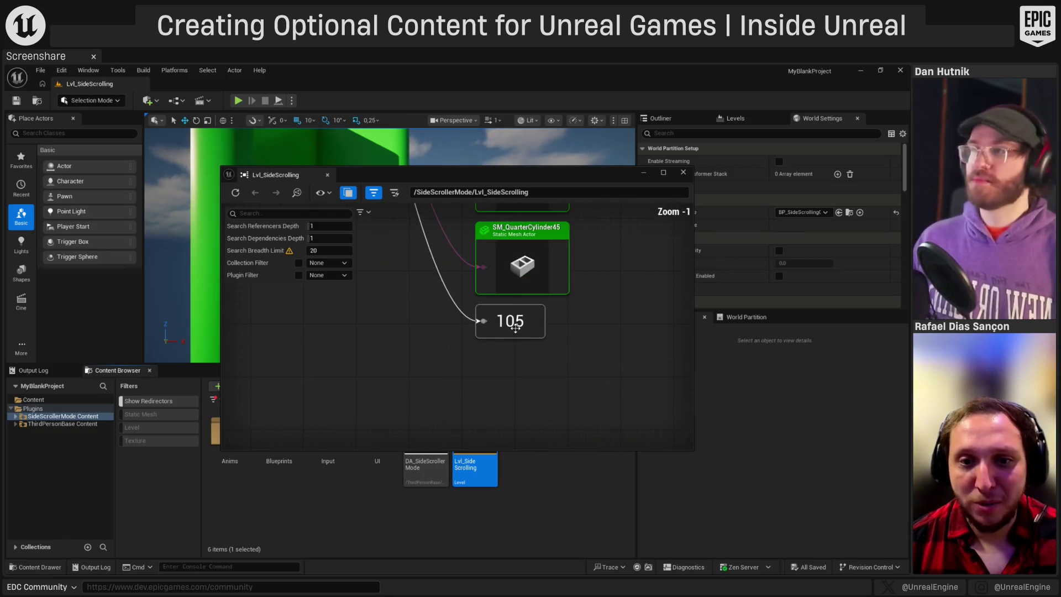
mouse_move(509, 321)
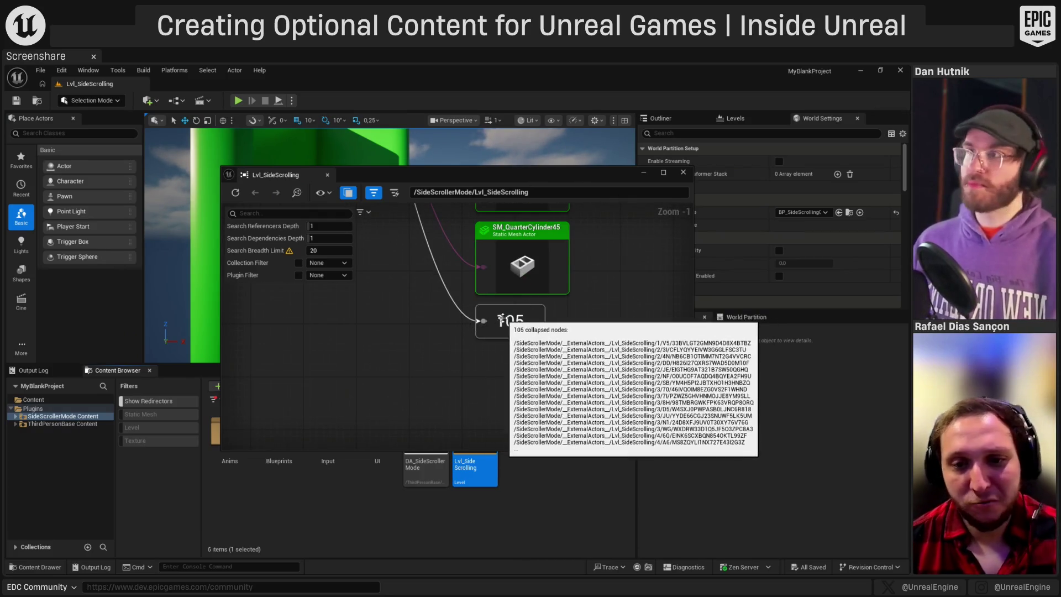
scroll(496, 317, "down", 8)
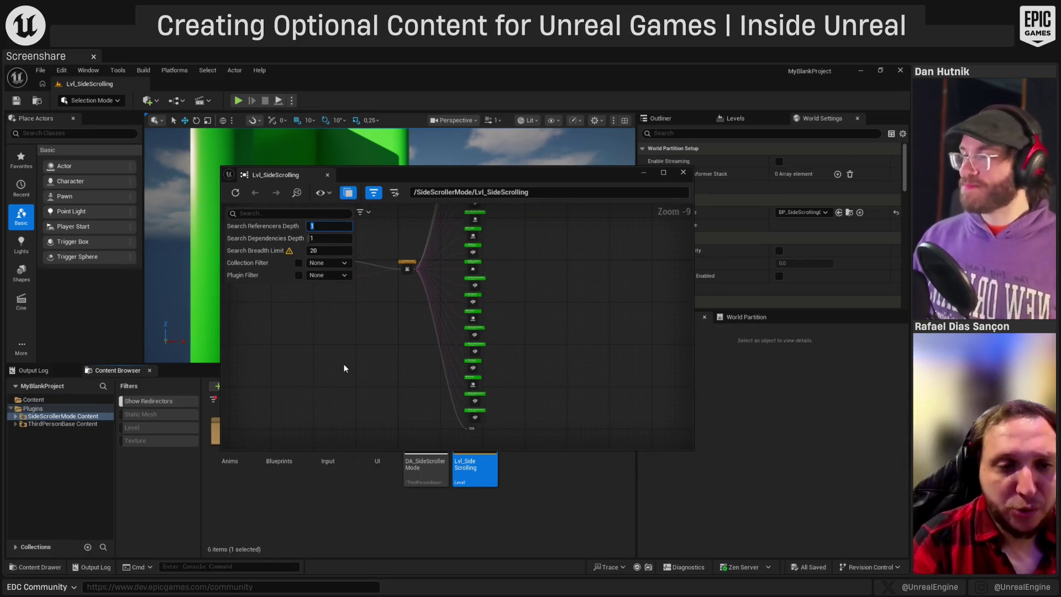
- Set Search References Depth 10, Search Breadth Limit 200 and Search Dependencies Depth 10
type("10")
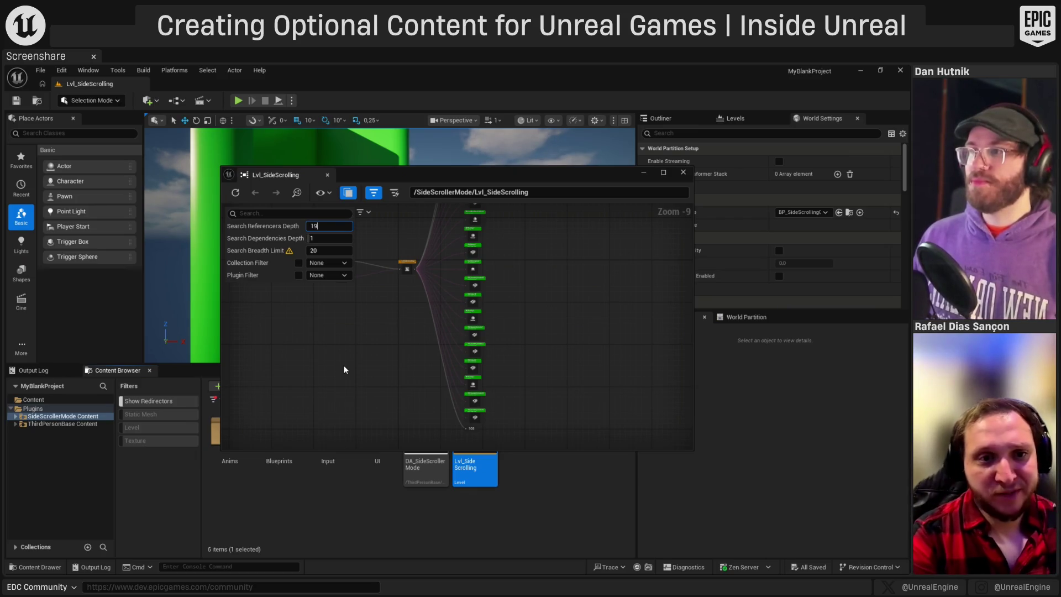
key("Return")
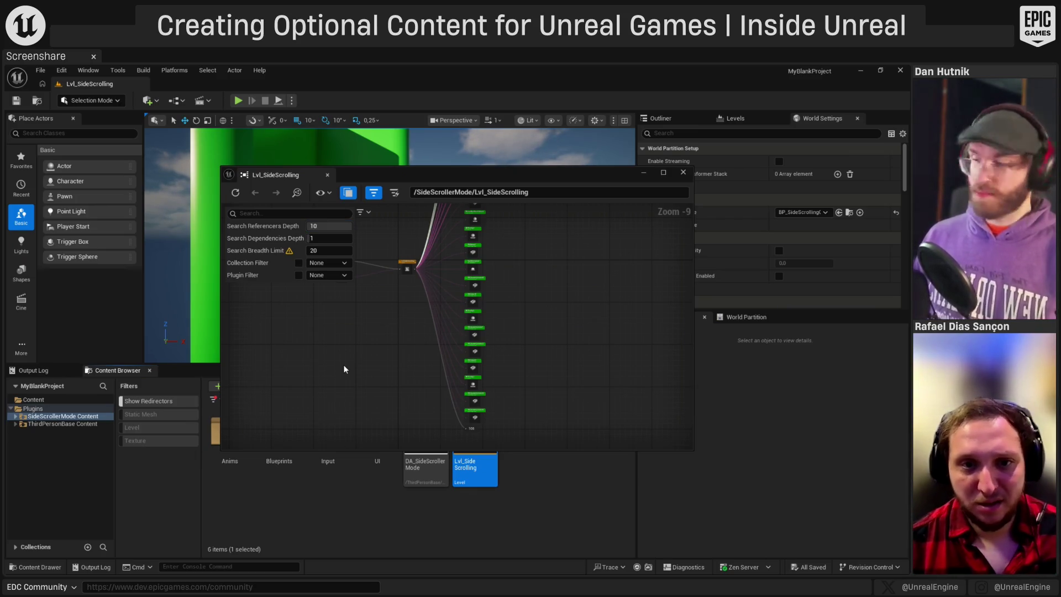
scroll(601, 310, "down", 3)
scroll(561, 374, "up", 6)
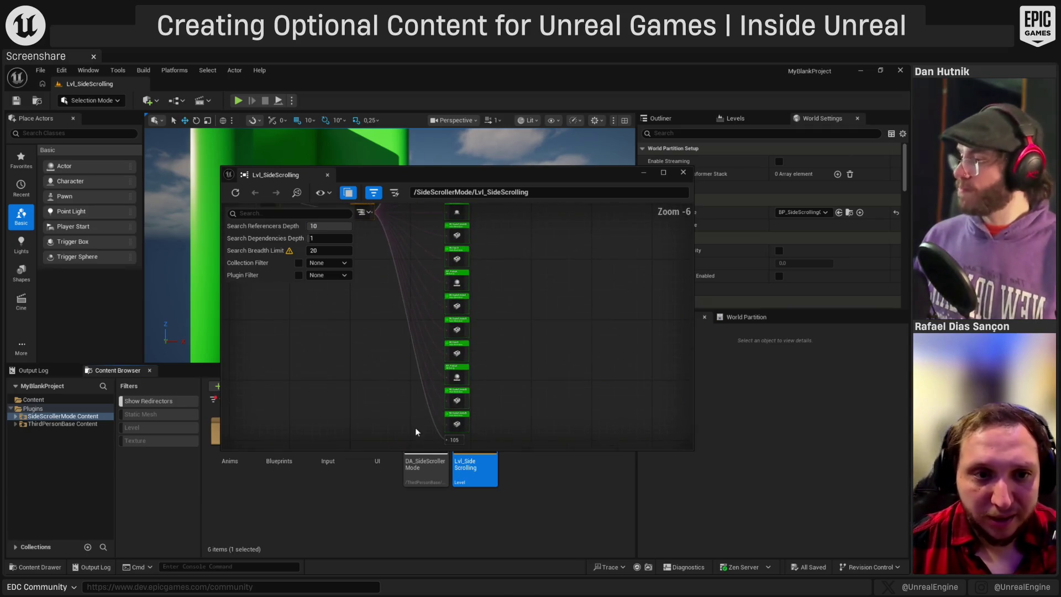
left_click(327, 251)
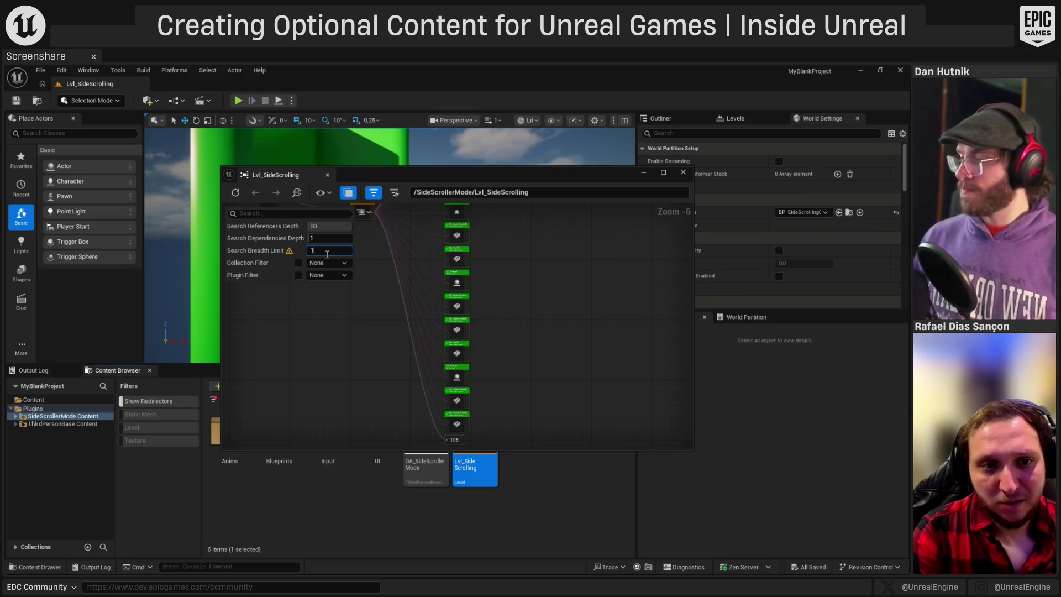
type("200")
key("Return")
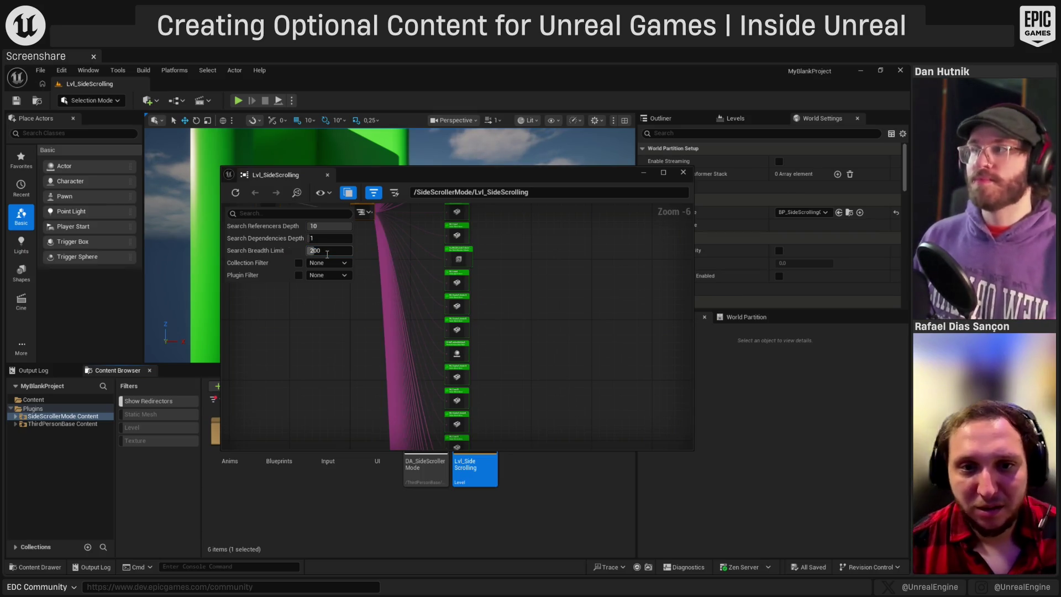
scroll(539, 232, "down", 6)
scroll(483, 275, "up", 4)
mouse_move(483, 336)
left_mouse_down()
mouse_move(486, 324)
mouse_move(485, 365)
left_mouse_up()
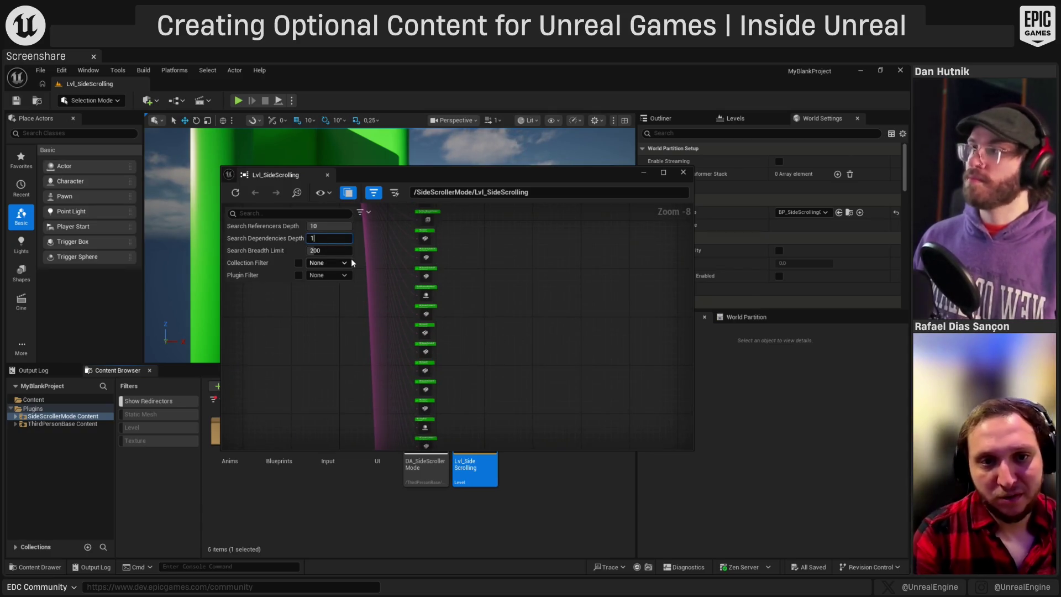
type("10")
key("Return")
scroll(527, 282, "down", 4)
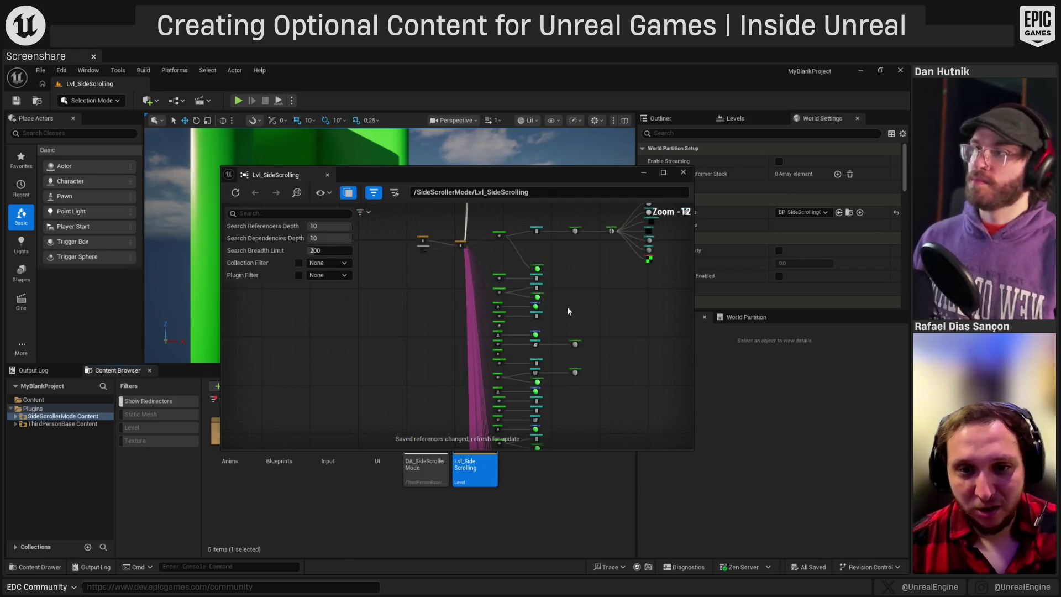
- Pan and zoom through the dependency graph to the ABP_Manny_SideScroller node
mouse_move(517, 268)
left_mouse_down()
mouse_move(431, 397)
mouse_move(481, 284)
mouse_move(467, 322)
mouse_move(480, 355)
mouse_move(482, 440)
mouse_move(500, 306)
mouse_move(531, 239)
mouse_move(505, 308)
mouse_move(521, 335)
mouse_move(433, 384)
mouse_move(413, 338)
mouse_move(438, 289)
left_mouse_up()
scroll(386, 344, "up", 2)
scroll(372, 348, "up", 8)
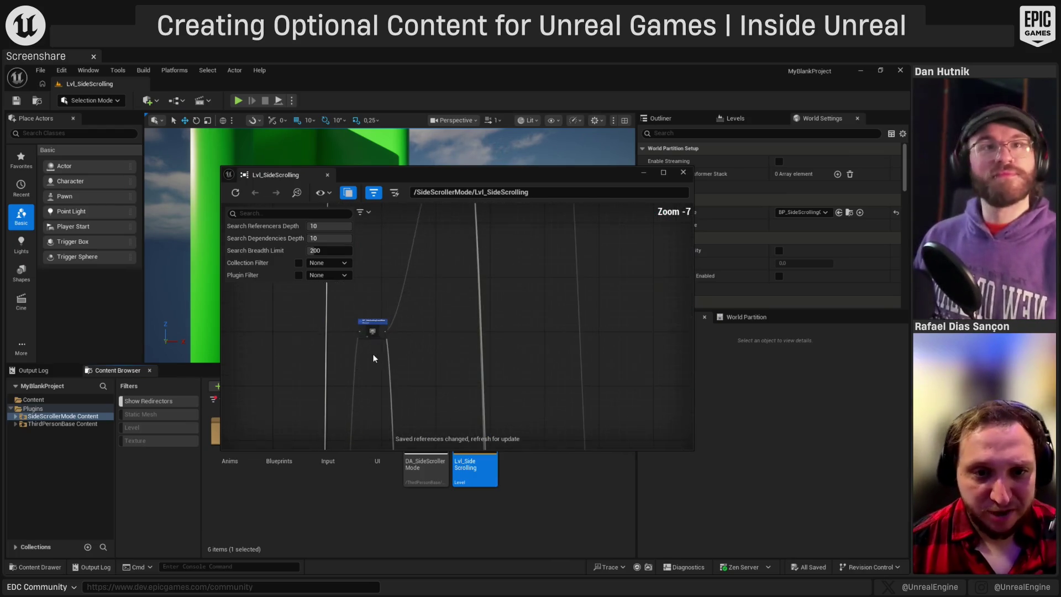
scroll(469, 406, "down", 4)
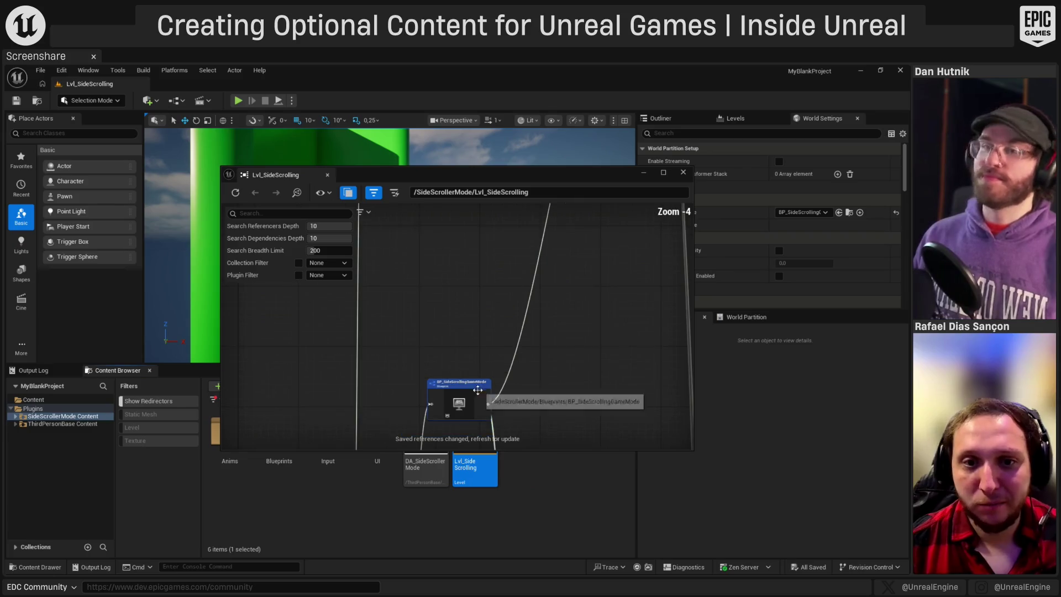
scroll(422, 284, "up", 6)
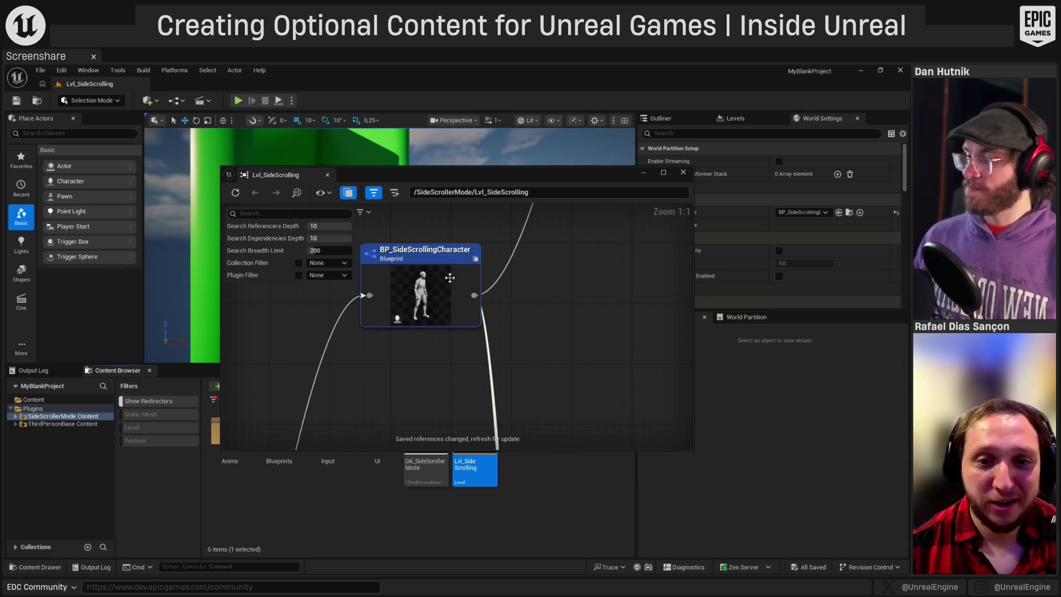
scroll(421, 292, "down", 3)
left_click_drag(421, 291, 280, 392)
scroll(280, 391, "down", 4)
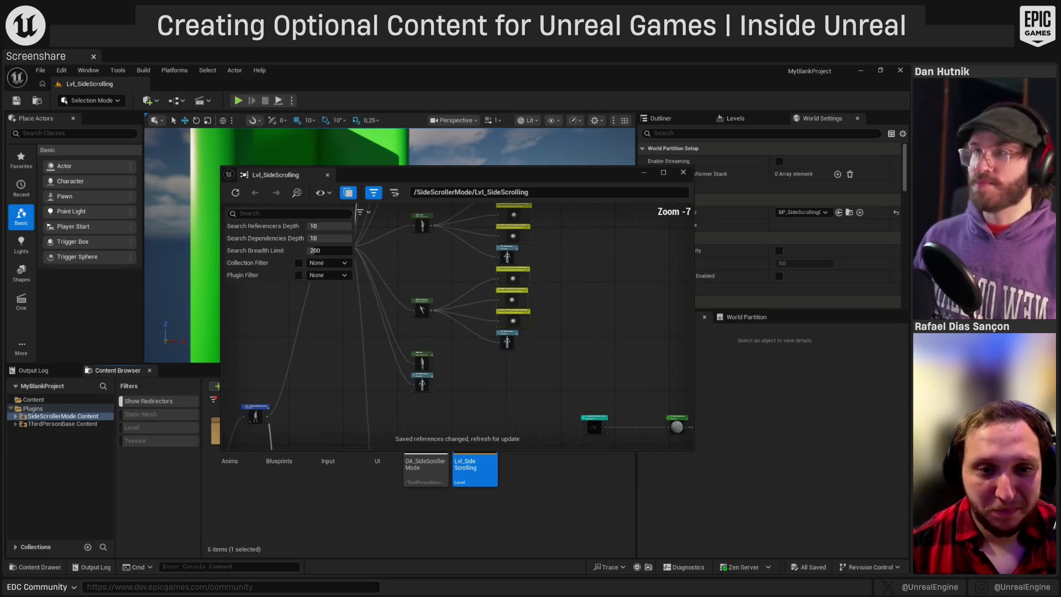
scroll(395, 333, "up", 4)
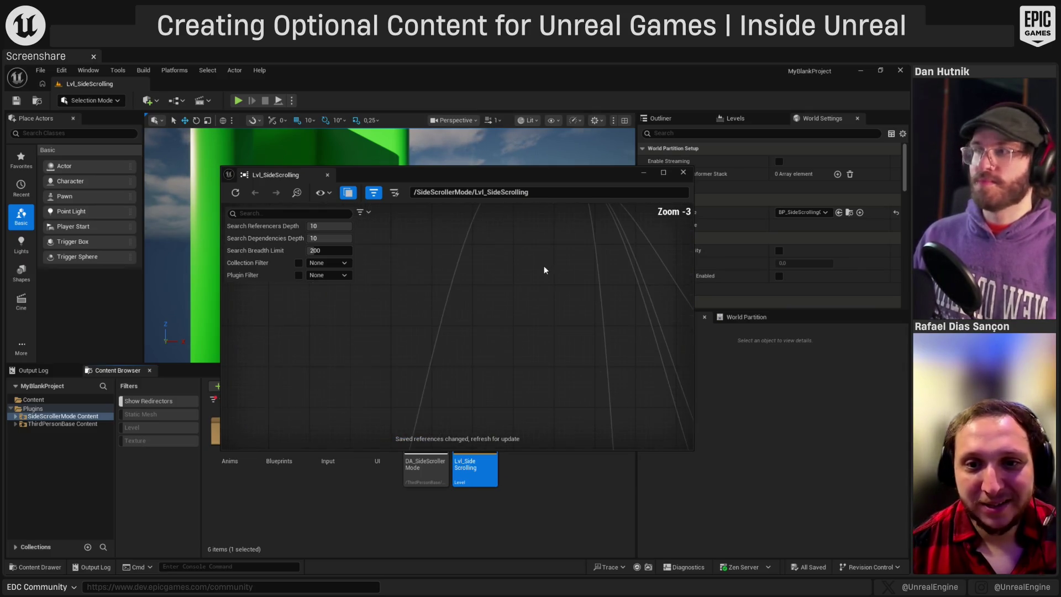
left_click_drag(396, 333, 442, 88)
scroll(392, 335, "up", 1)
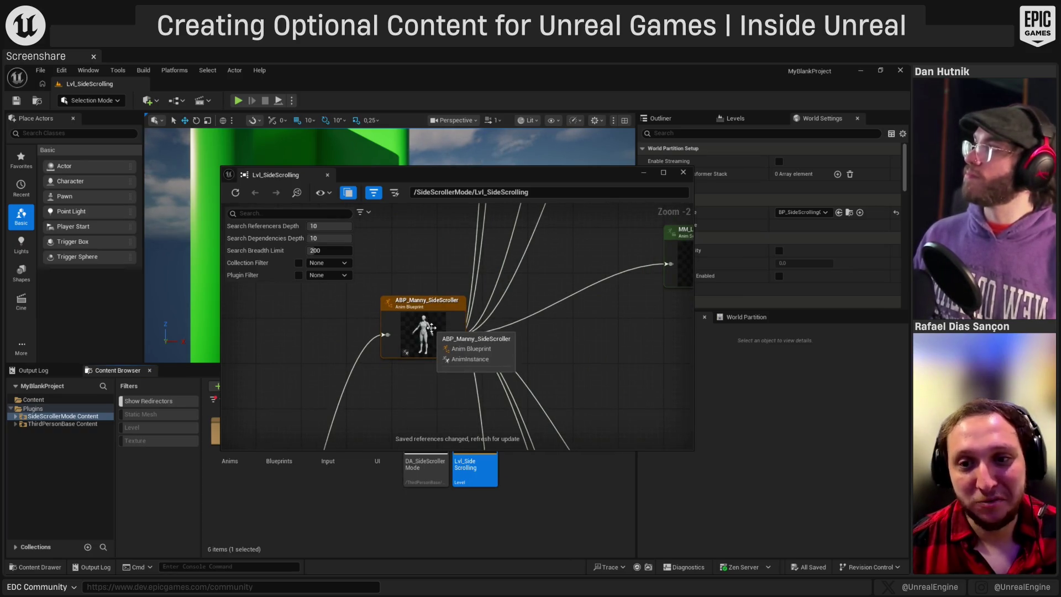
scroll(430, 332, "down", 5)
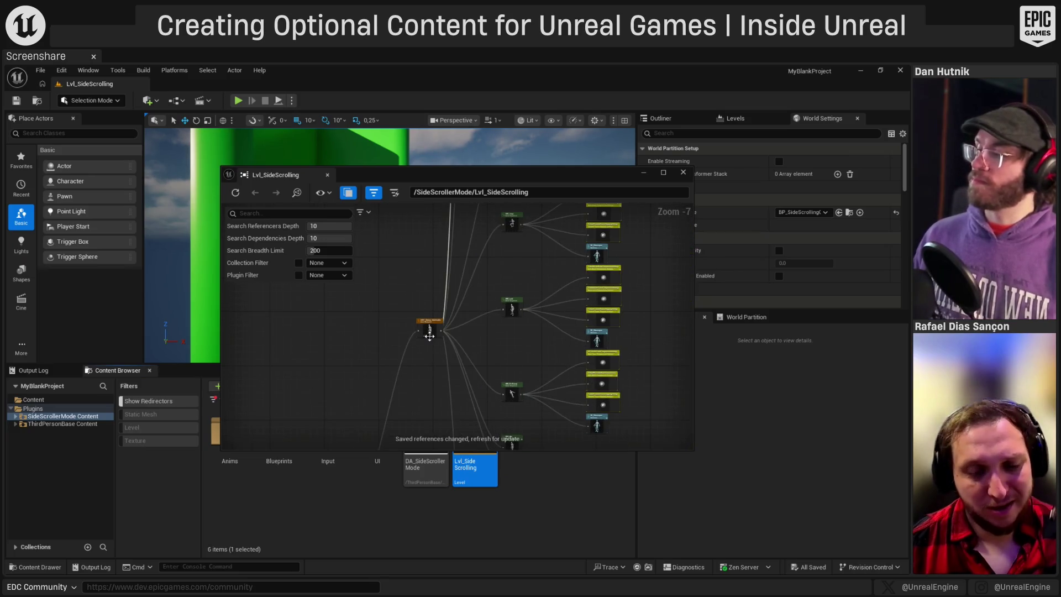
scroll(420, 364, "down", 1)
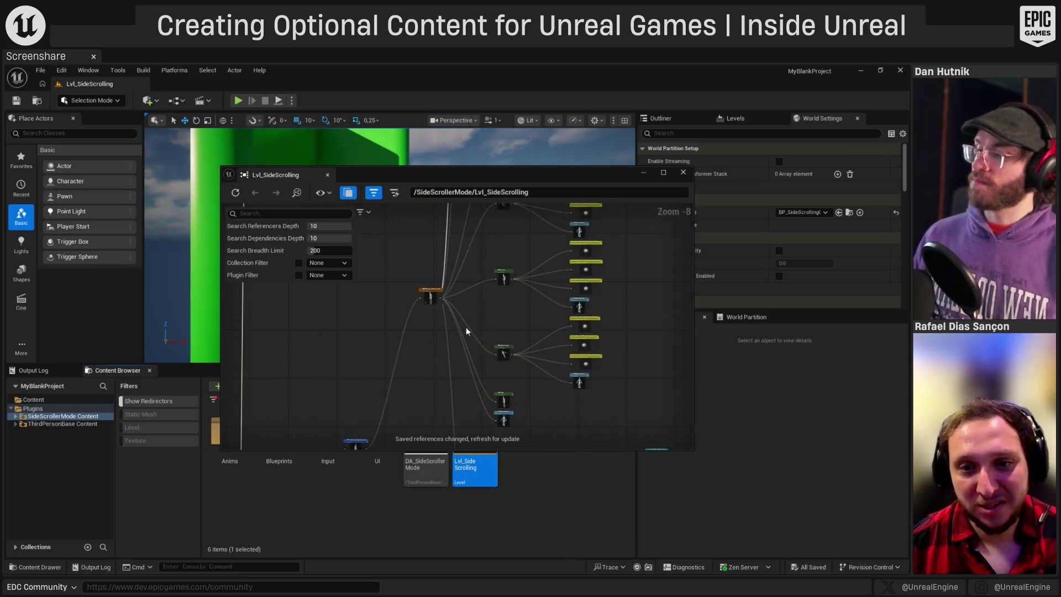
scroll(521, 284, "down", 3)
scroll(502, 285, "up", 8)
scroll(502, 285, "down", 2)
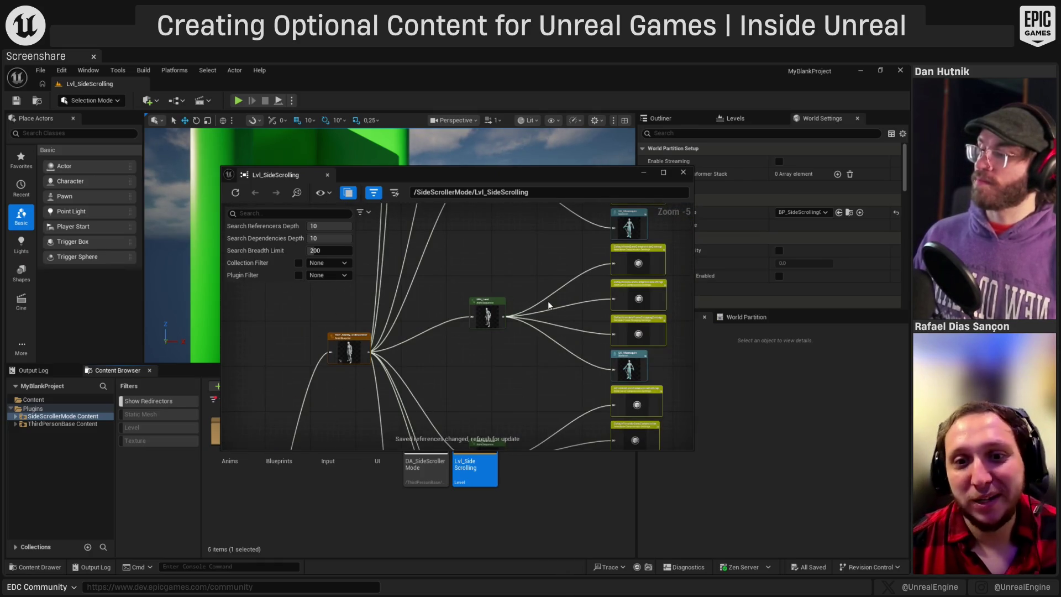
scroll(549, 305, "down", 7)
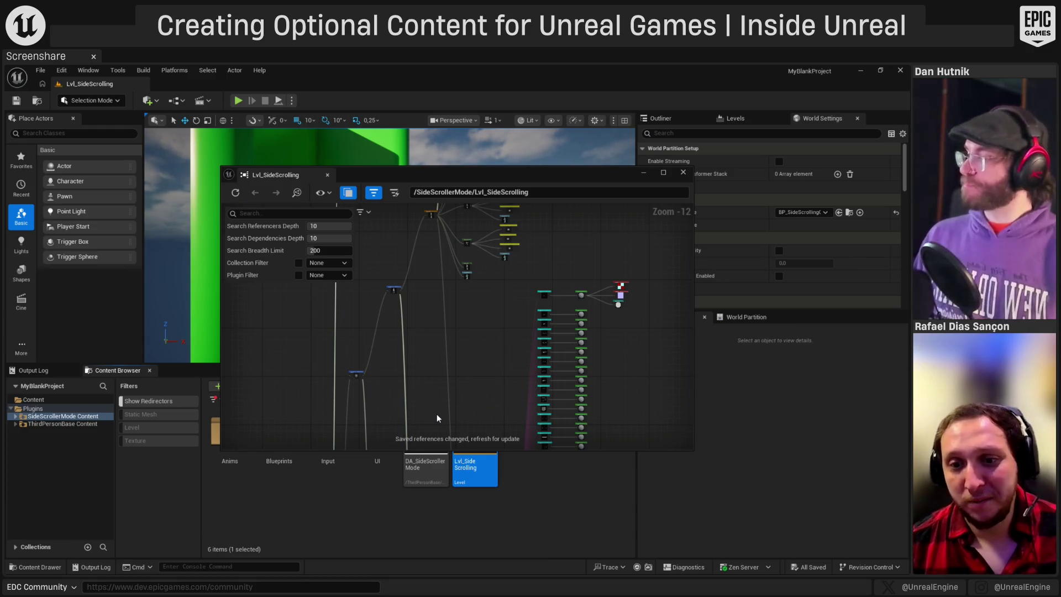
- Survey the long node column and branching clusters, then close the Reference Viewer
left_click_drag(450, 379, 456, 264)
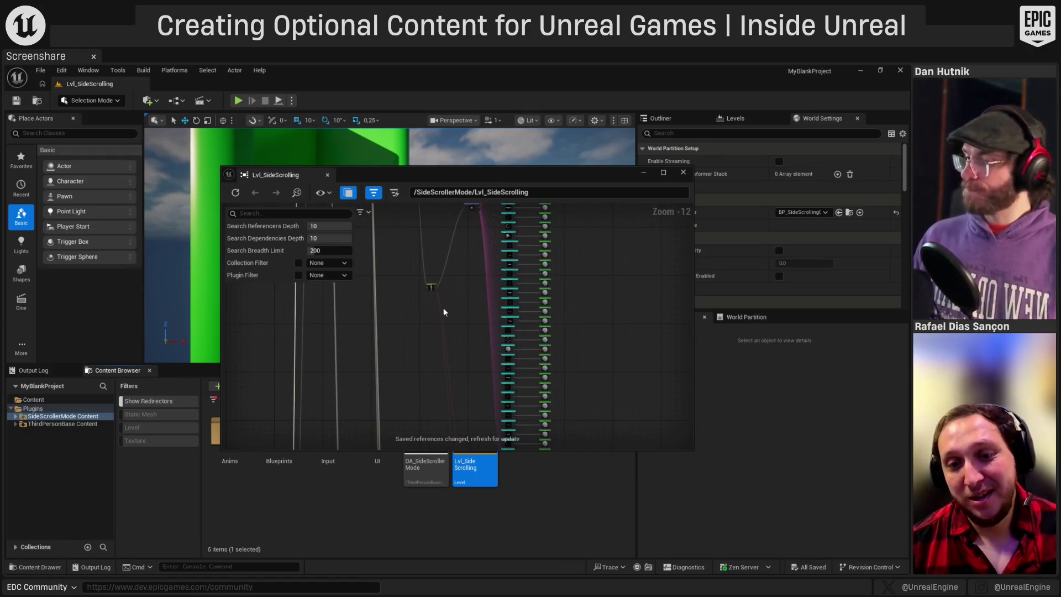
left_click_drag(443, 309, 429, 268)
left_click_drag(412, 334, 426, 415)
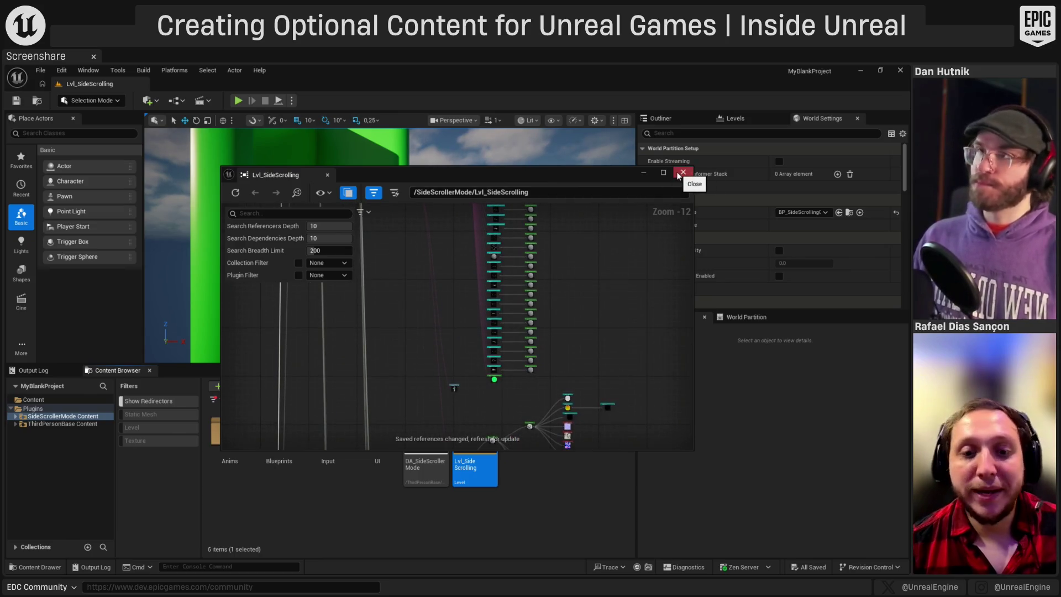
left_click_drag(377, 380, 491, 302)
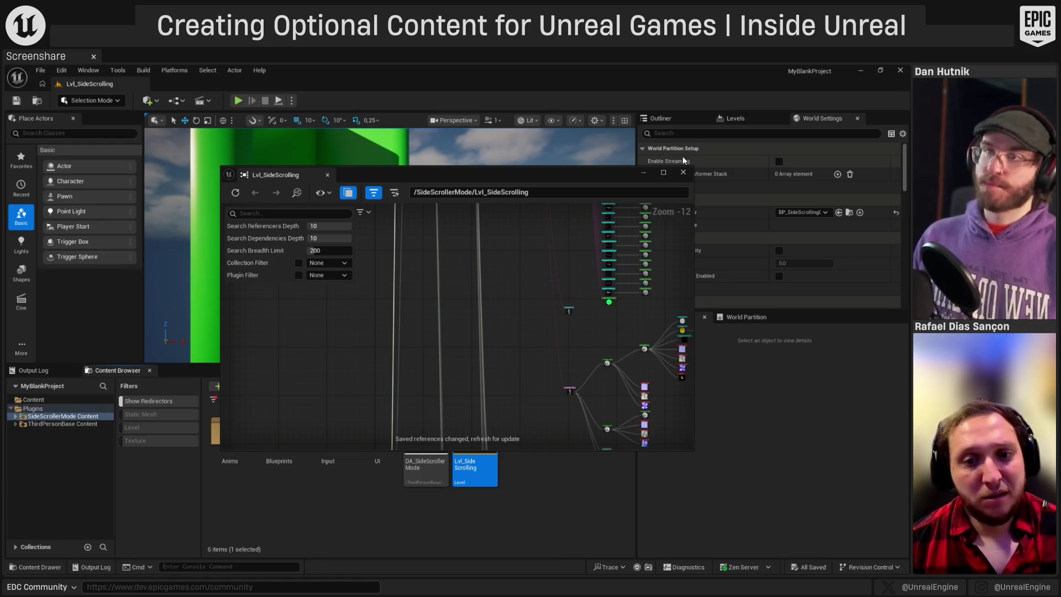
mouse_move(481, 366)
left_mouse_down()
mouse_move(487, 359)
mouse_move(474, 355)
mouse_move(632, 242)
mouse_move(702, 232)
mouse_move(612, 307)
left_mouse_up()
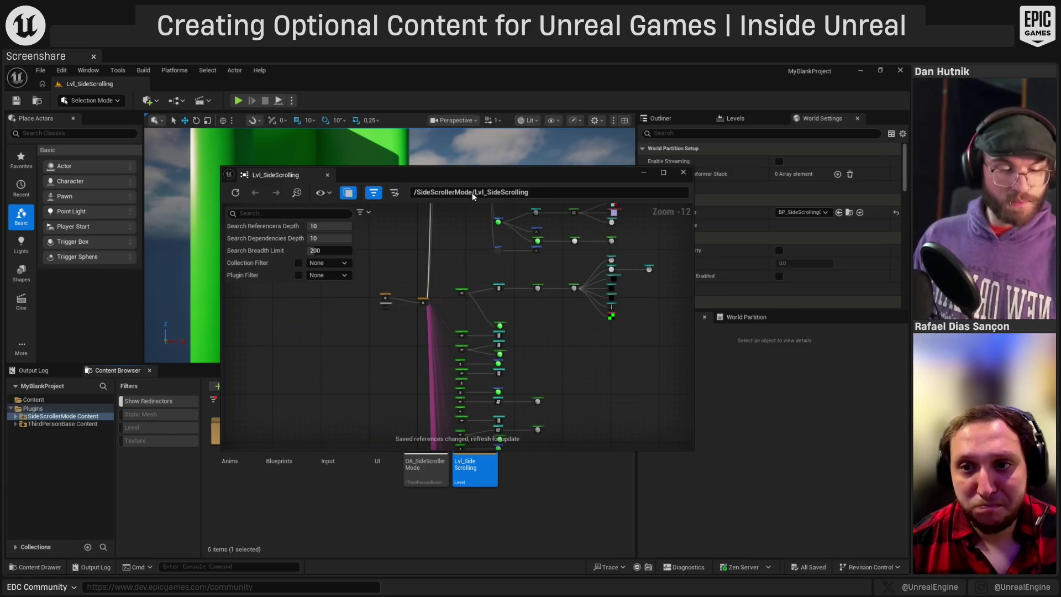
left_click(682, 173)
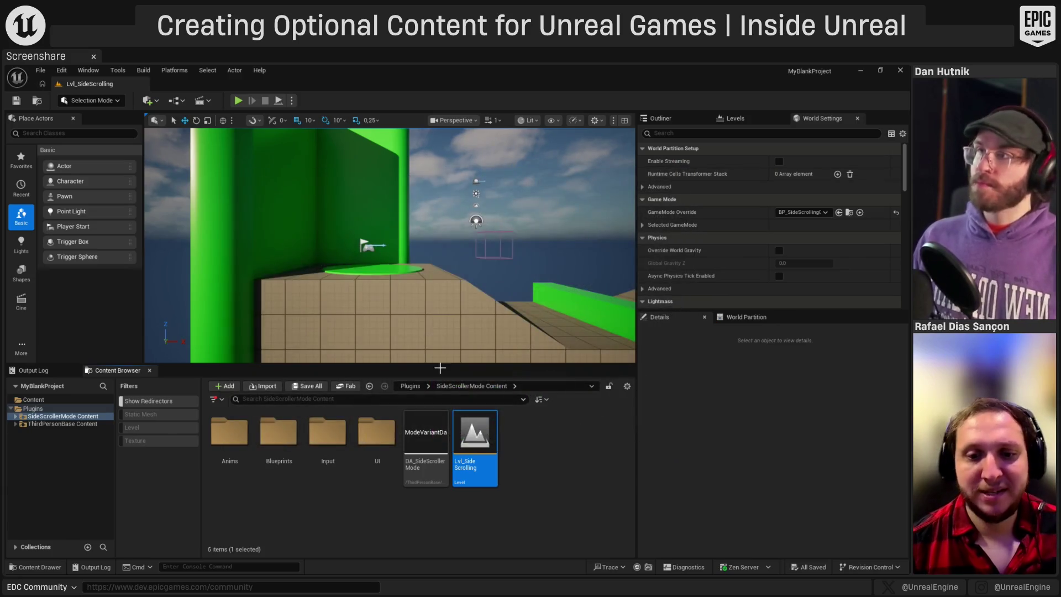
right_click(476, 441)
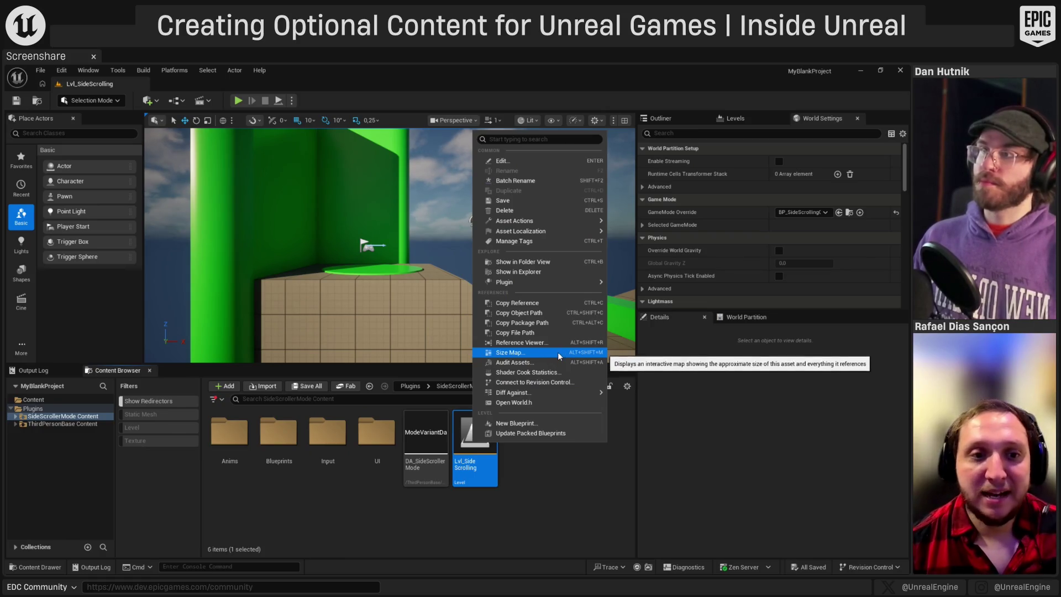
left_click(556, 353)
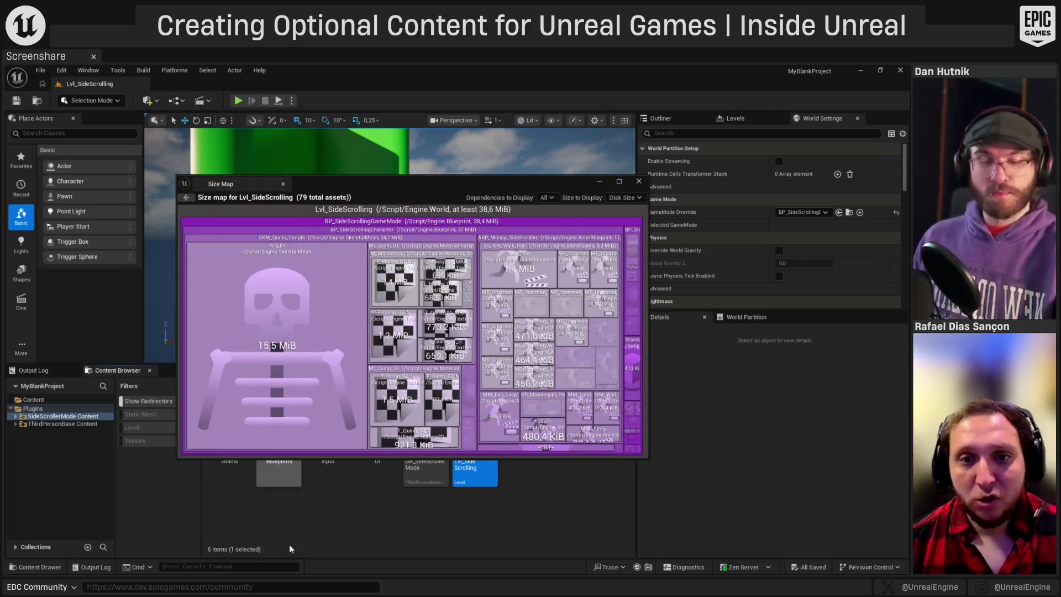
left_click(619, 182)
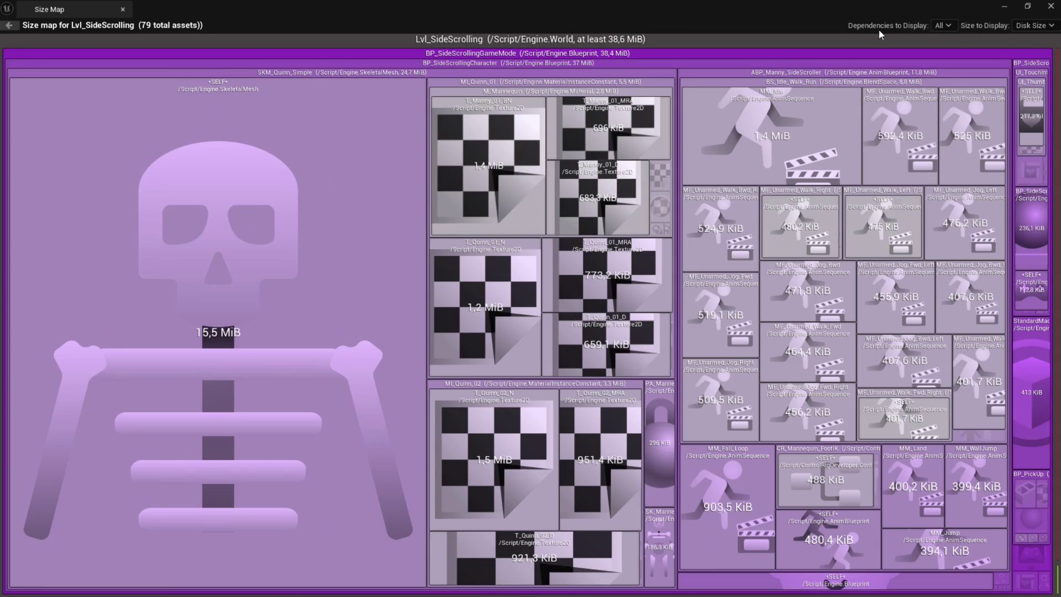
left_click(1004, 7)
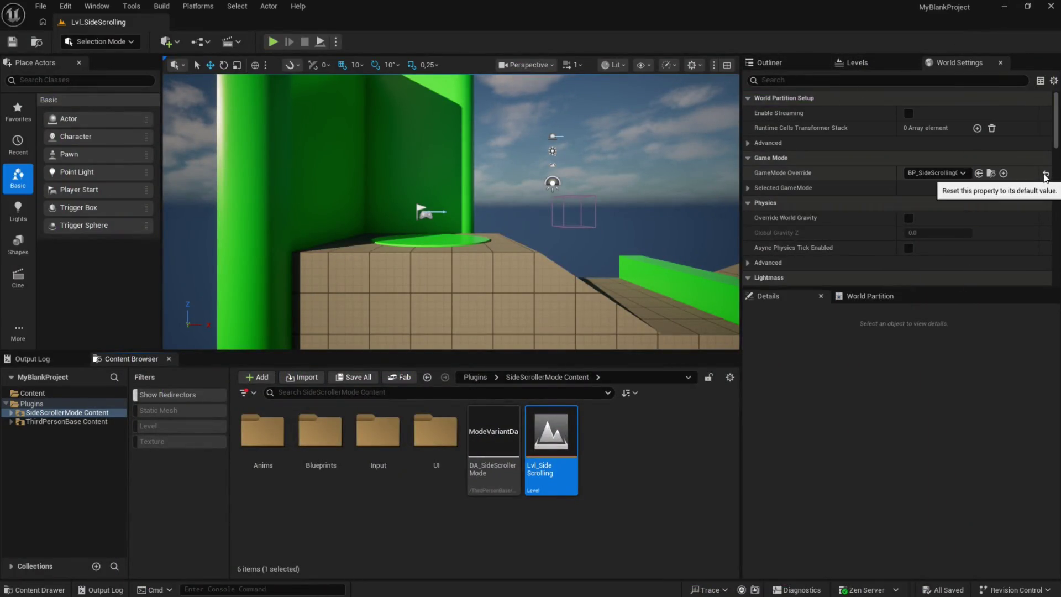
- Reset GameMode Override to None, save the level, and reopen its Size Map
left_click(1046, 176)
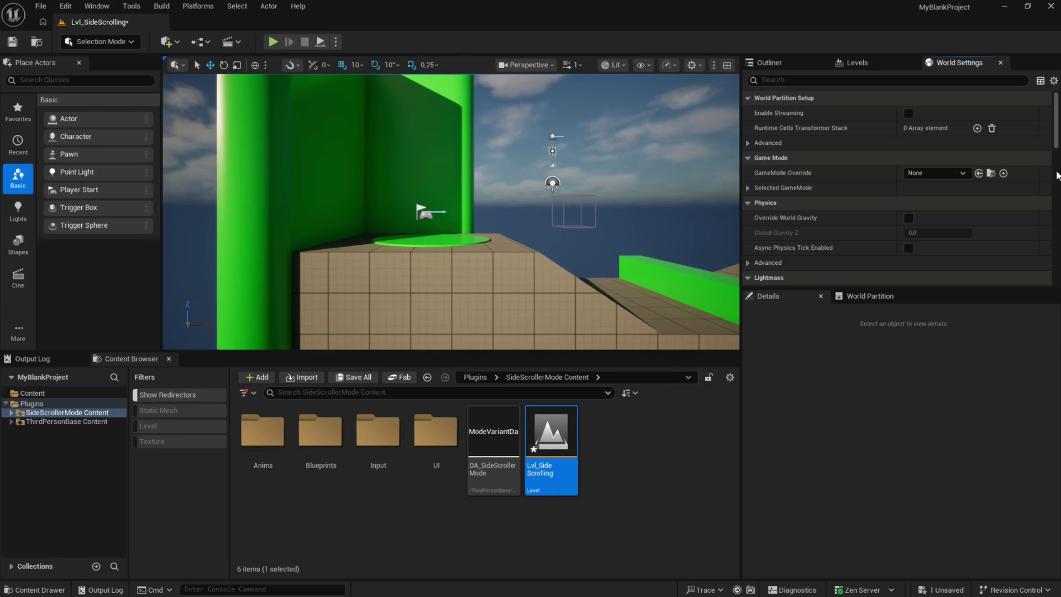
key("ctrl+s")
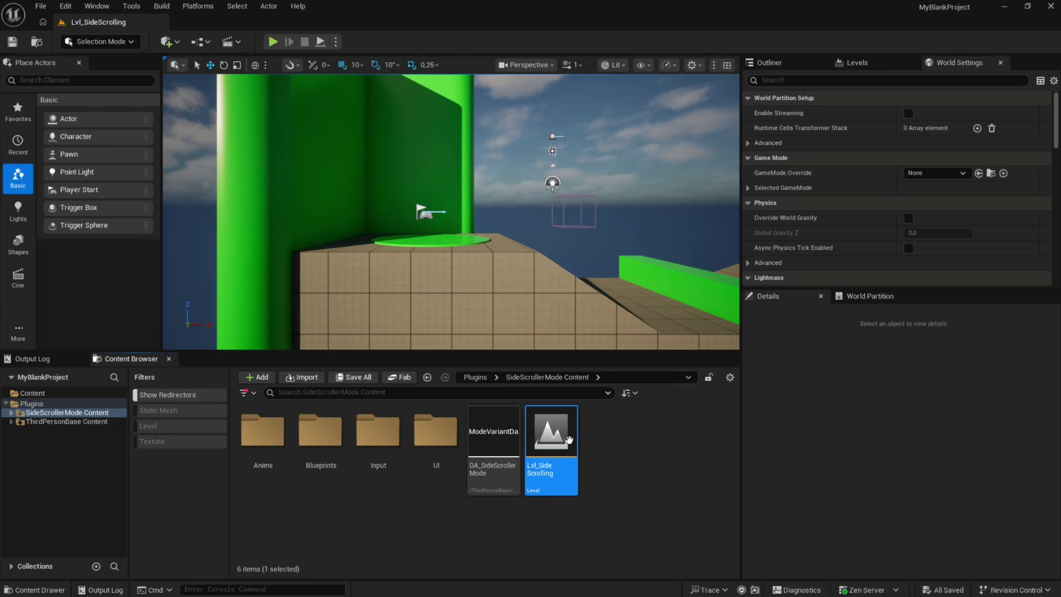
right_click(560, 436)
left_click(625, 336)
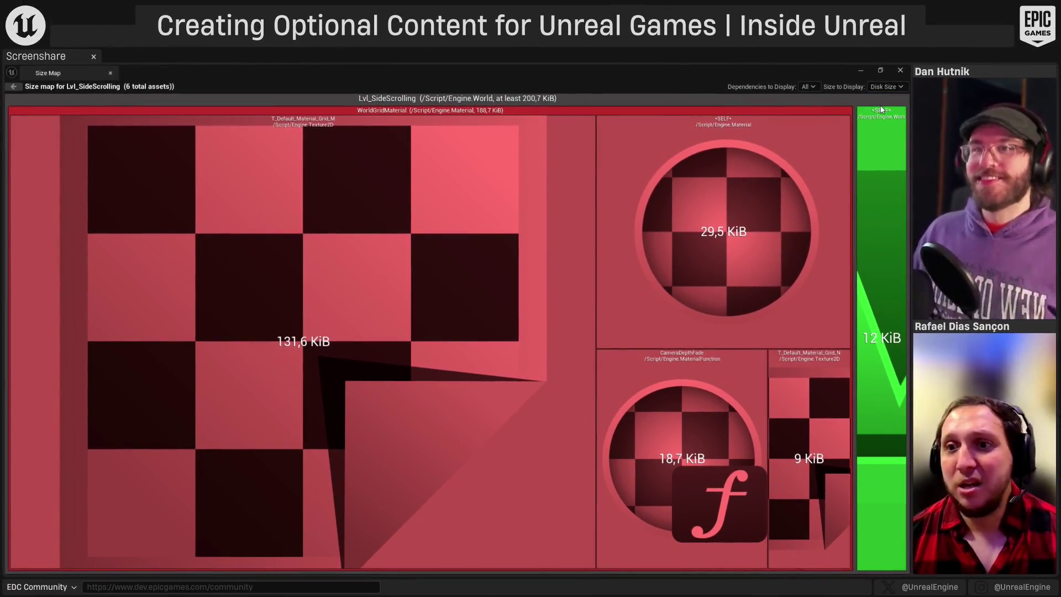
- Toggle the Size Map between memory and disk size, then close it
left_click(898, 103)
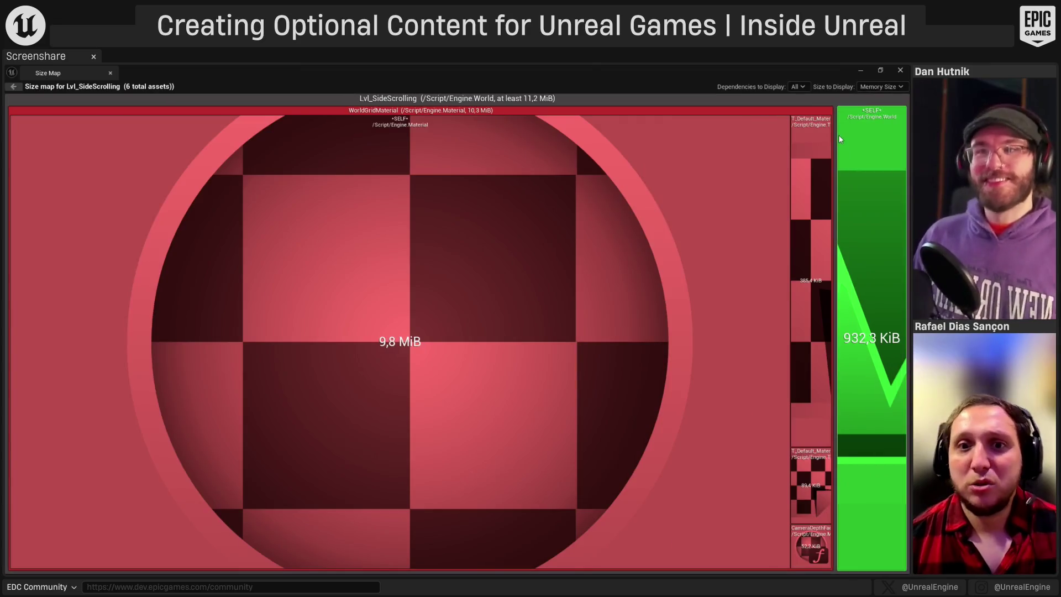
left_click(885, 88)
left_click(878, 96)
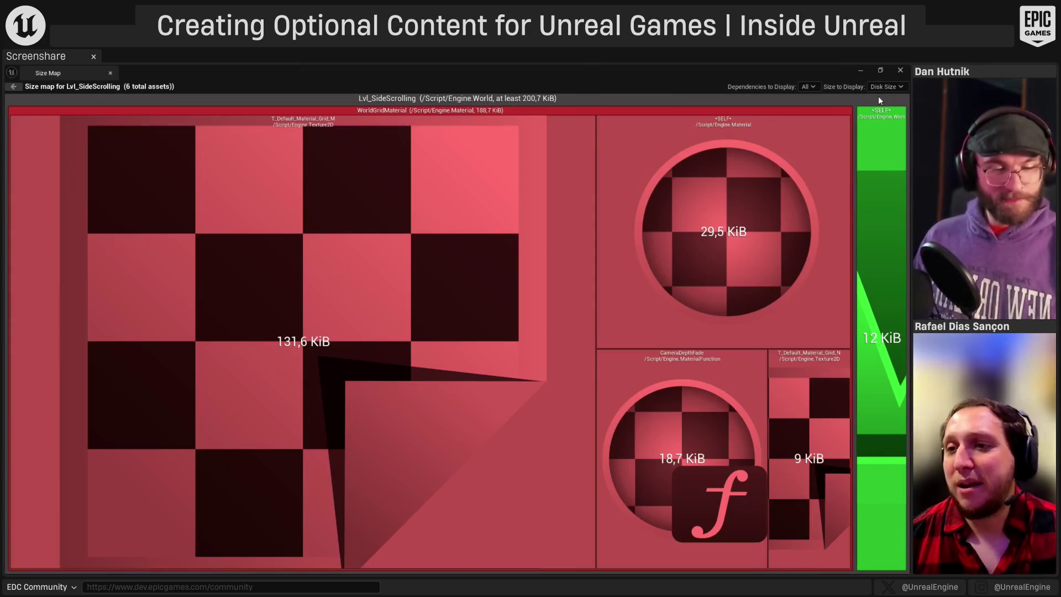
left_click(861, 69)
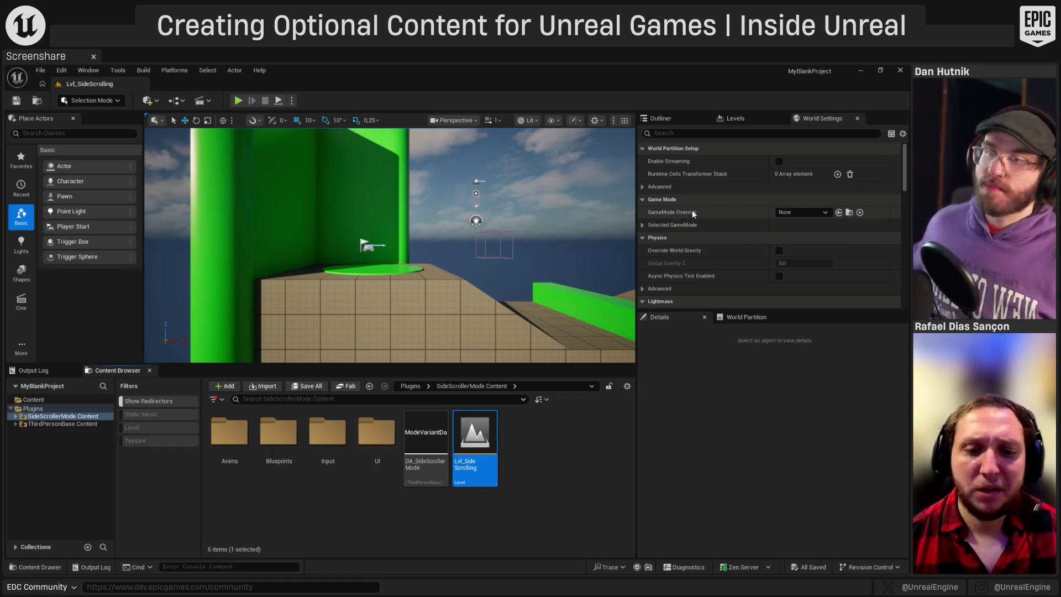
mouse_move(469, 458)
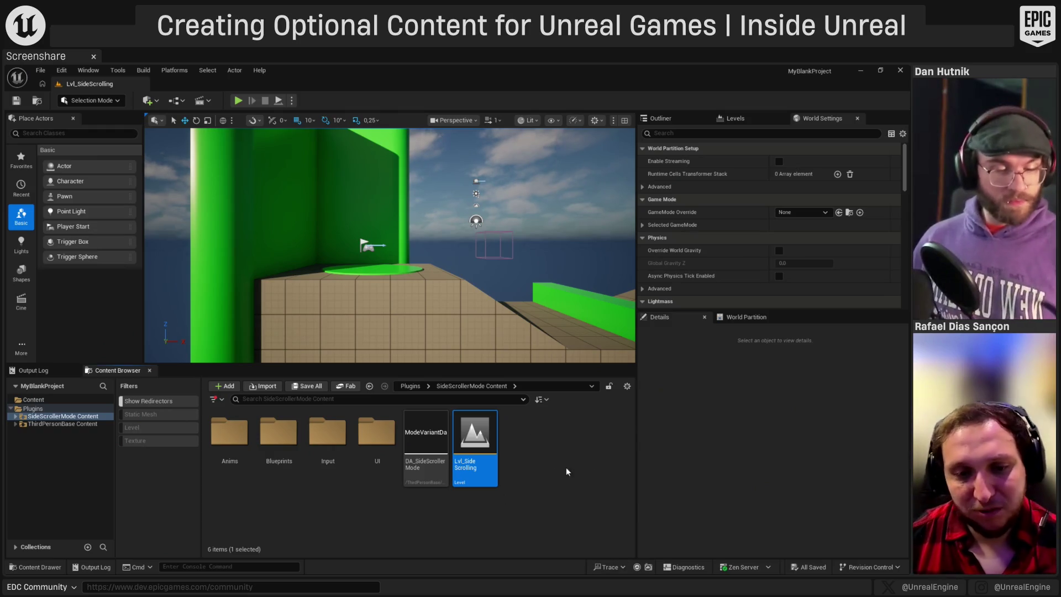
left_click(513, 455)
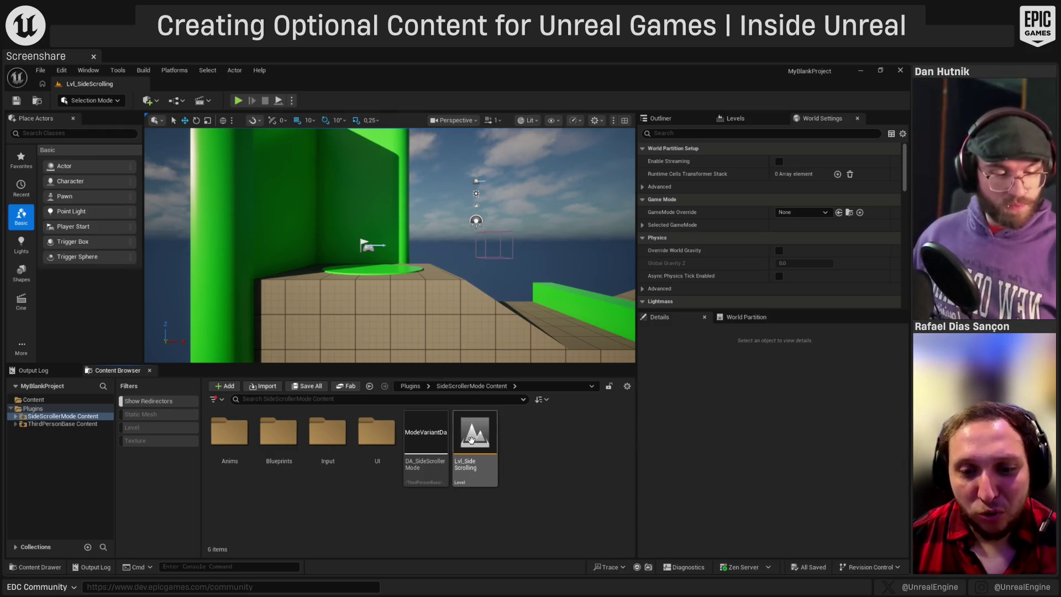
right_click(476, 442)
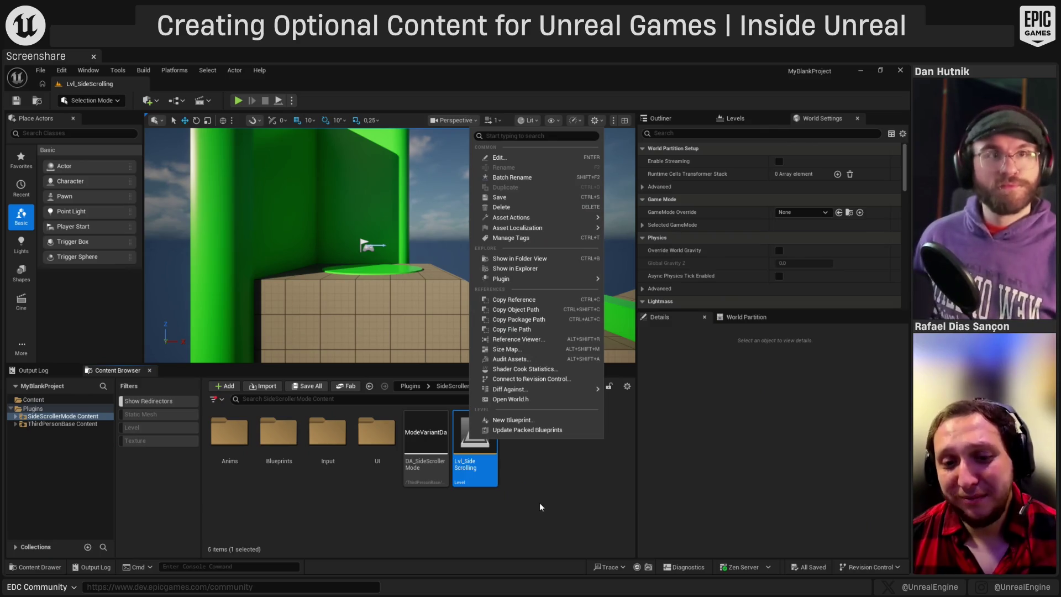
left_click(532, 480)
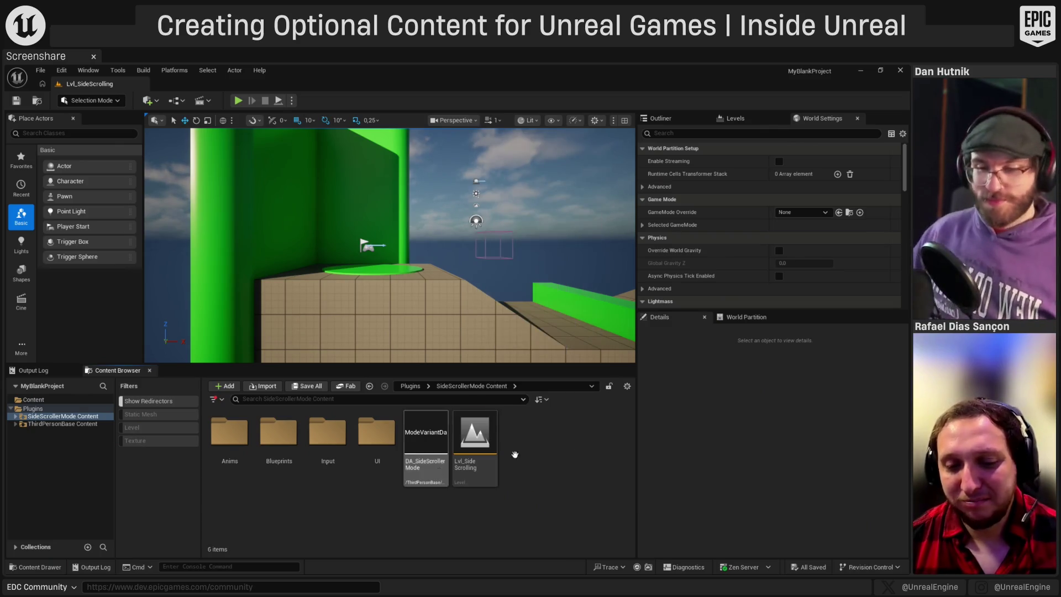